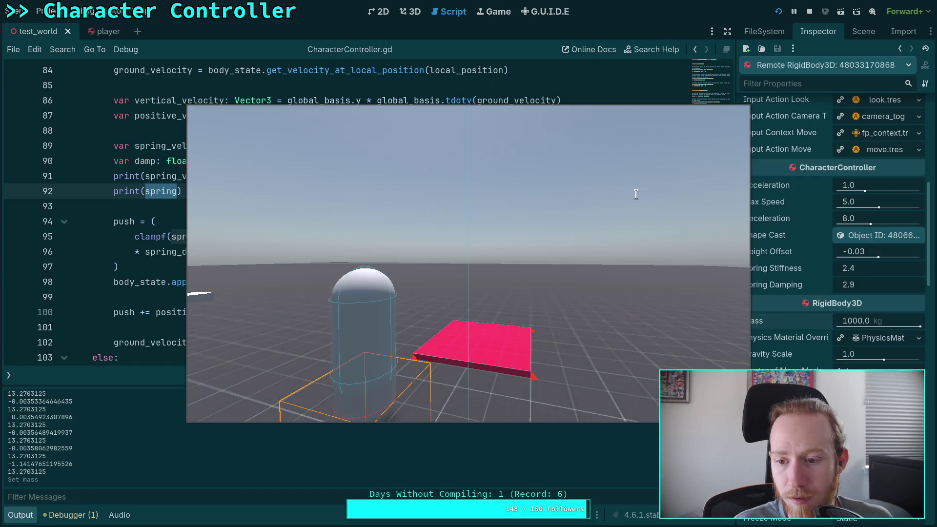
Stop the game and make line 95's push calculation multiply the clamped spring by mass.
click(809, 12)
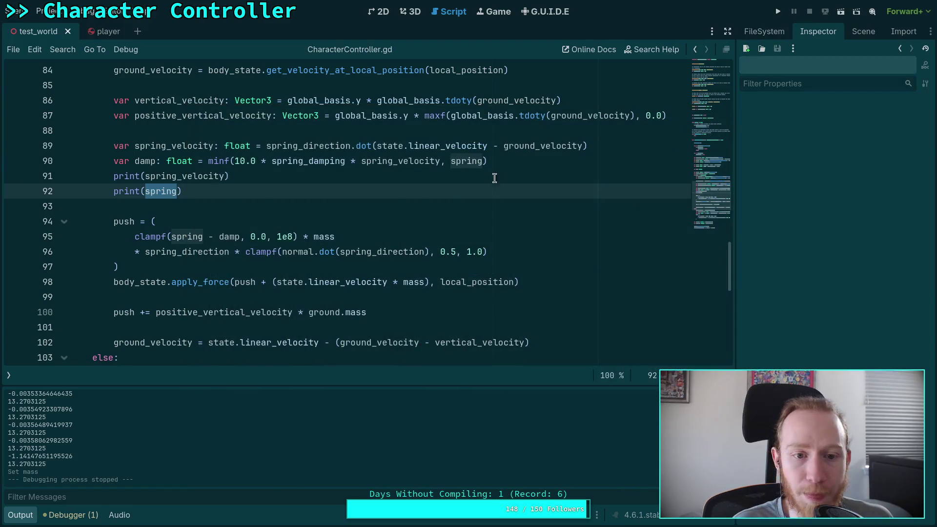
click(314, 234)
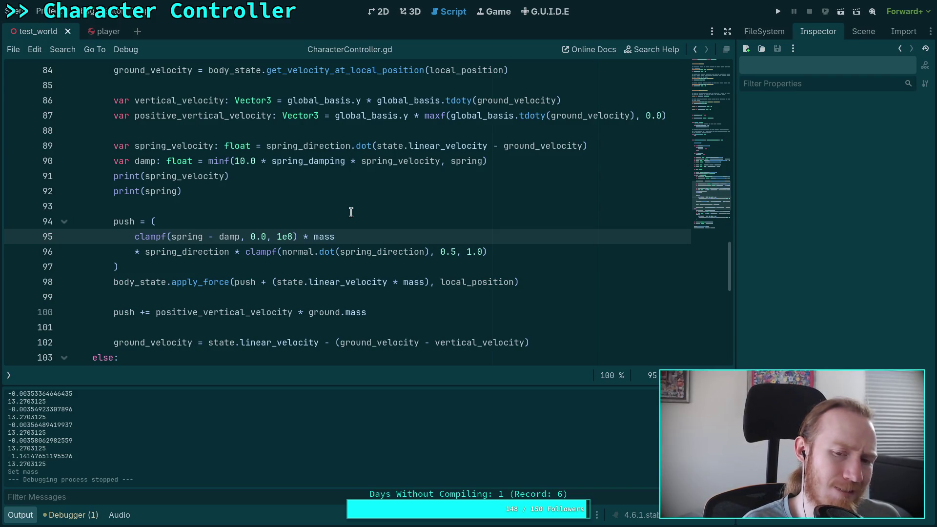
text(state.)
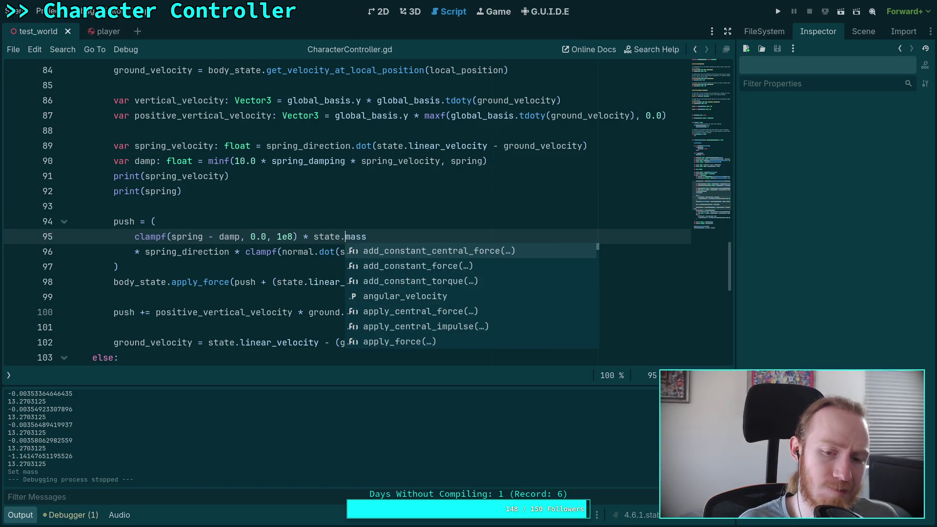
key(BackSpace)
key(BackSpace)
key(BackSpace)
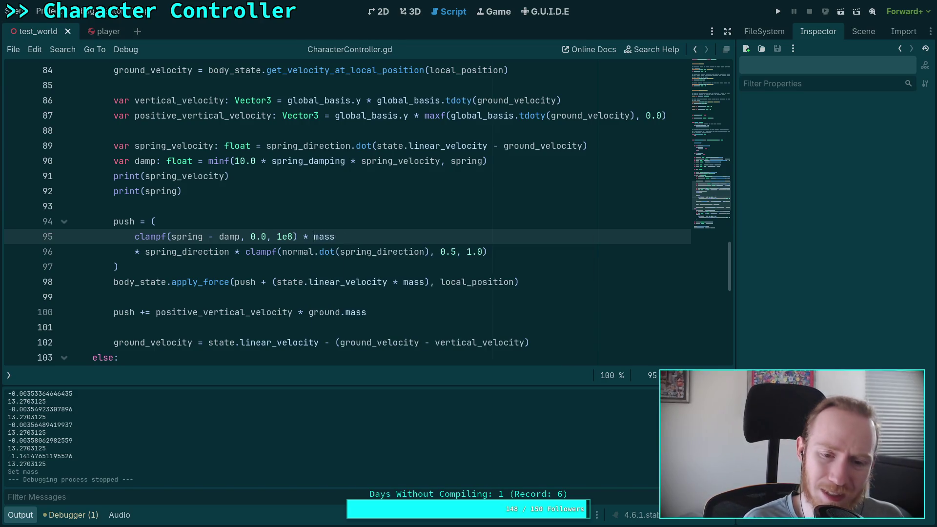
click(334, 268)
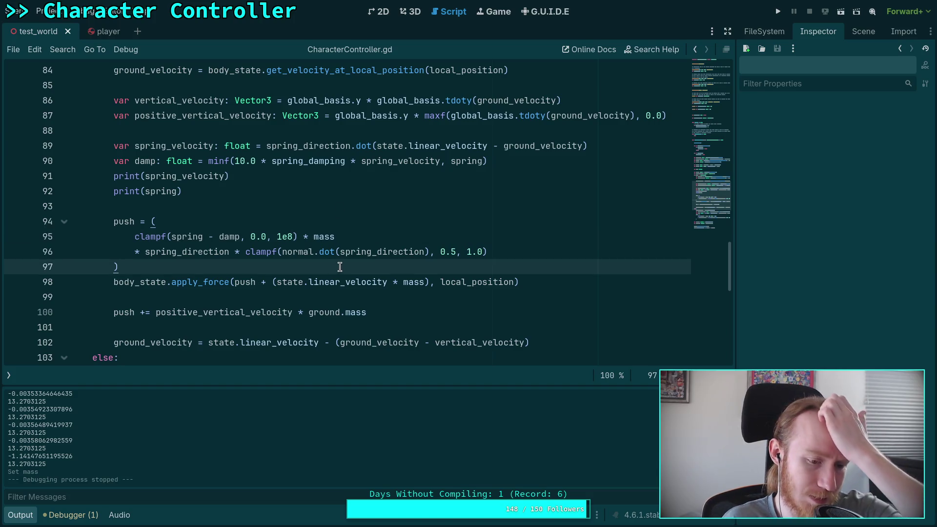
Select Player to show Spring Stiffness 2.4 and Spring Damping 2.9, then relaunch the game.
click(851, 31)
click(780, 128)
click(817, 31)
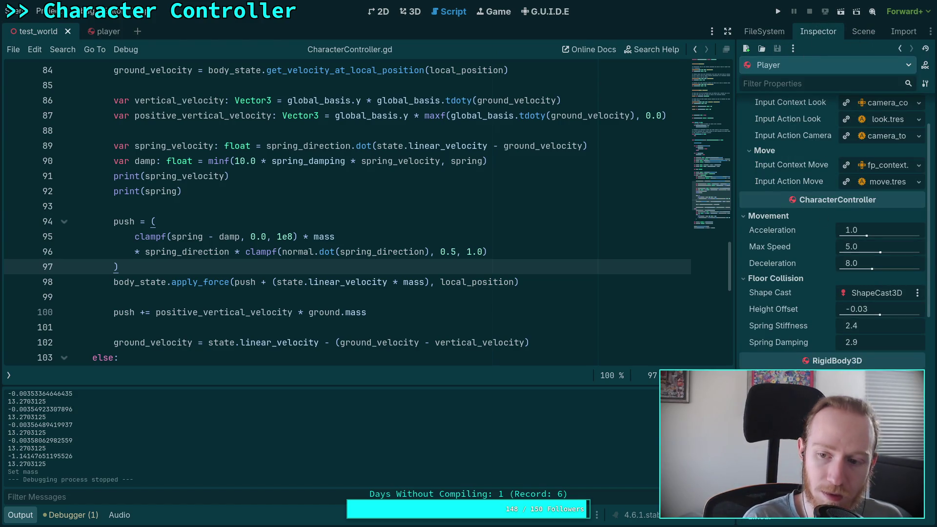
click(778, 11)
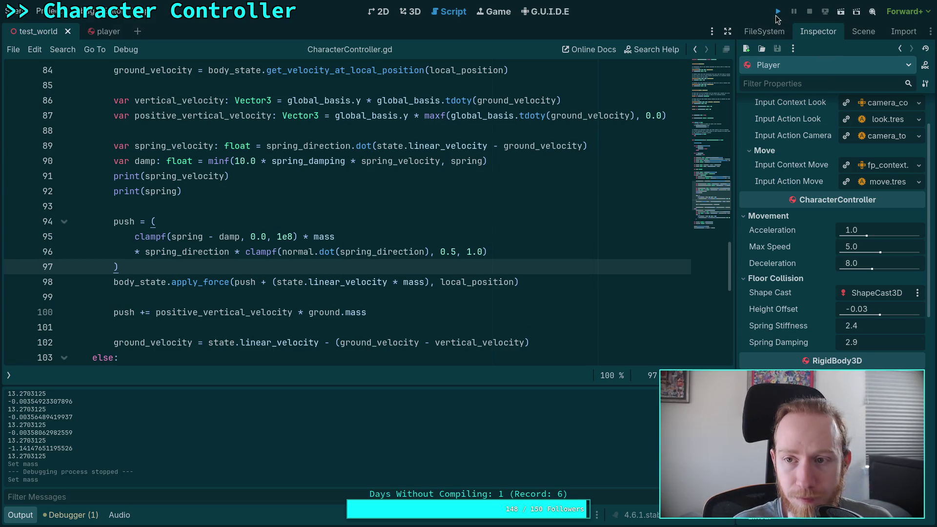
key(w)
key(w)
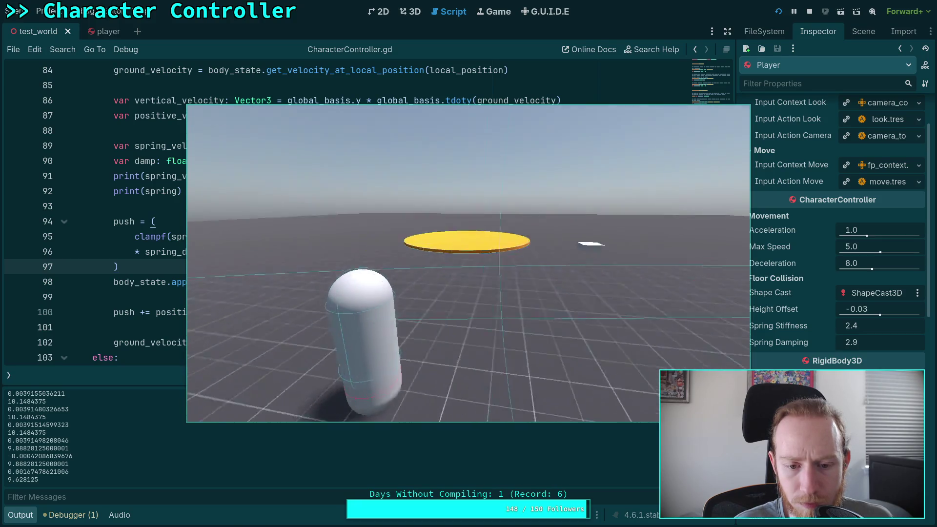
key(w)
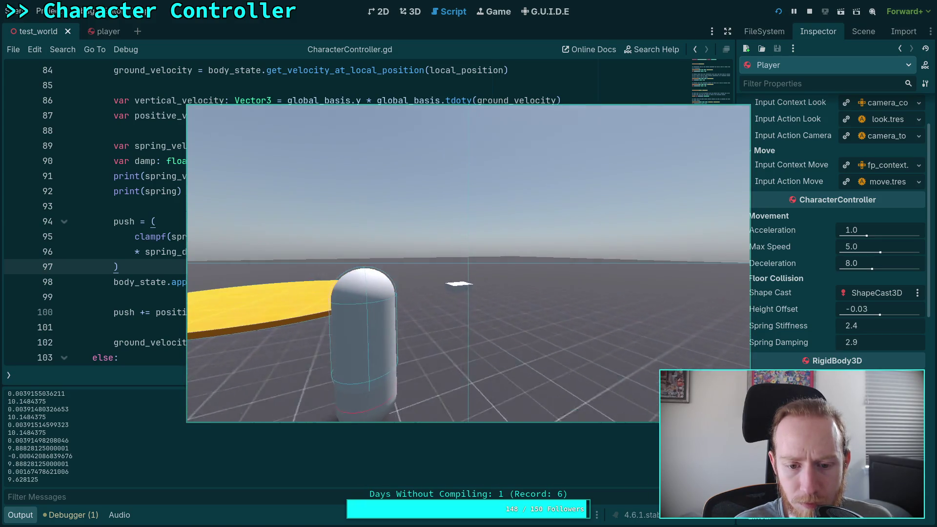
key(w)
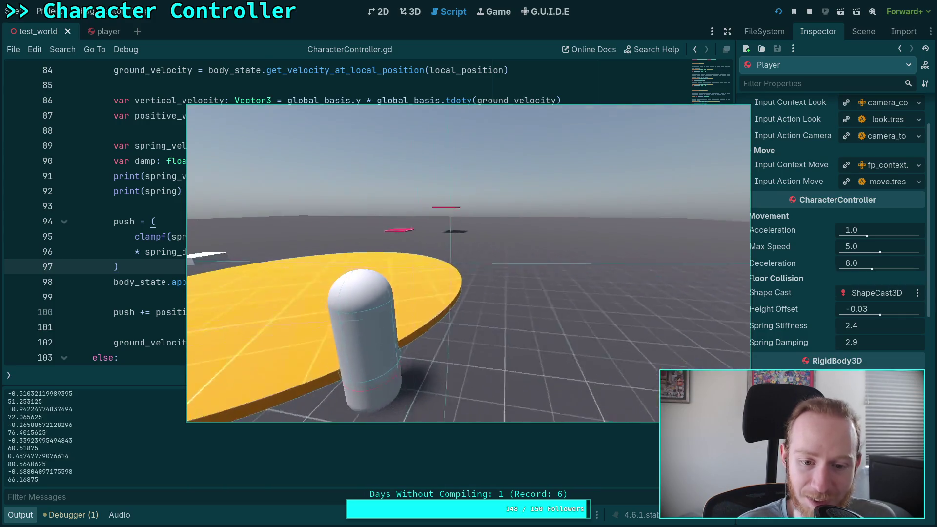
click(793, 15)
click(779, 13)
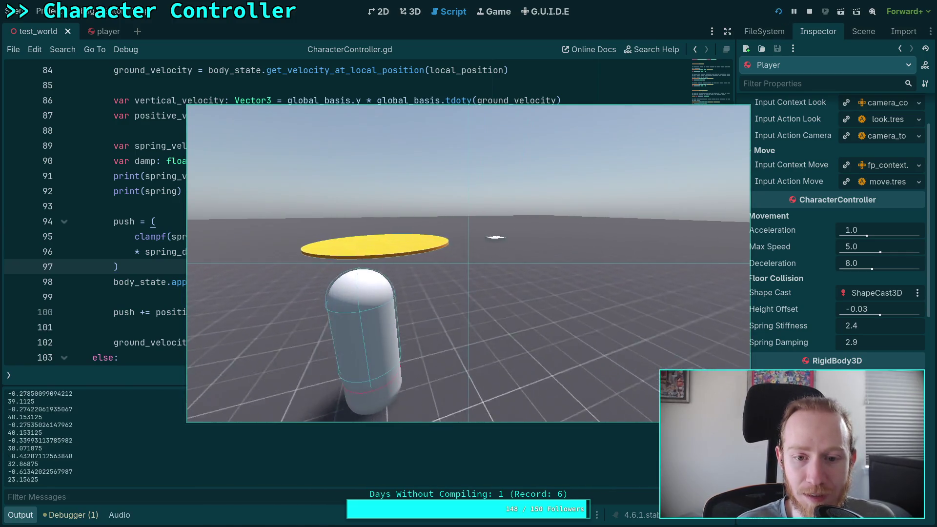
key(w)
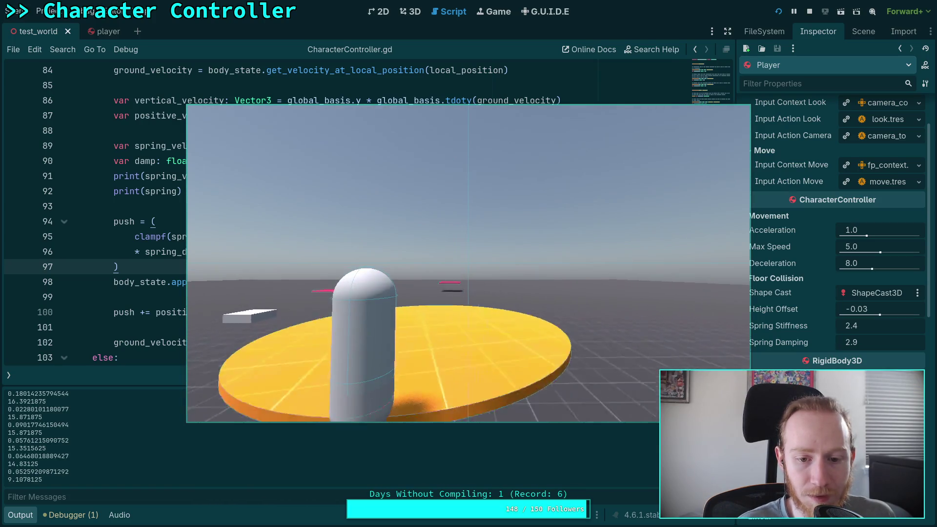
key(F8)
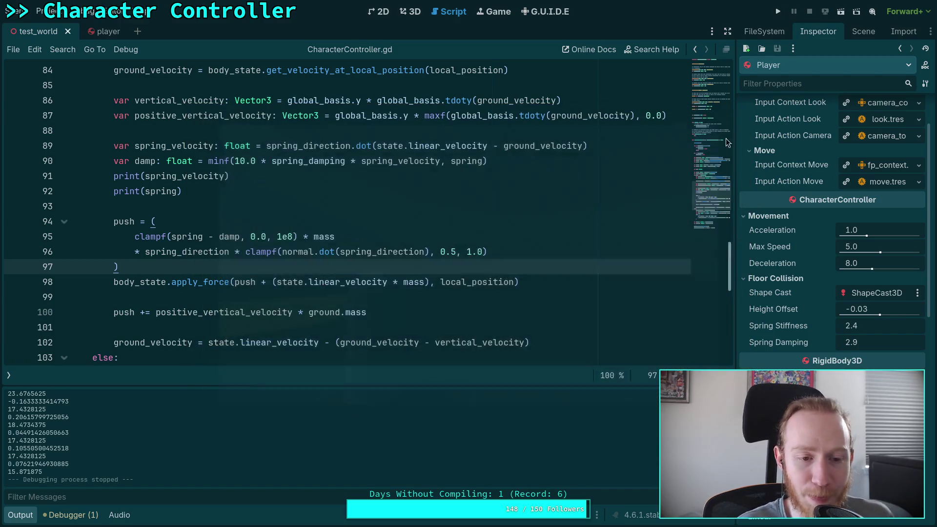
Prefix line 98's body_state.apply_force call with # to comment it out.
scroll(246, 328, down, 2)
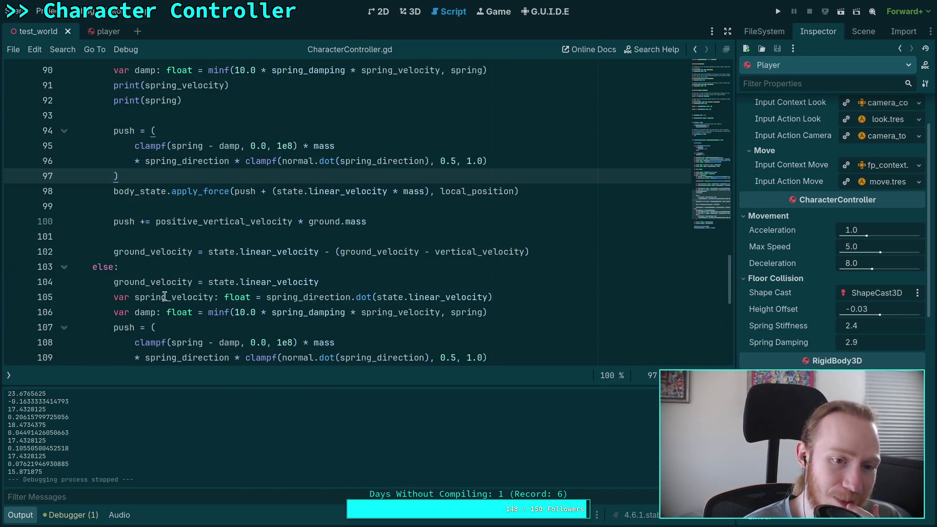
scroll(165, 296, up, 1)
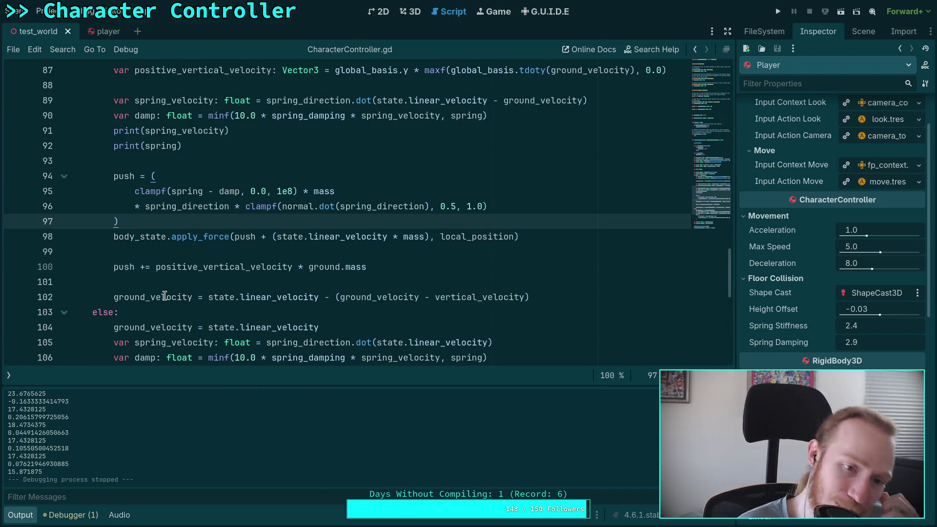
click(111, 237)
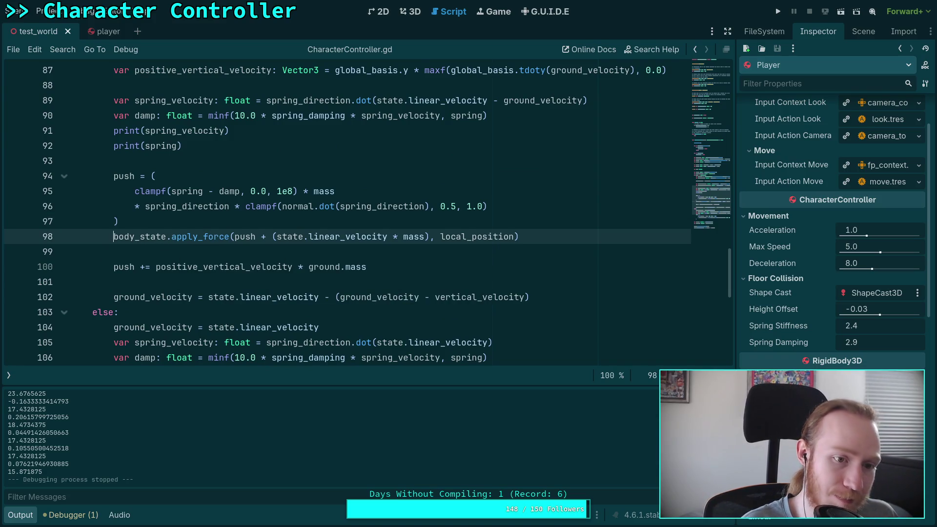
text(#)
click(204, 254)
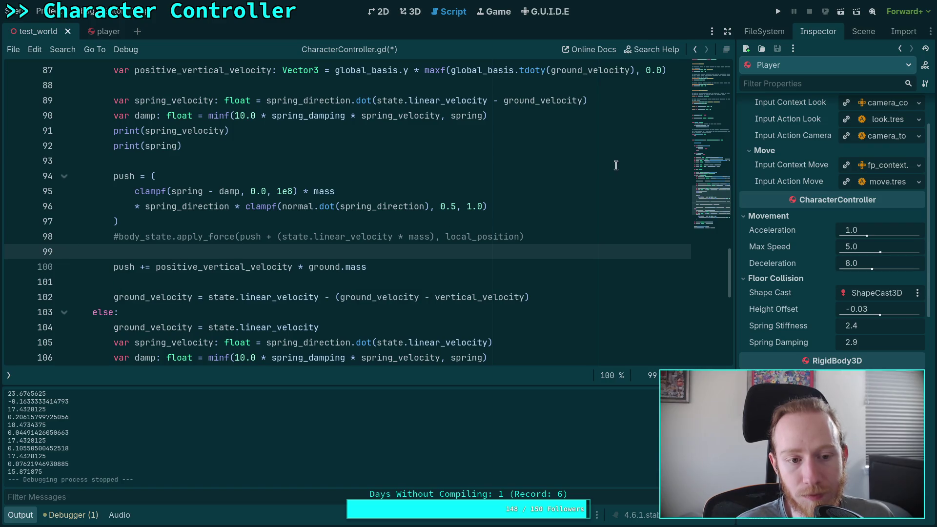
double_click(177, 267)
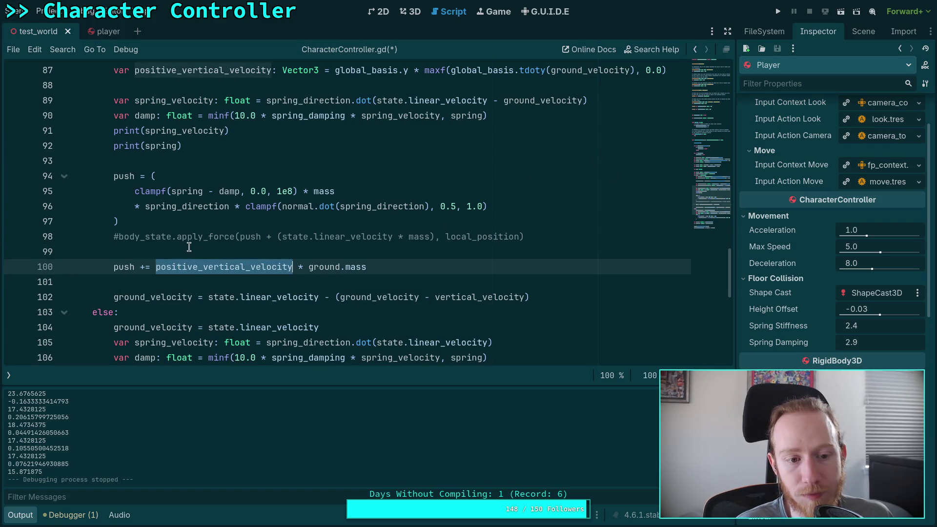
scroll(195, 244, up, 1)
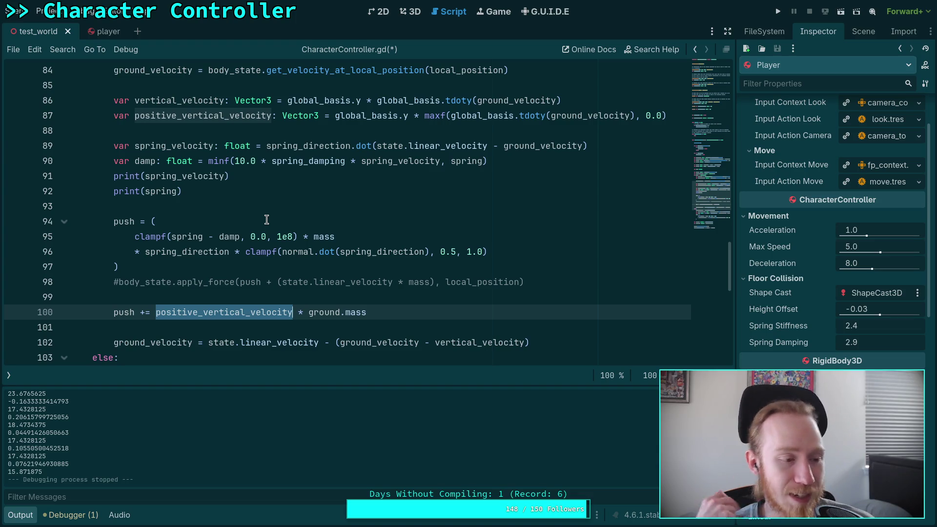
Examine the spring, damp, spring_direction and mass terms of line 95's push calculation.
mouse_move(349, 236)
mouse_down()
mouse_move(122, 237)
mouse_move(137, 235)
mouse_move(137, 252)
mouse_move(483, 252)
mouse_up()
click(482, 251)
click(433, 220)
key(Down)
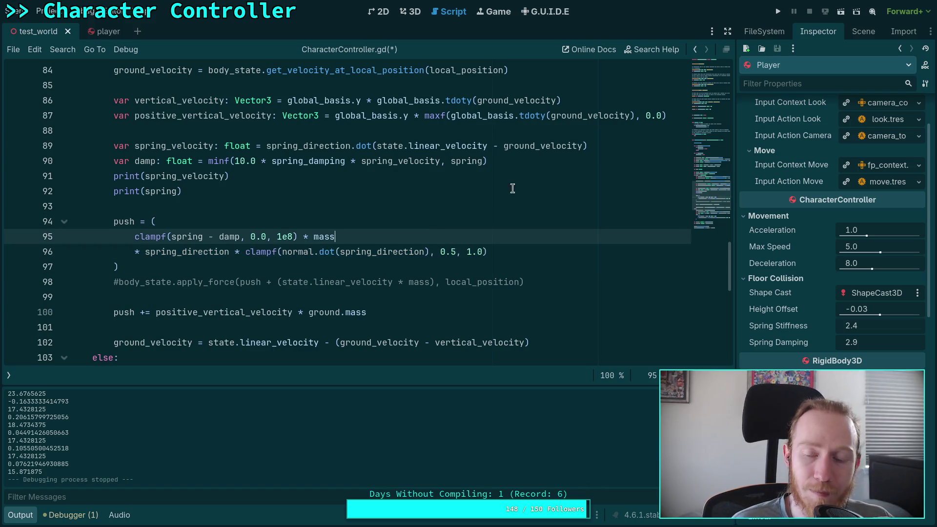
double_click(195, 251)
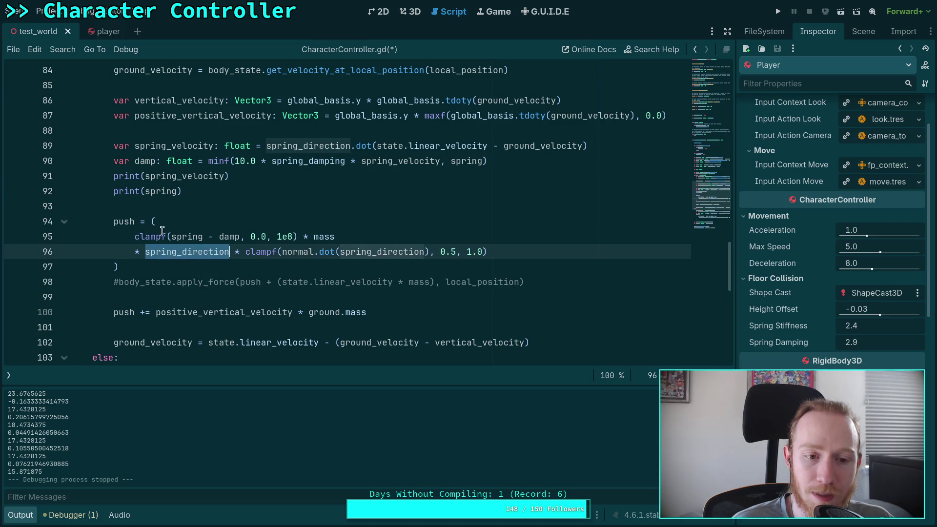
double_click(174, 237)
double_click(227, 237)
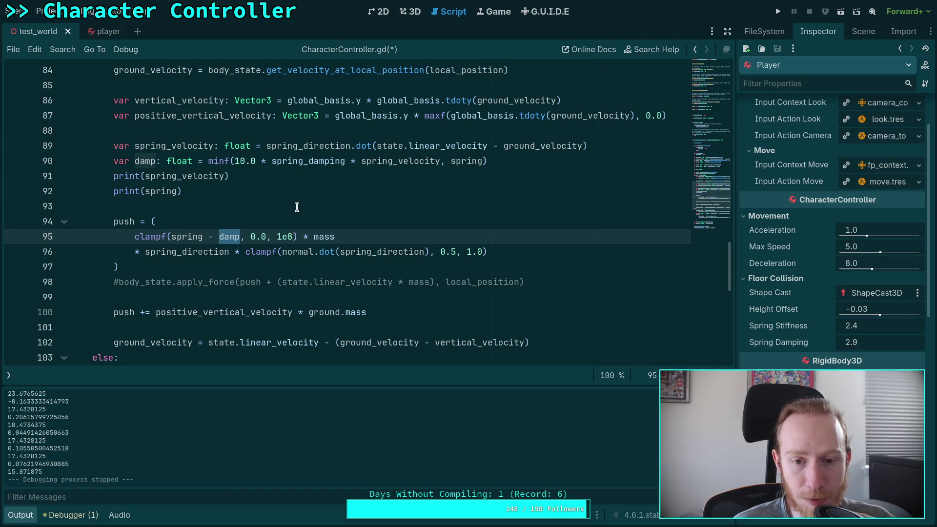
drag(298, 236, 335, 236)
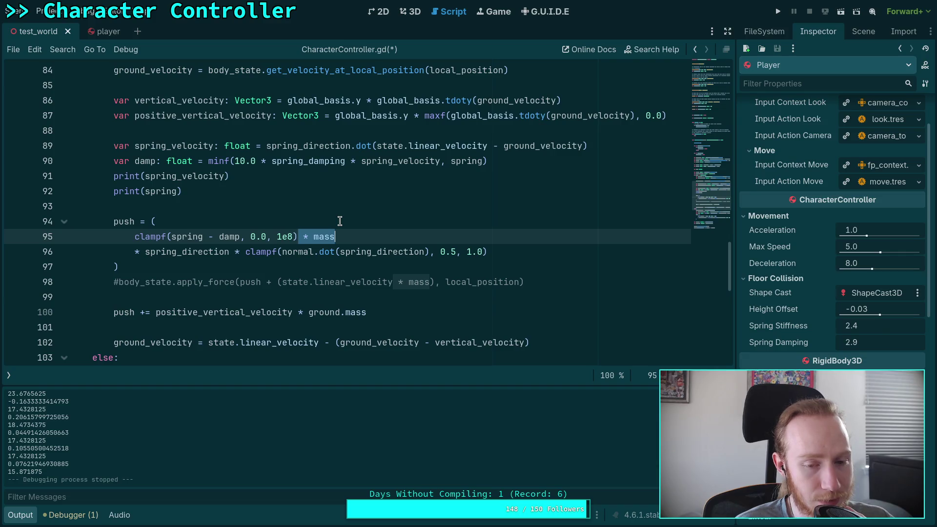
scroll(339, 221, down, 1)
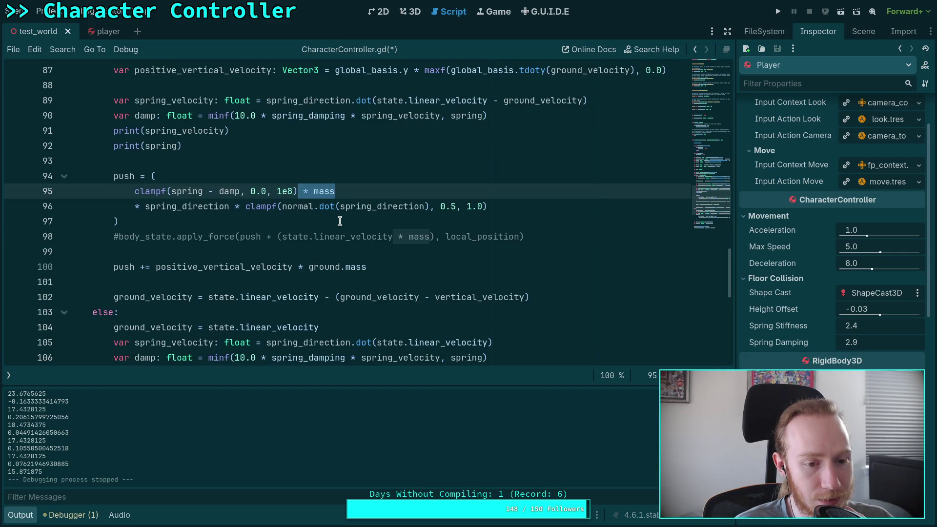
scroll(339, 221, down, 1)
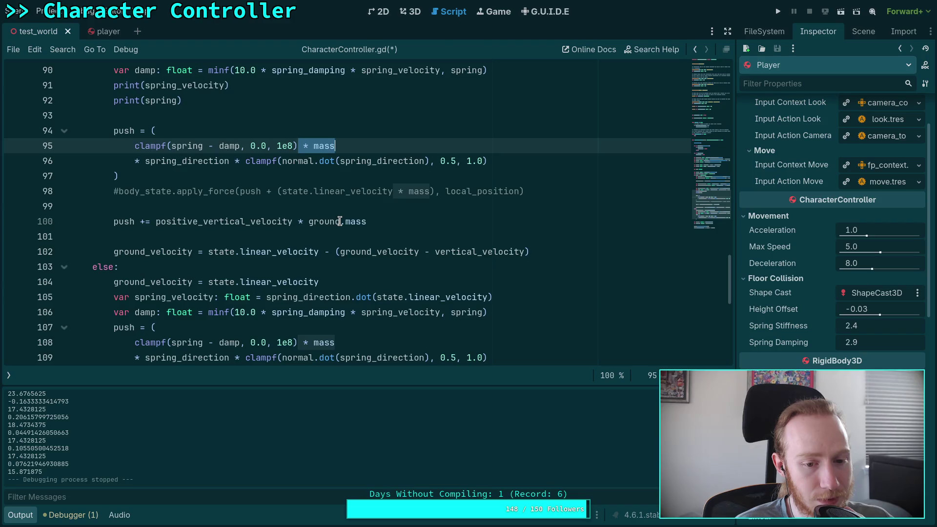
scroll(339, 221, down, 1)
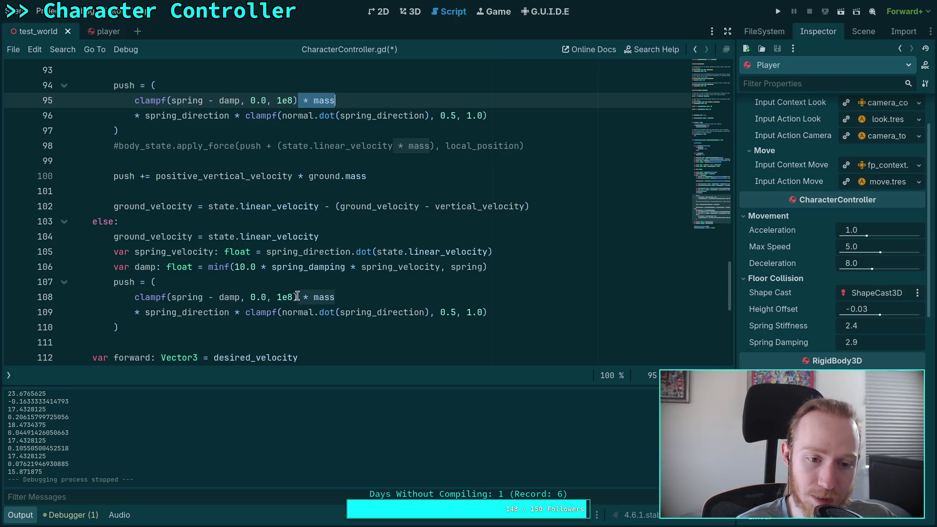
Delete the mass multiplier from the spring clamp on line 108.
drag(297, 296, 333, 297)
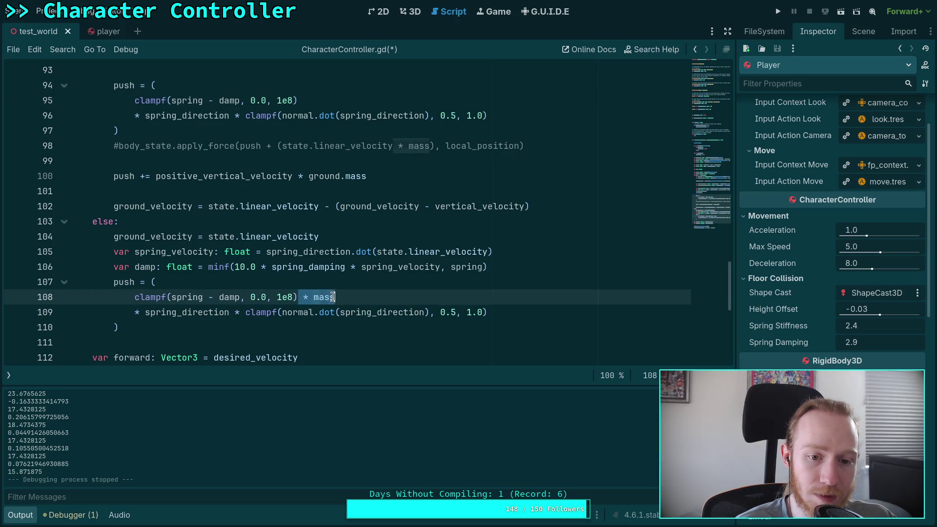
key(BackSpace)
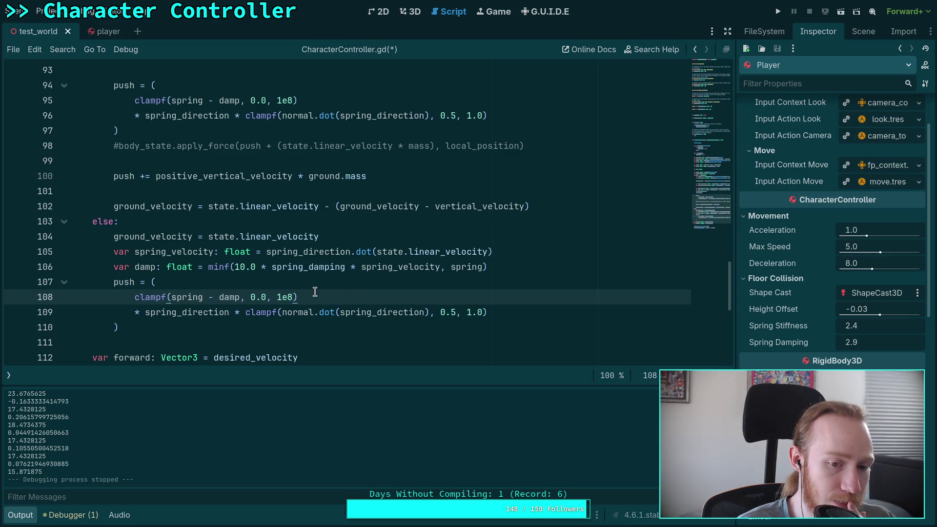
scroll(303, 283, up, 4)
scroll(275, 268, down, 1)
Comment out line 100's positive_vertical_velocity * ground.mass push addition and save the script.
click(275, 268)
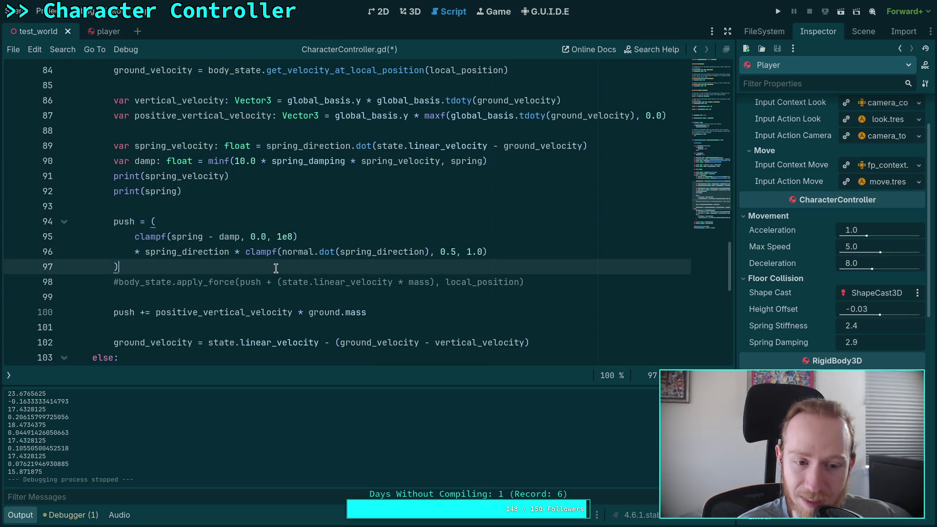
click(110, 313)
text(#)
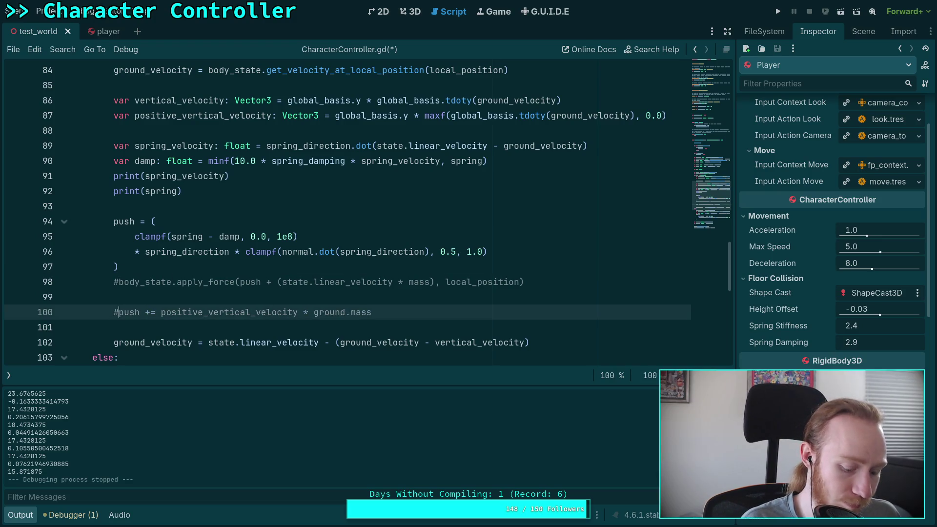
key(ctrl+s)
scroll(449, 261, up, 1)
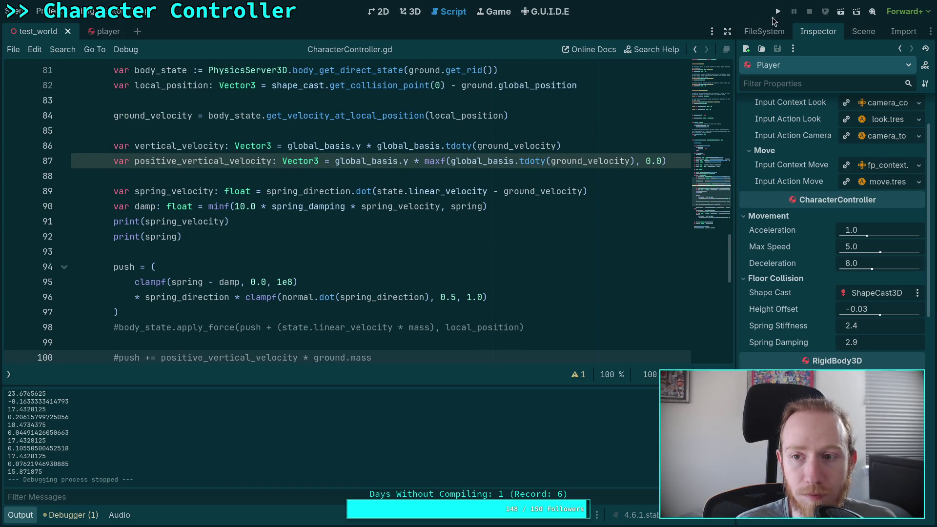
key(F5)
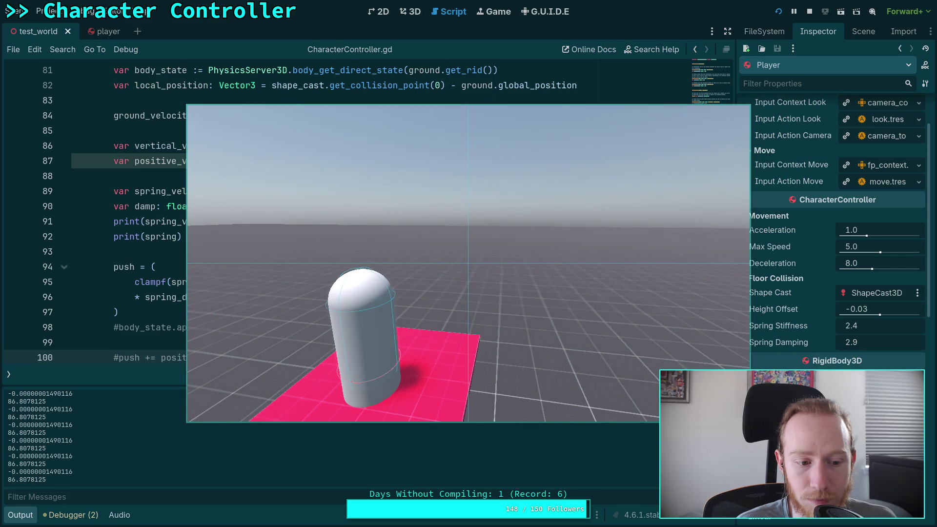
key(d)
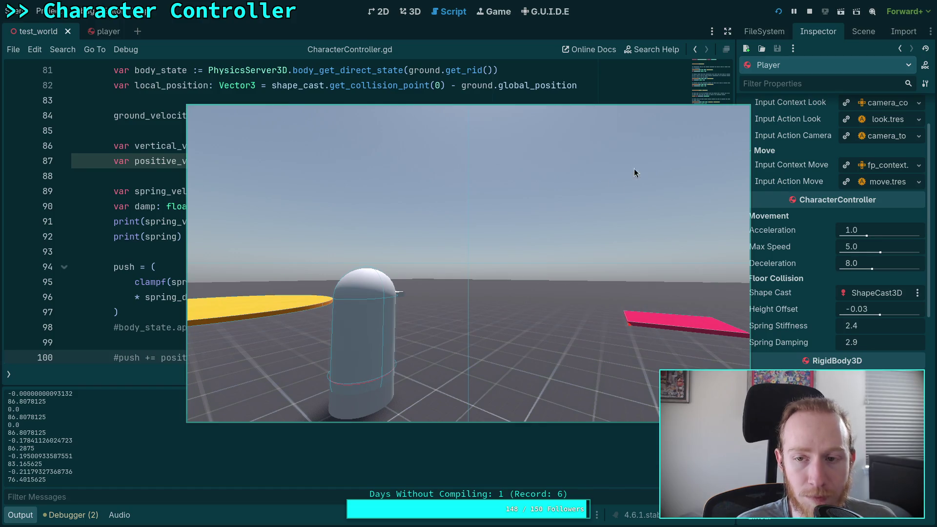
click(808, 11)
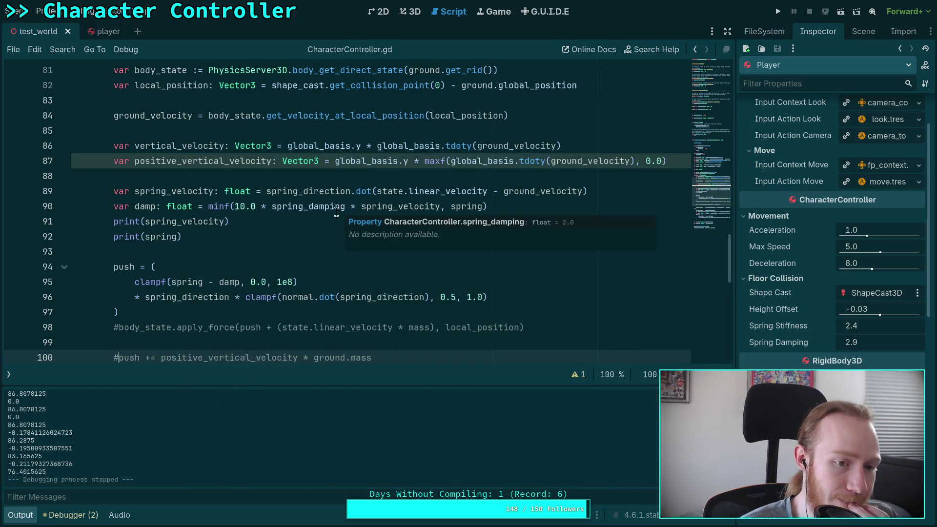
scroll(262, 212, up, 3)
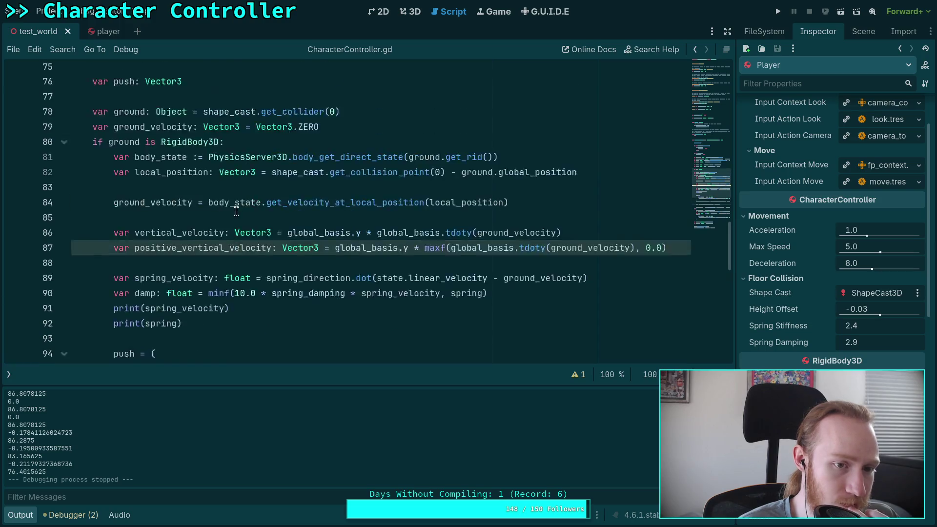
scroll(236, 211, down, 5)
scroll(228, 215, down, 2)
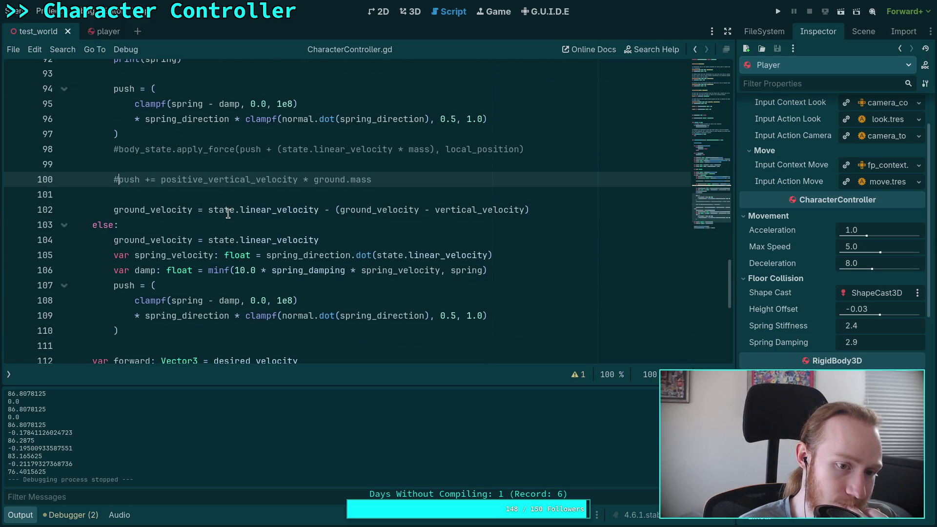
scroll(214, 210, down, 2)
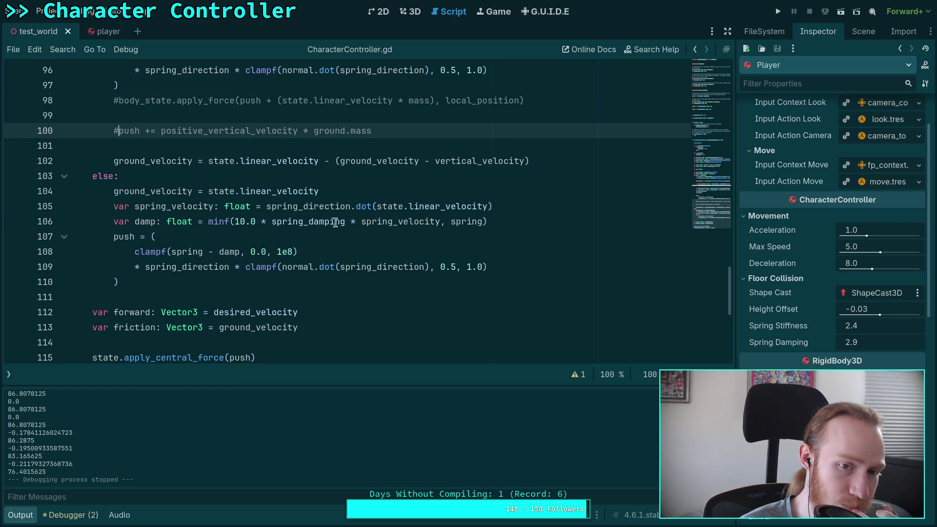
mouse_move(377, 206)
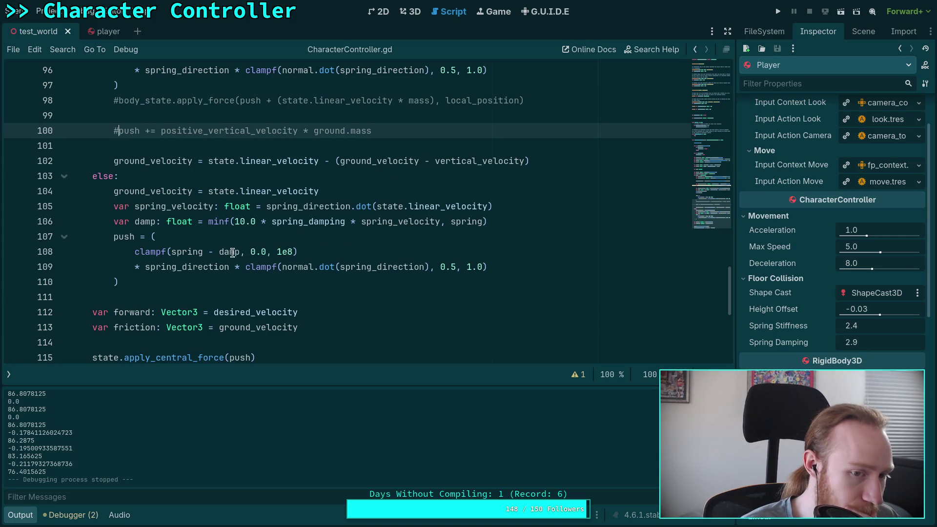
click(218, 252)
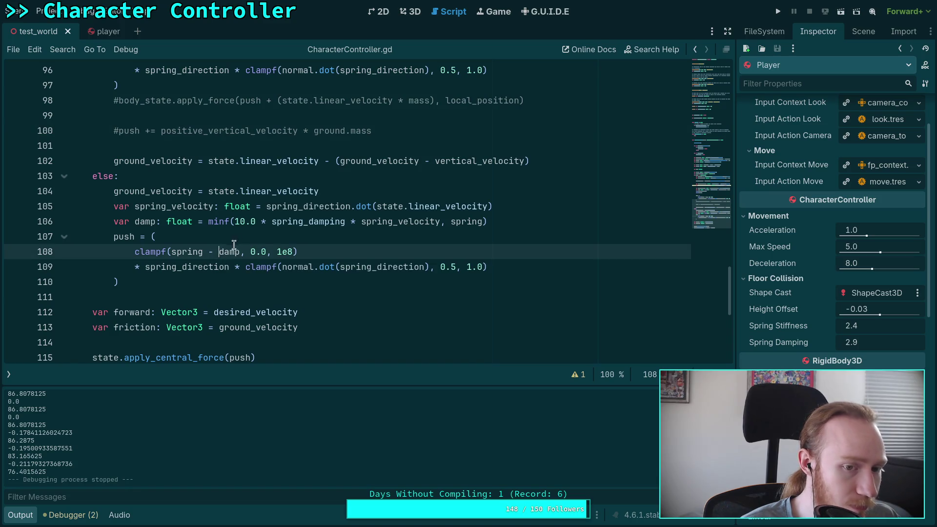
click(336, 241)
key(F5)
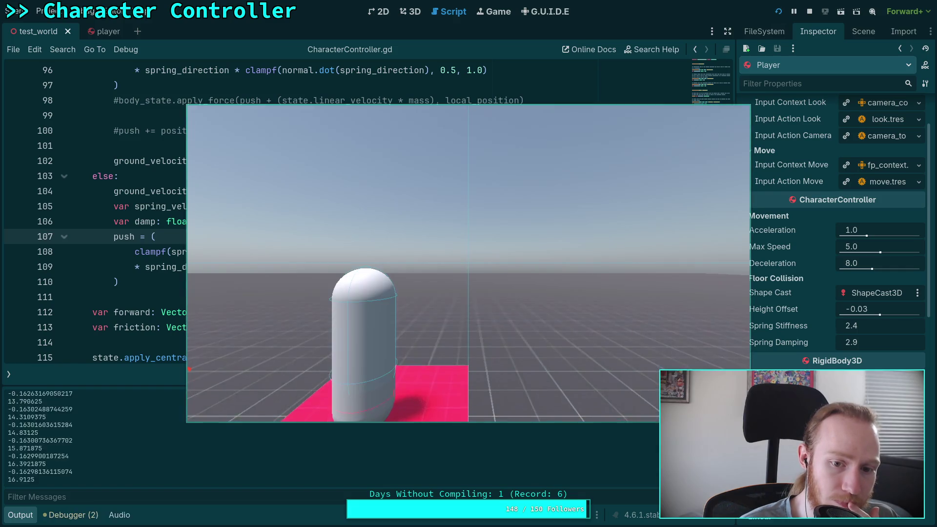
key(w)
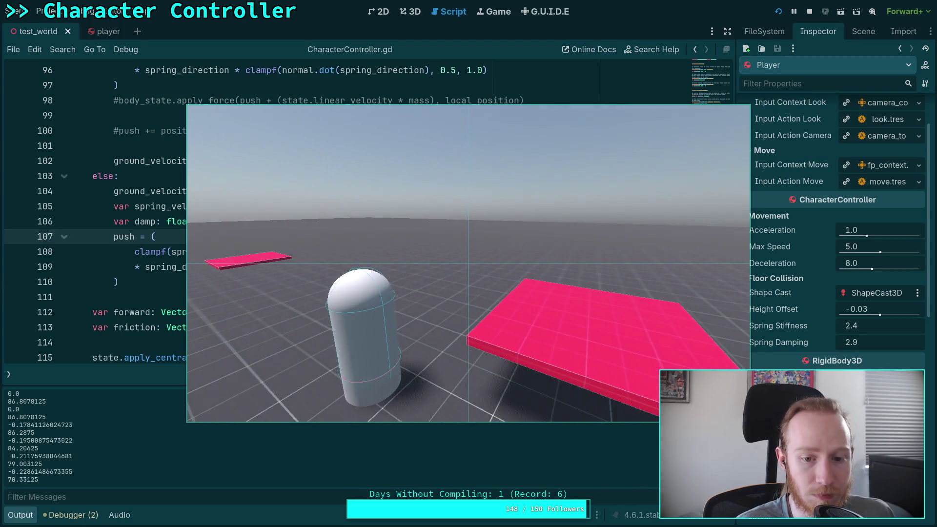
key(F8)
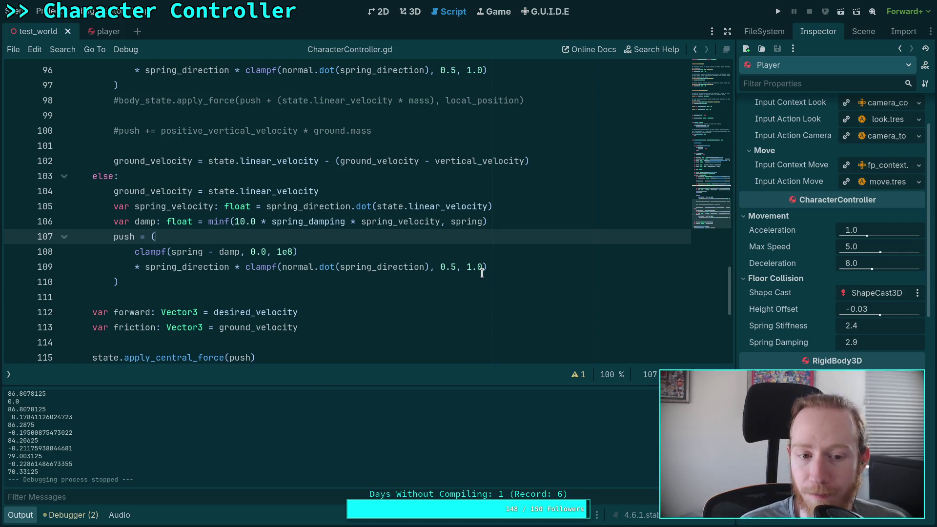
double_click(188, 252)
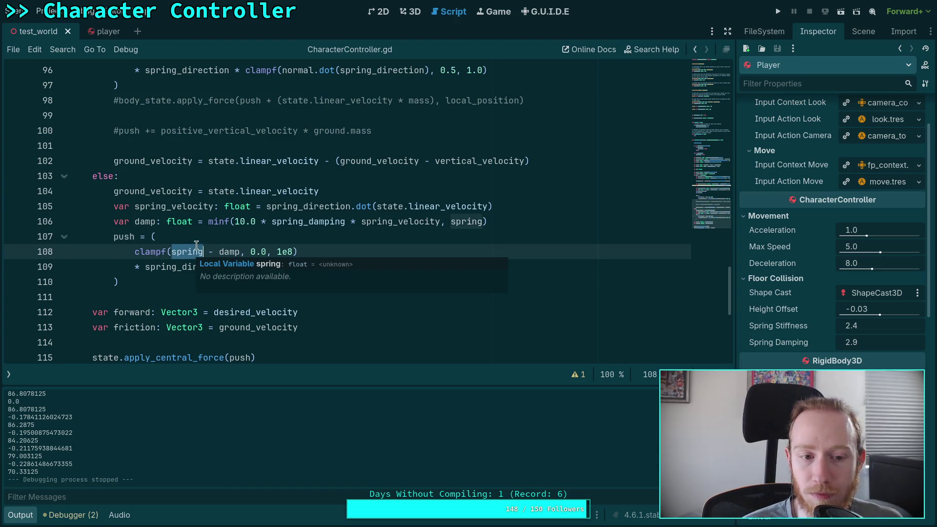
click(209, 242)
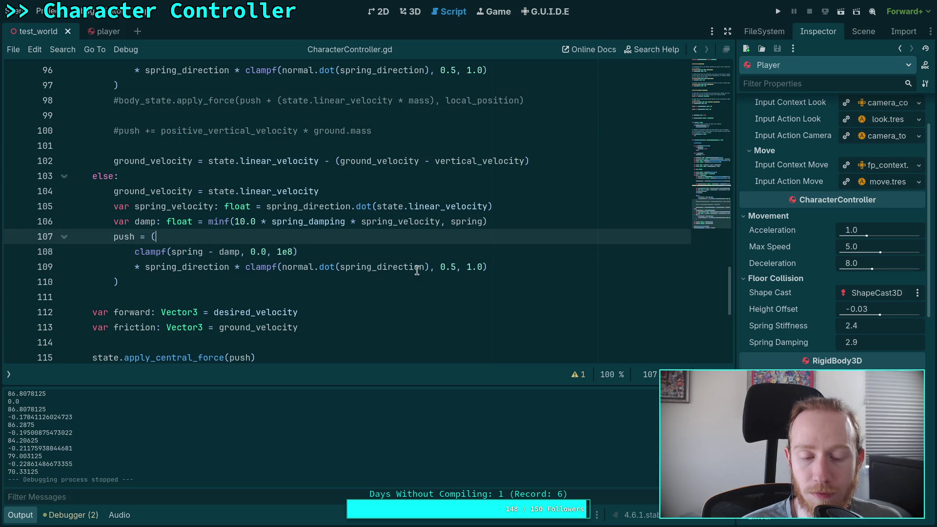
click(869, 328)
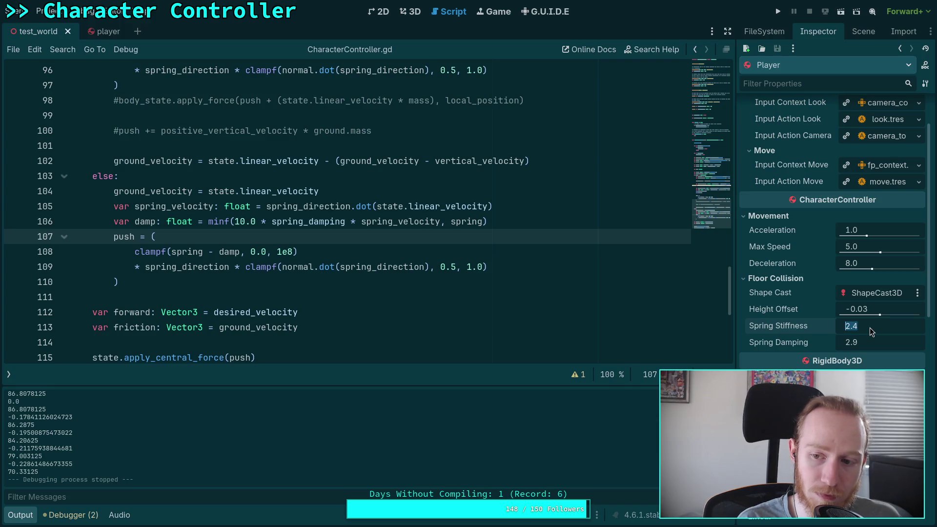
Set the Player's Spring Stiffness to 4.0 and test-run the game.
text(4)
key(Return)
key(F5)
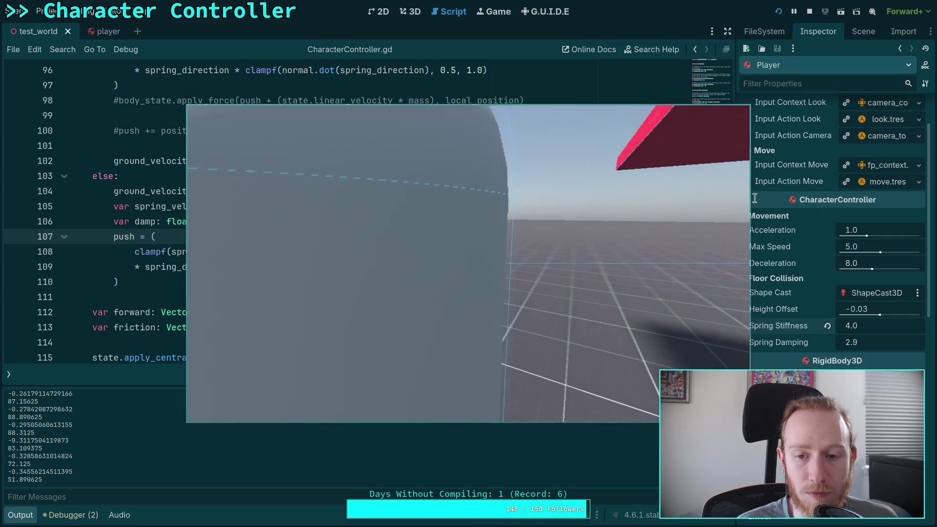
click(808, 12)
Move the Player capsule right and toward the camera in the 3D view, then test-run again.
click(410, 11)
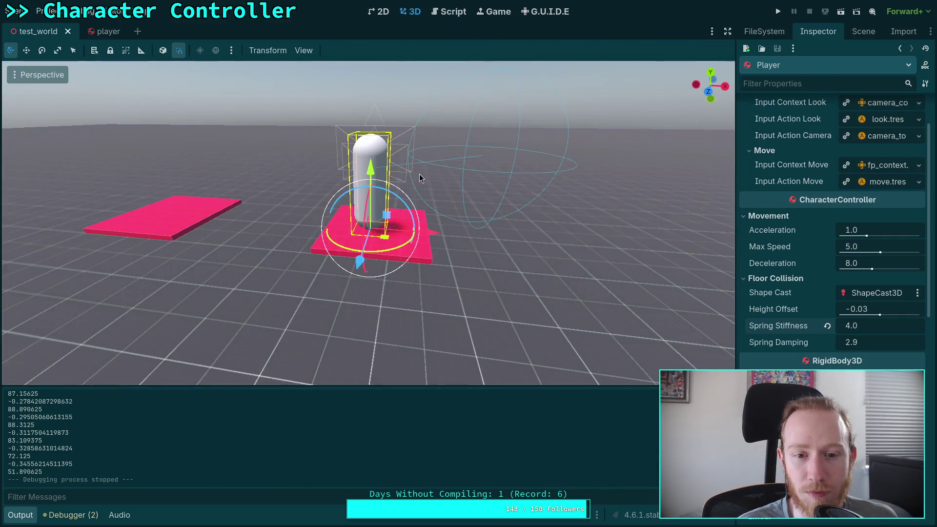
drag(402, 232, 524, 288)
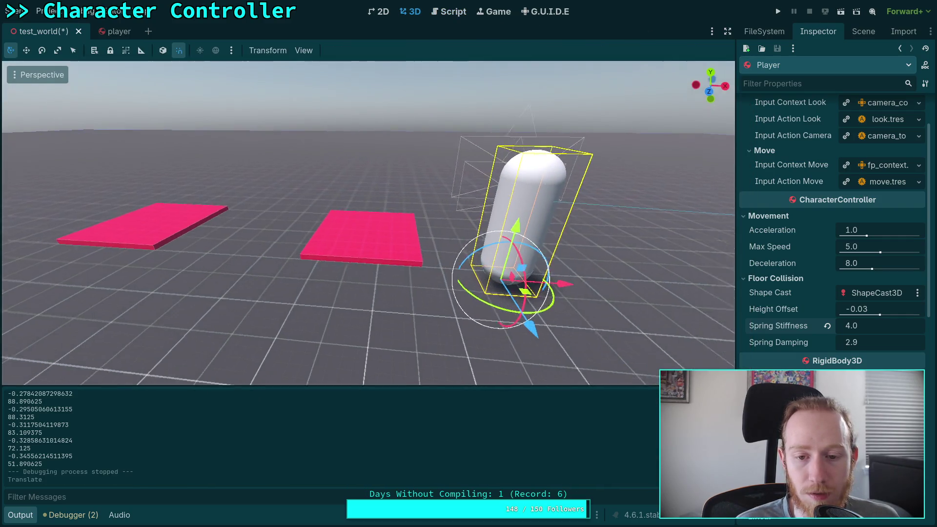
key(f)
key(F5)
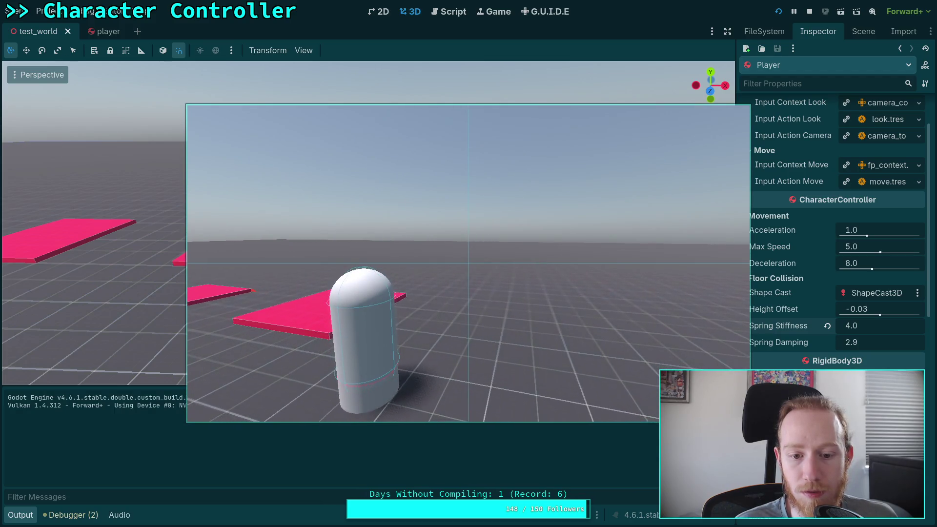
click(809, 11)
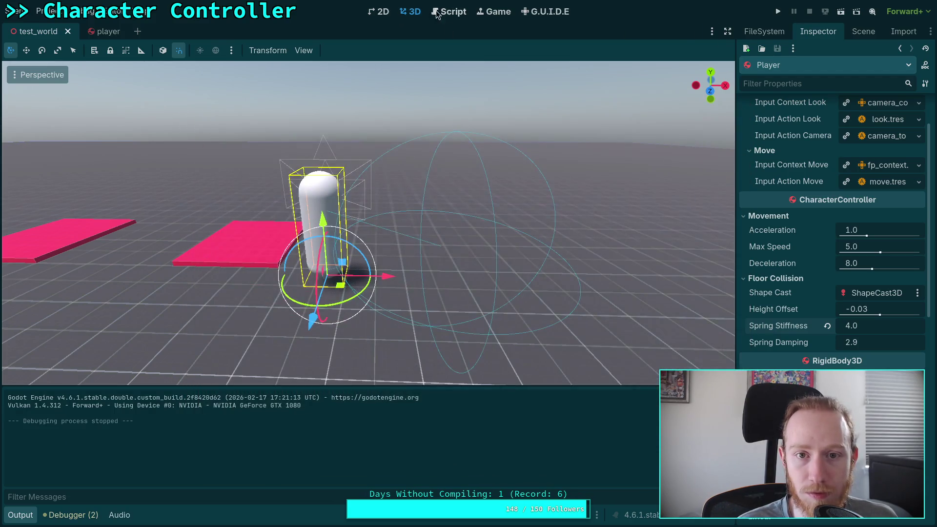
Open the player scene and enable Custom Integrator on the Player rigid body.
click(449, 12)
scroll(312, 258, down, 2)
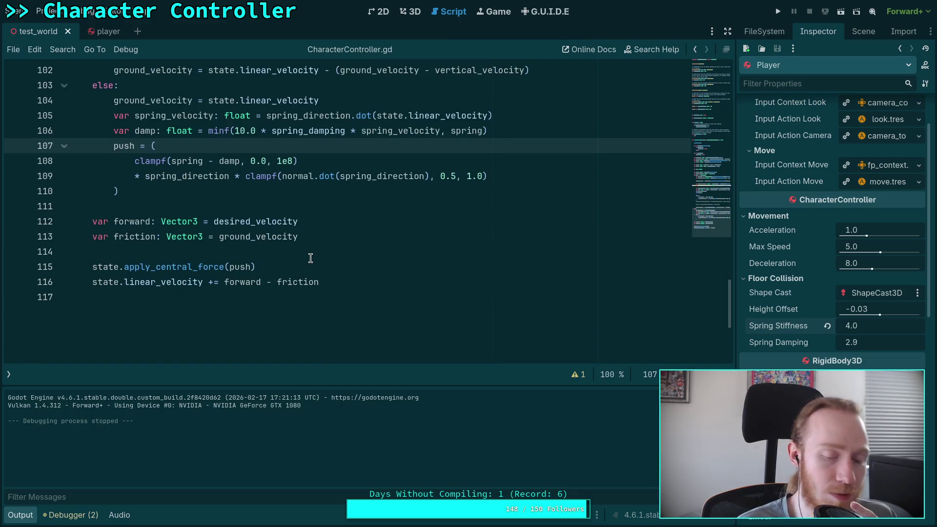
scroll(311, 258, up, 1)
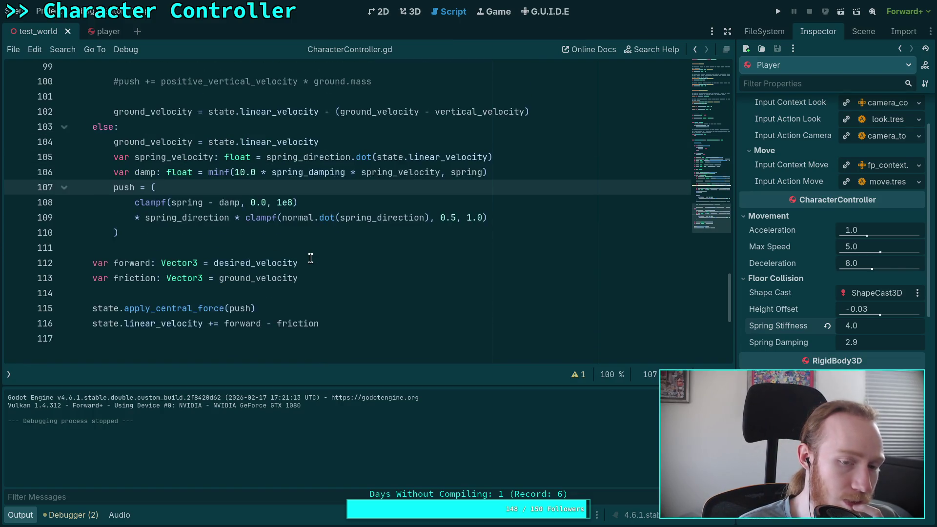
scroll(310, 258, up, 15)
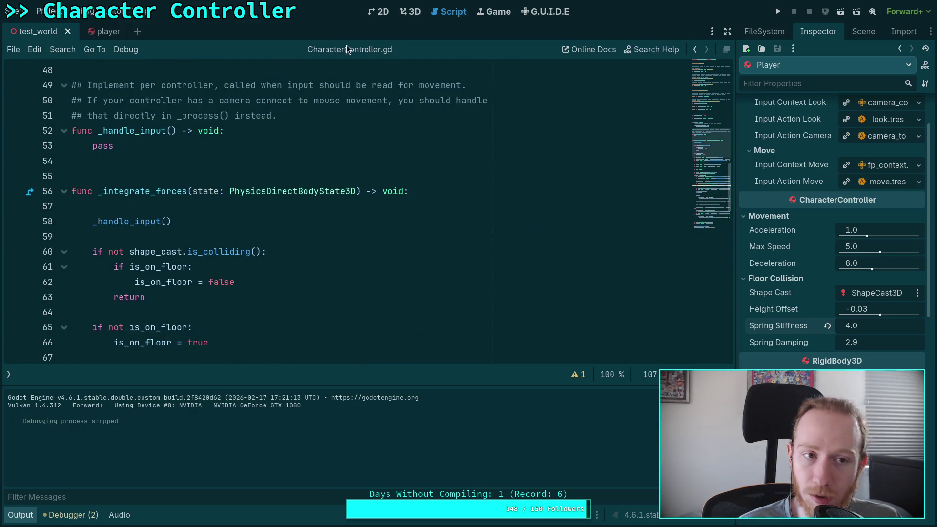
click(105, 31)
scroll(804, 264, down, 4)
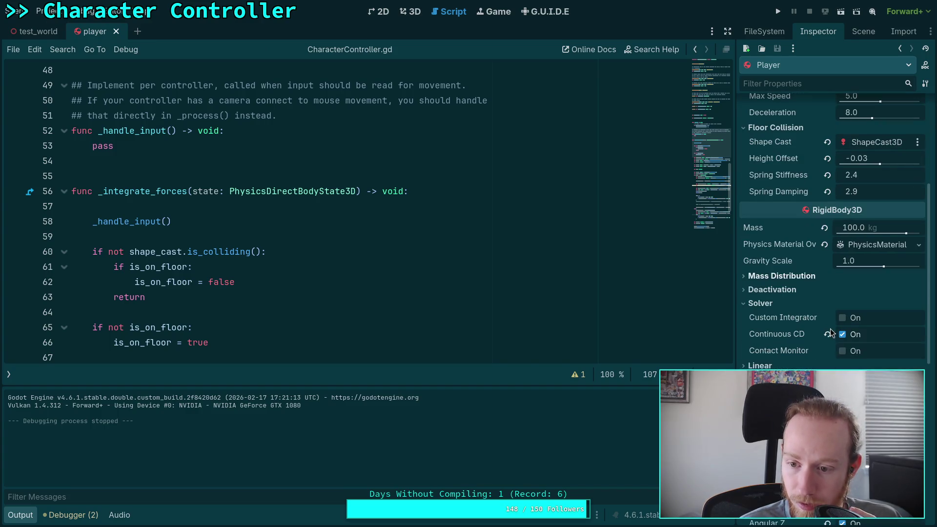
mouse_move(820, 325)
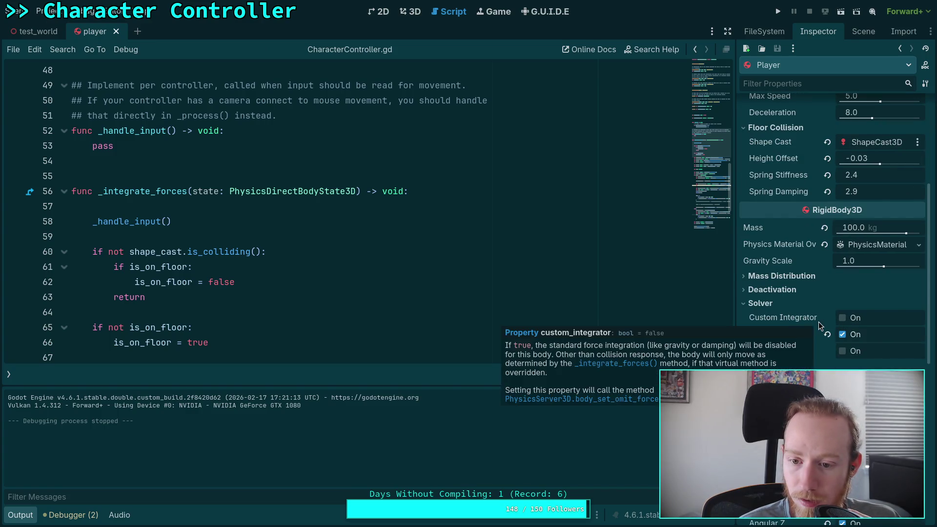
click(842, 318)
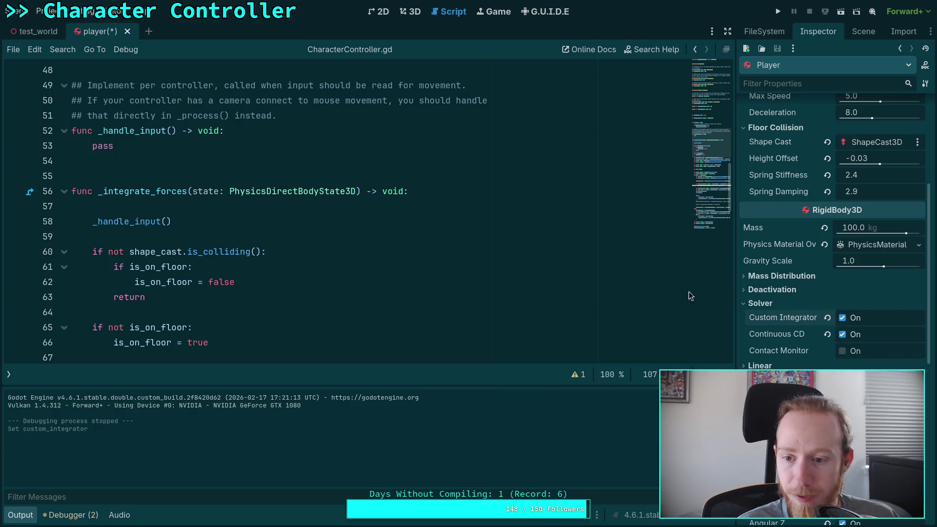
Add blank lines after _handle_input() in _integrate_forces for new code.
scroll(263, 240, down, 3)
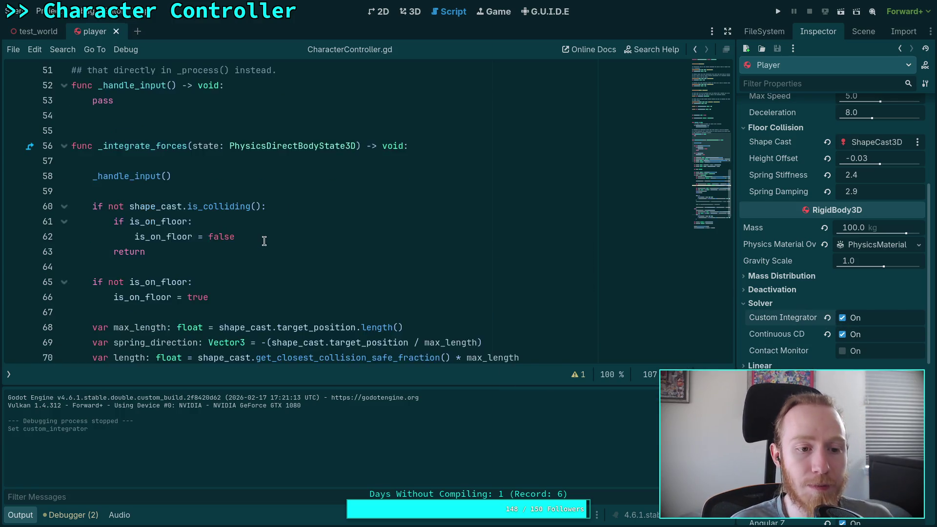
scroll(220, 218, up, 1)
scroll(200, 205, up, 1)
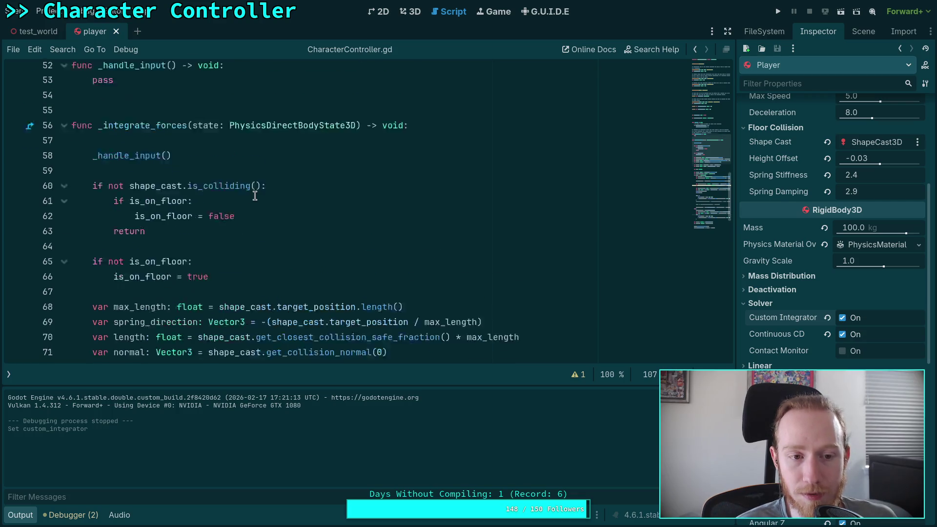
click(293, 233)
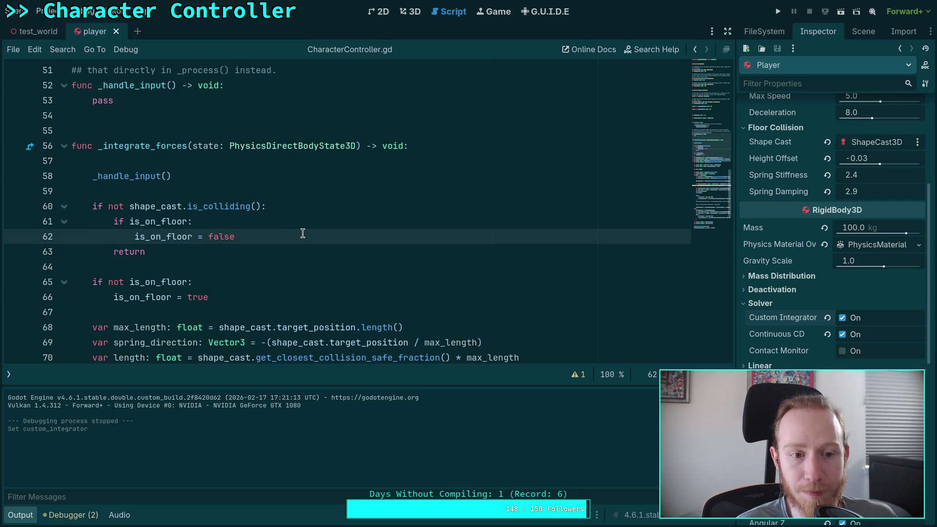
click(308, 187)
key(Return)
key(Return)
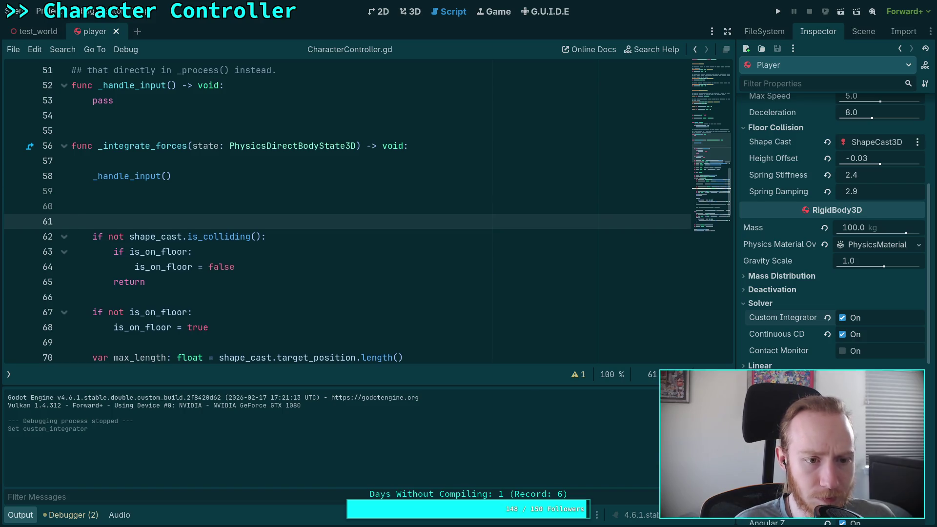
Write state.linear_velocity -= state.total_gravity on line 60, save, and test-run.
key(Up)
text(e.lin)
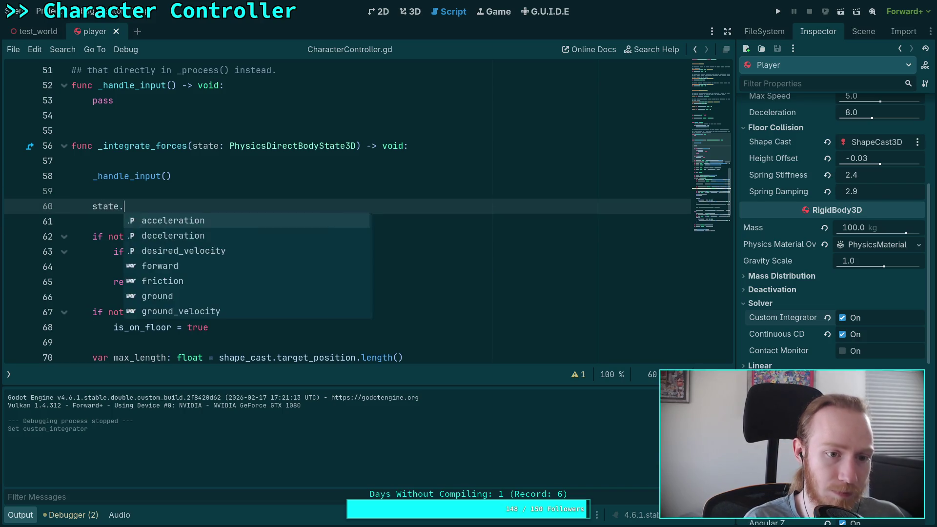
key(Return)
text(-=)
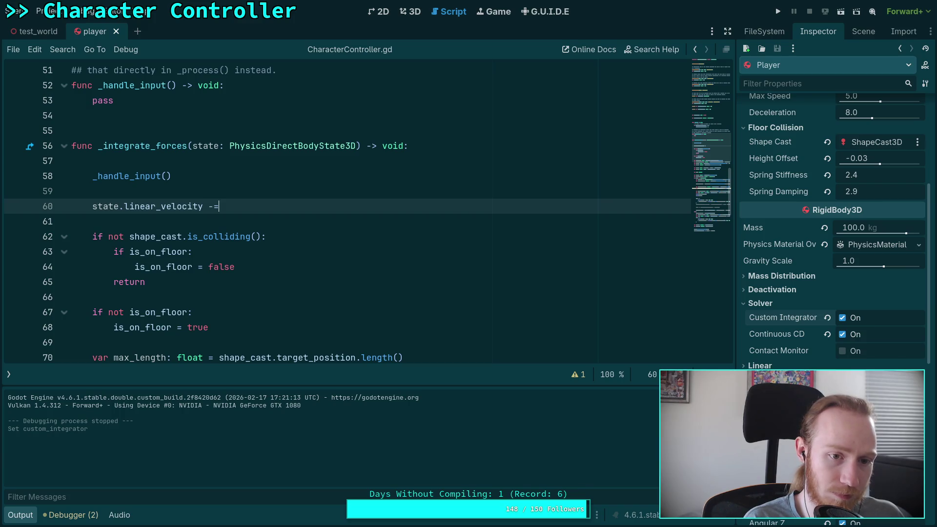
text( state.)
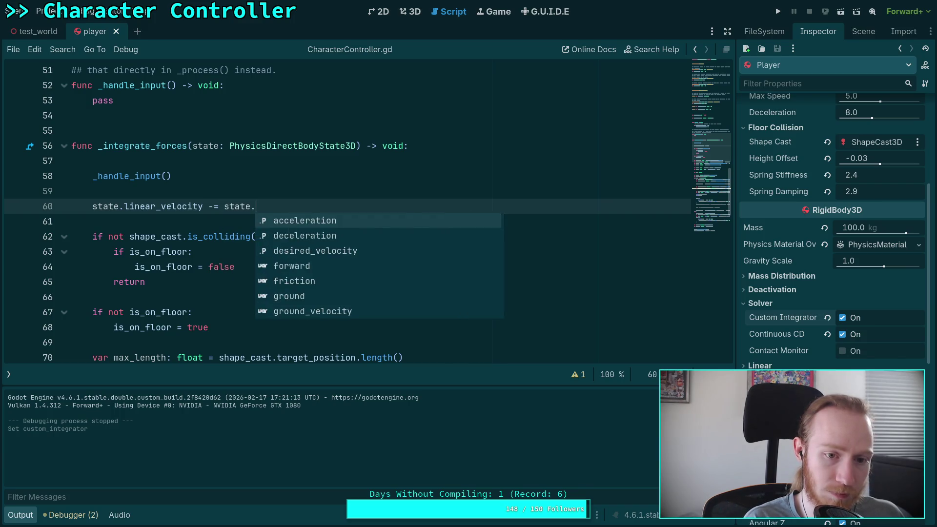
text(gra)
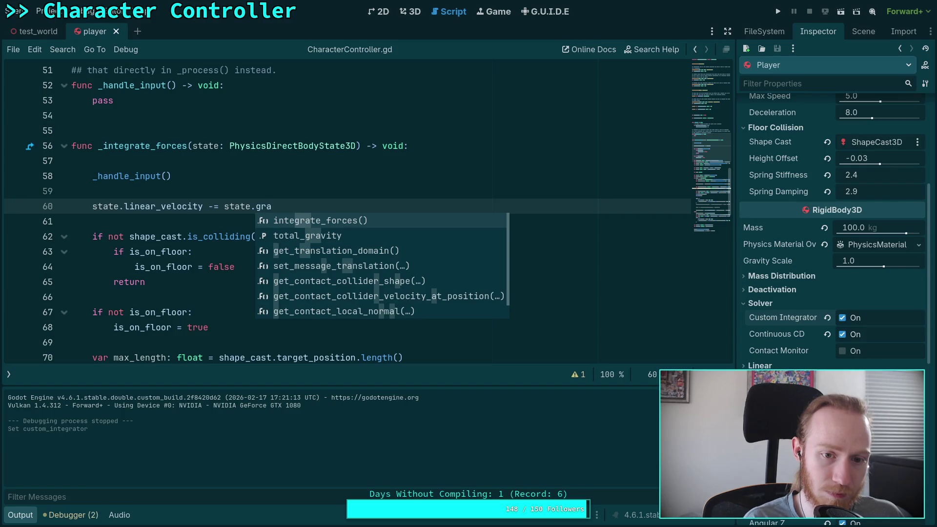
key(Down)
key(Return)
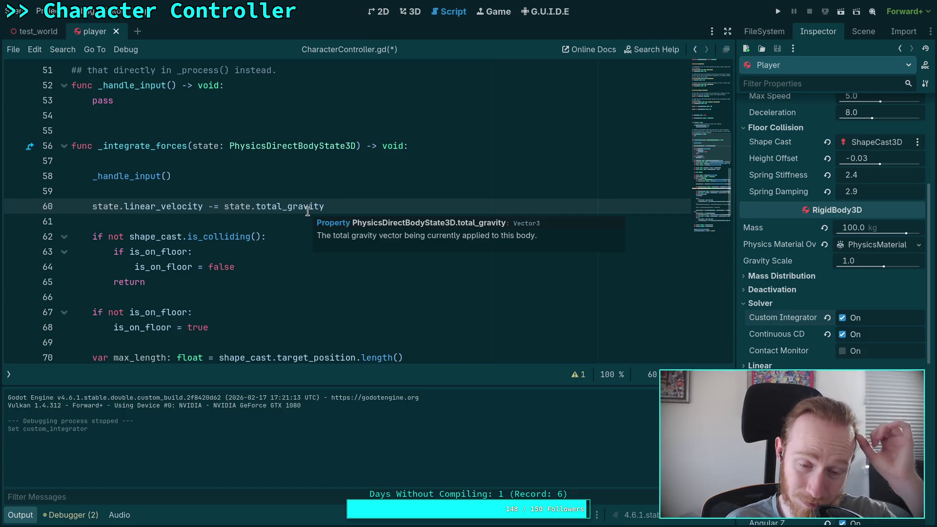
key(ctrl+s)
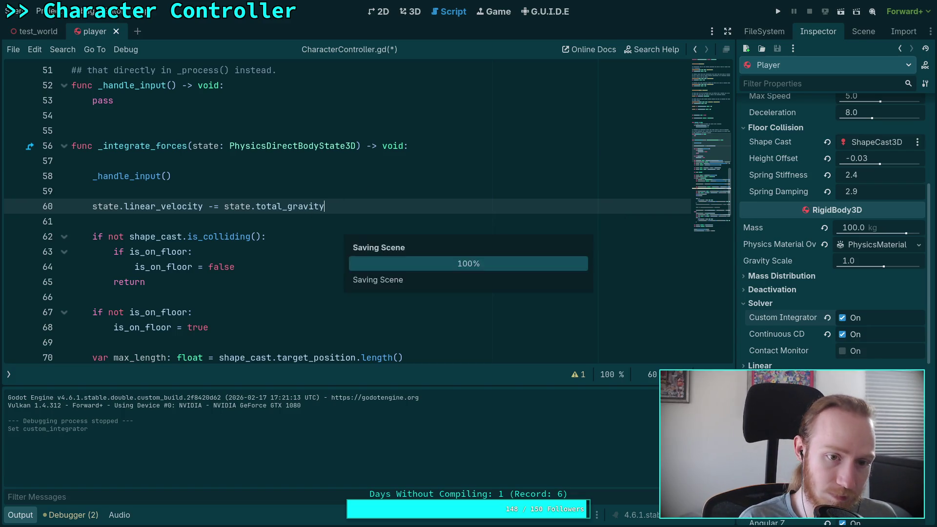
click(777, 11)
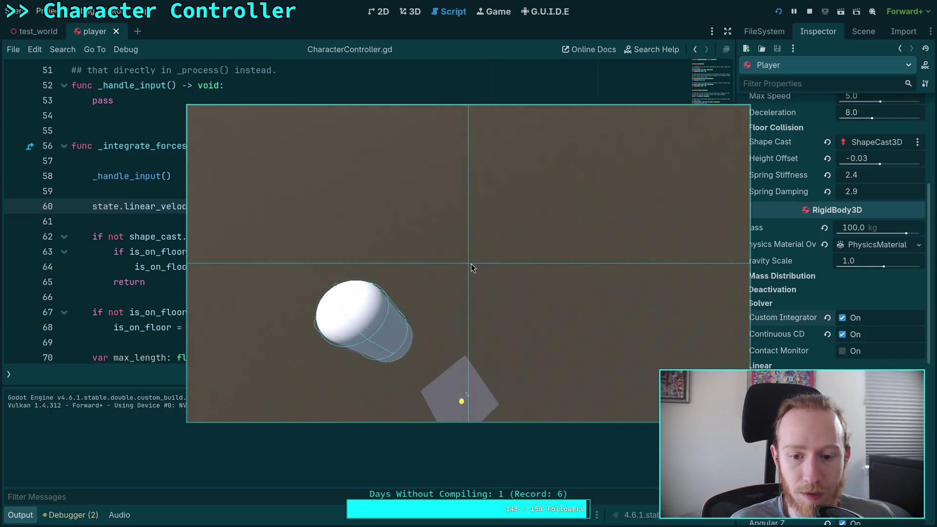
key(F8)
Change the operator to += so gravity is added, save, and run again.
key(BackSpace)
text(+= state.total_gravity)
key(ctrl+s)
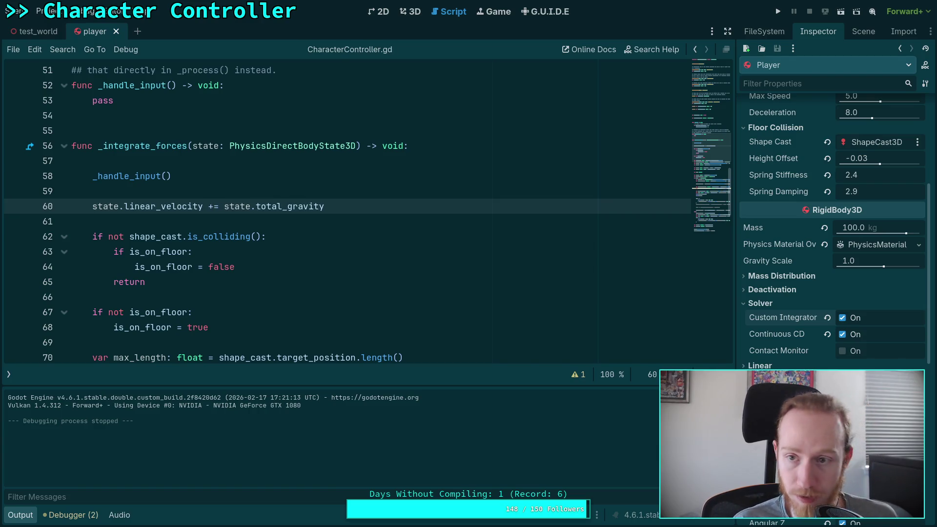
click(778, 11)
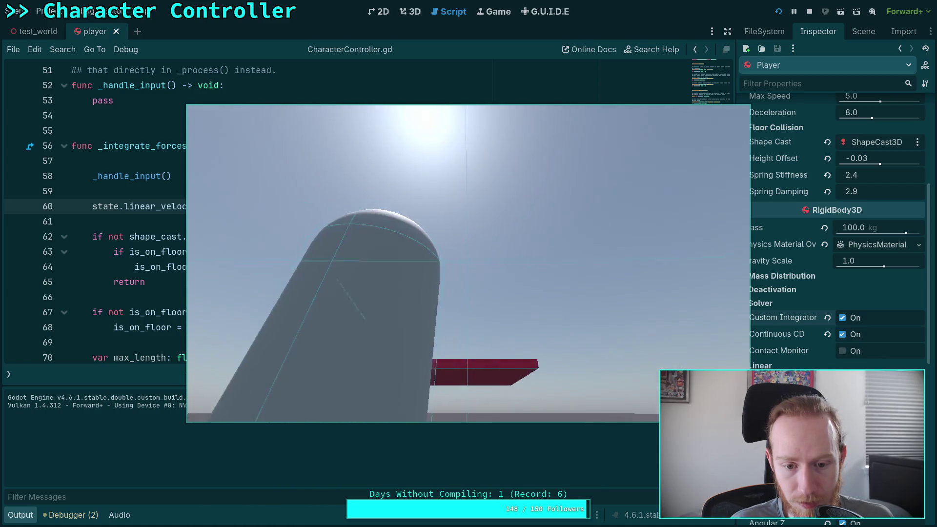
key(F5)
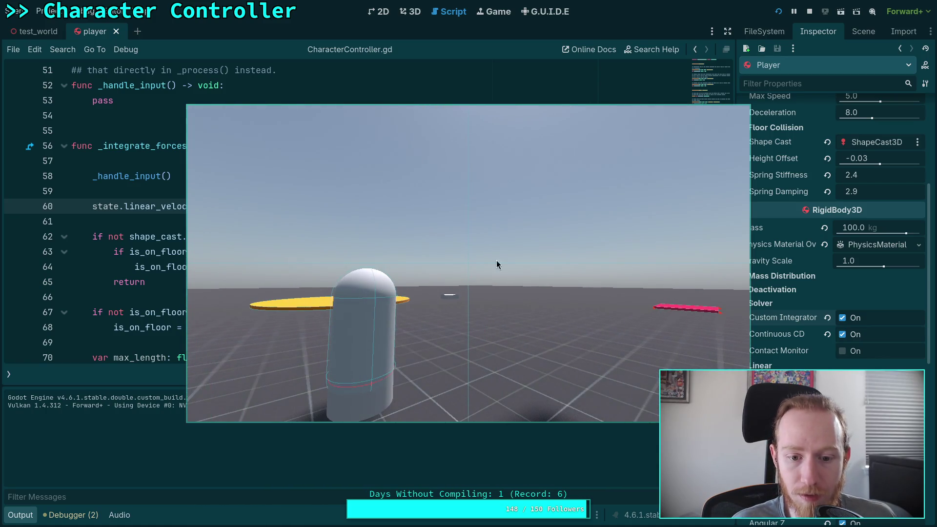
click(809, 11)
Multiply the gravity term by state.step on line 60 and test-run the game.
click(344, 195)
click(340, 206)
text(tate.step)
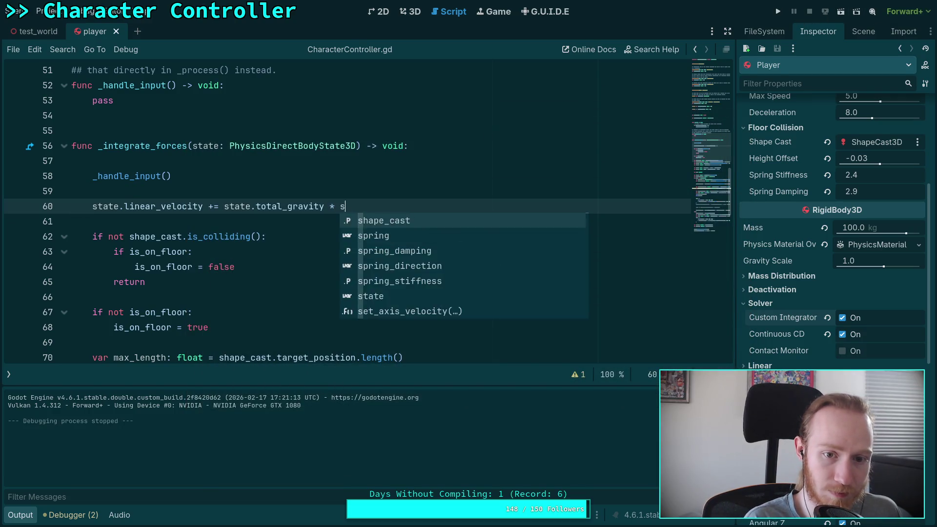
key(Escape)
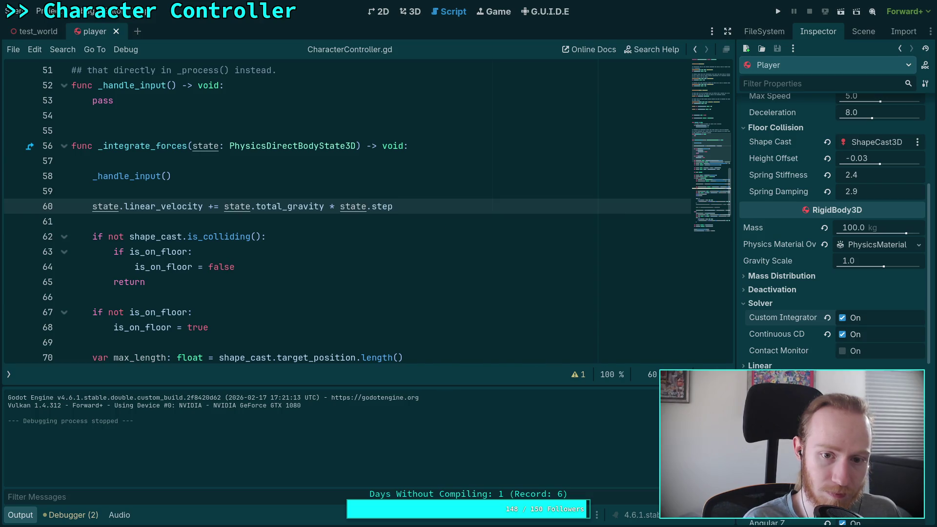
key(BackSpace)
key(BackSpace)
text(tep)
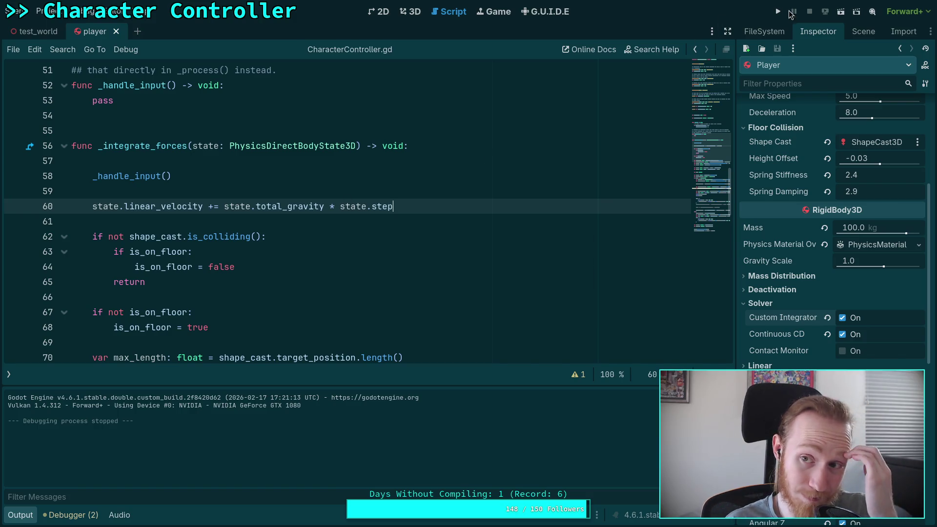
key(F5)
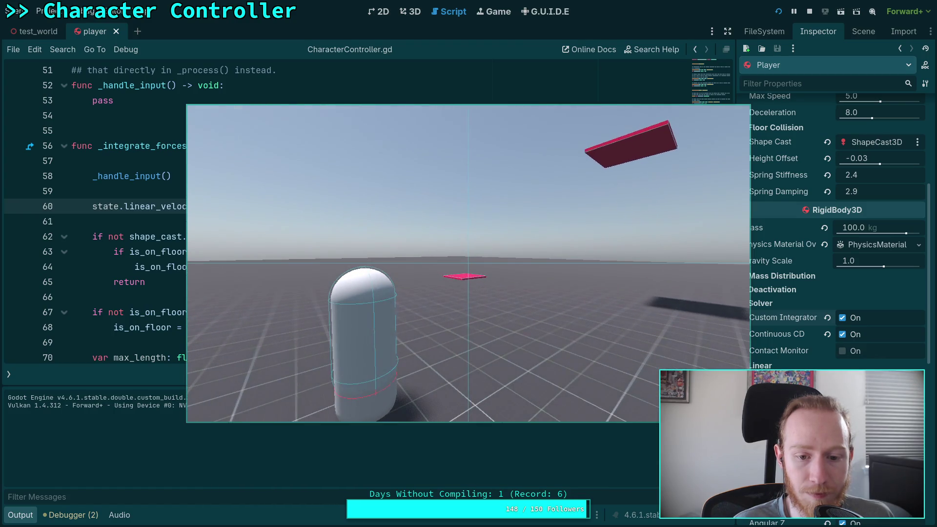
click(810, 12)
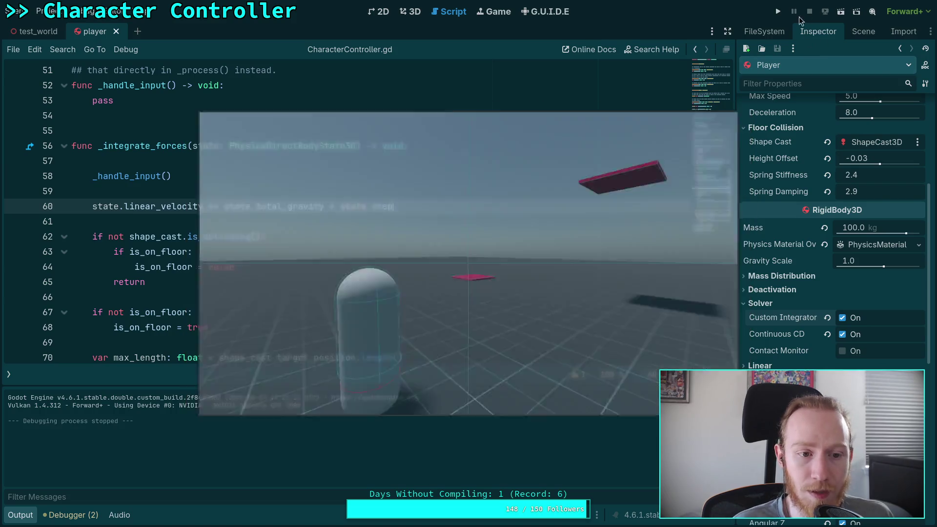
Add print(state.total_gravity) above the velocity line and run to log (0, -9.8, 0).
scroll(259, 240, down, 1)
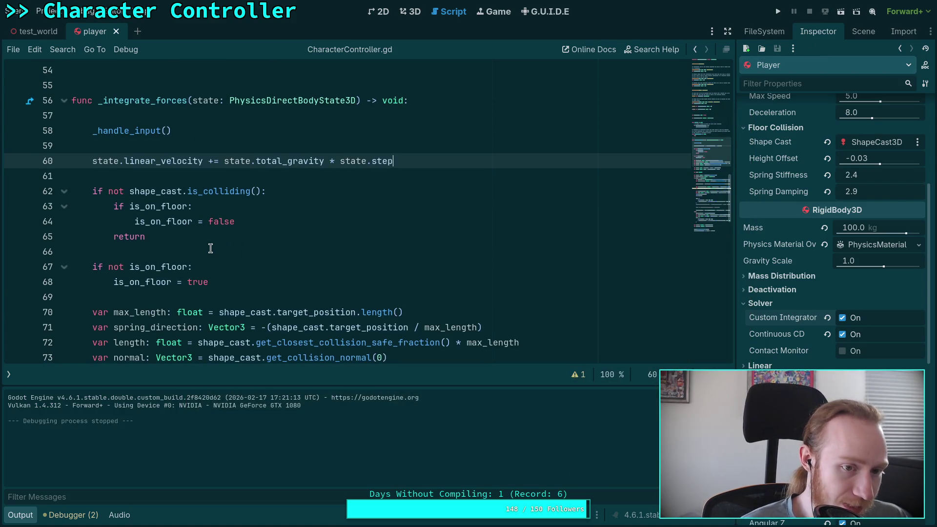
scroll(200, 243, down, 2)
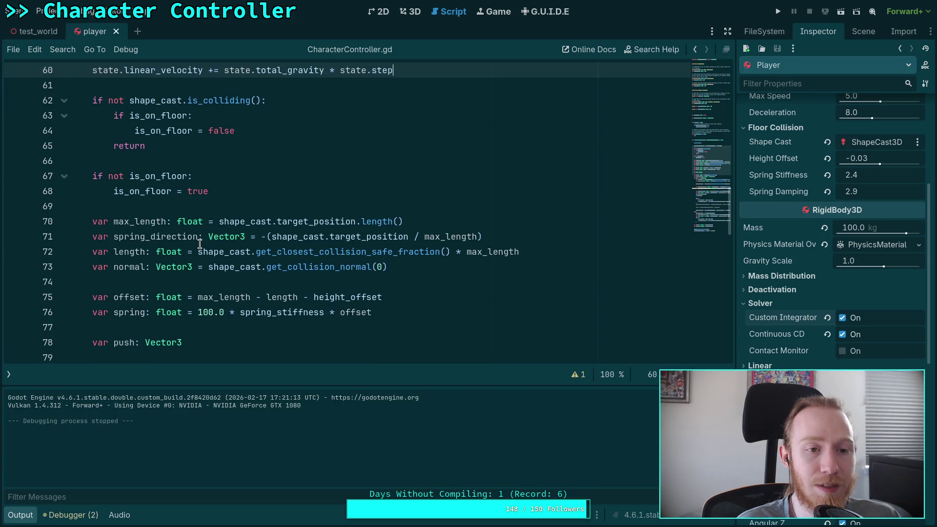
scroll(200, 244, up, 3)
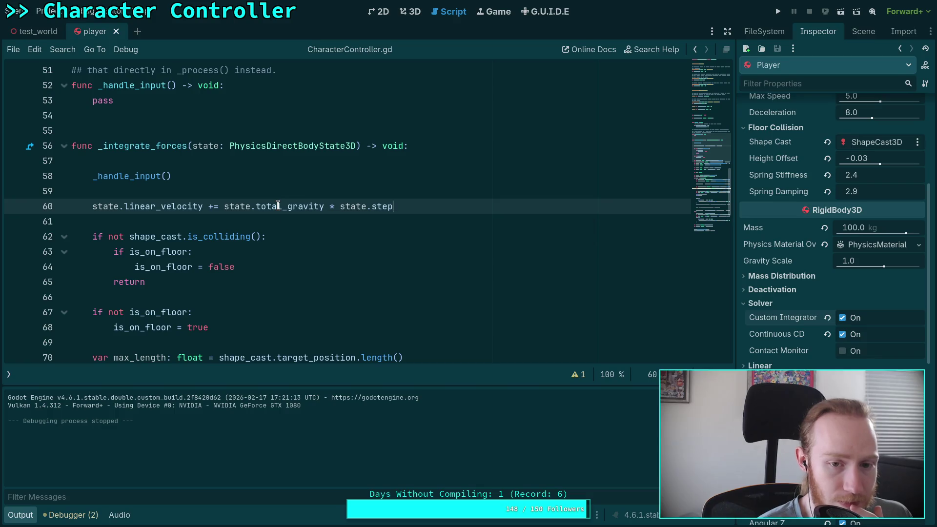
mouse_move(278, 206)
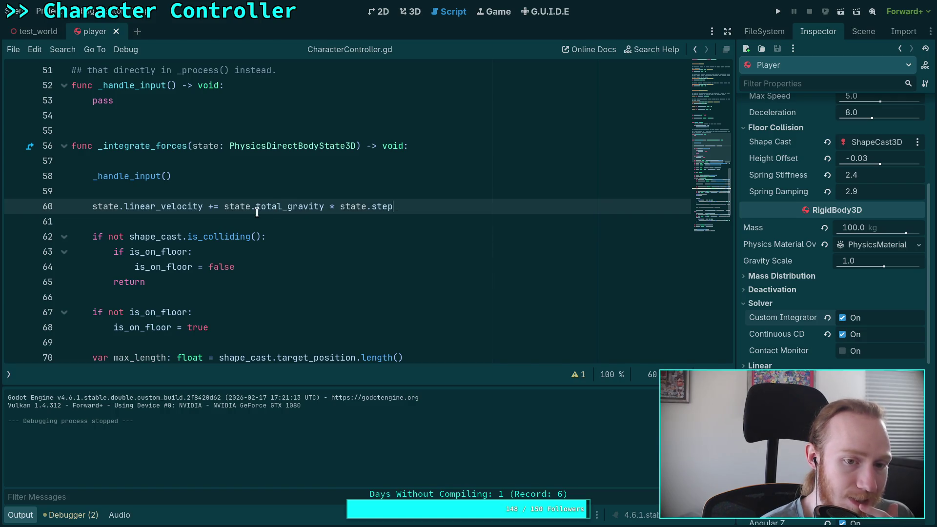
drag(226, 210, 322, 209)
click(416, 208)
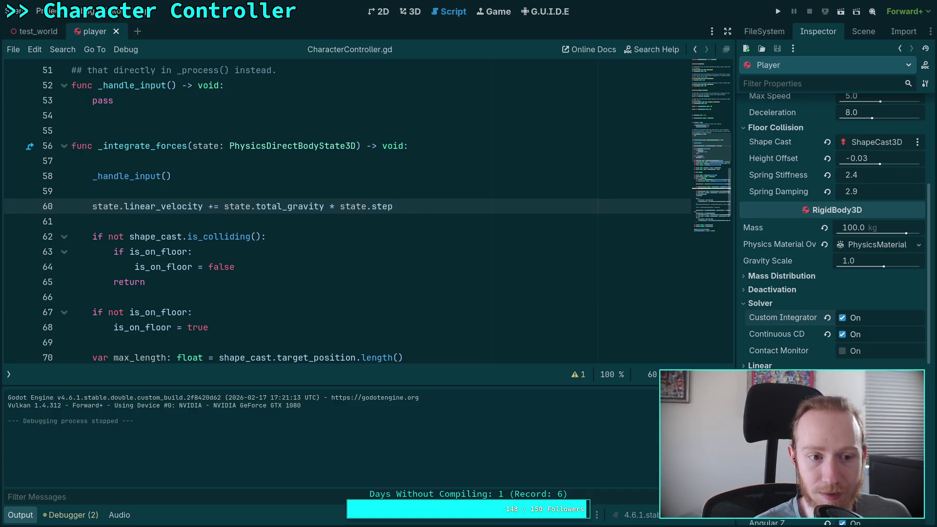
key(ctrl+shift+Return)
text(print)
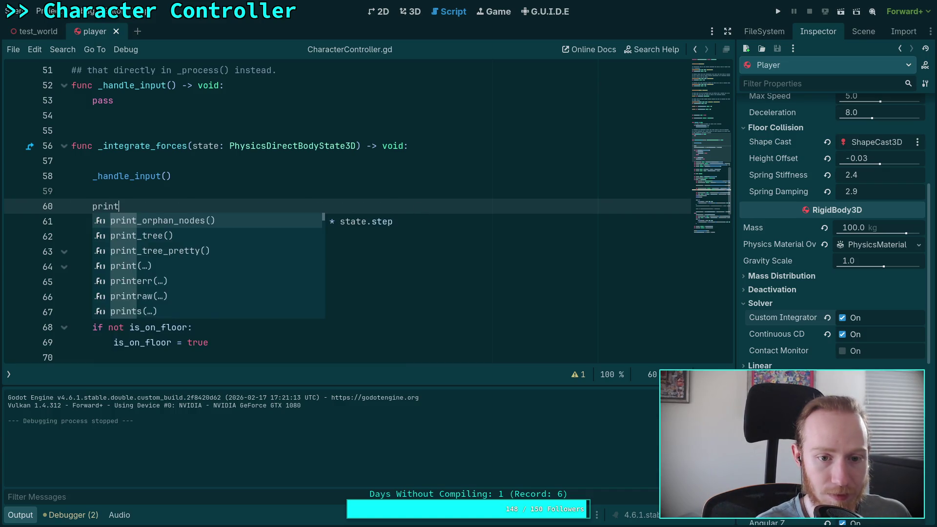
text((state.to)
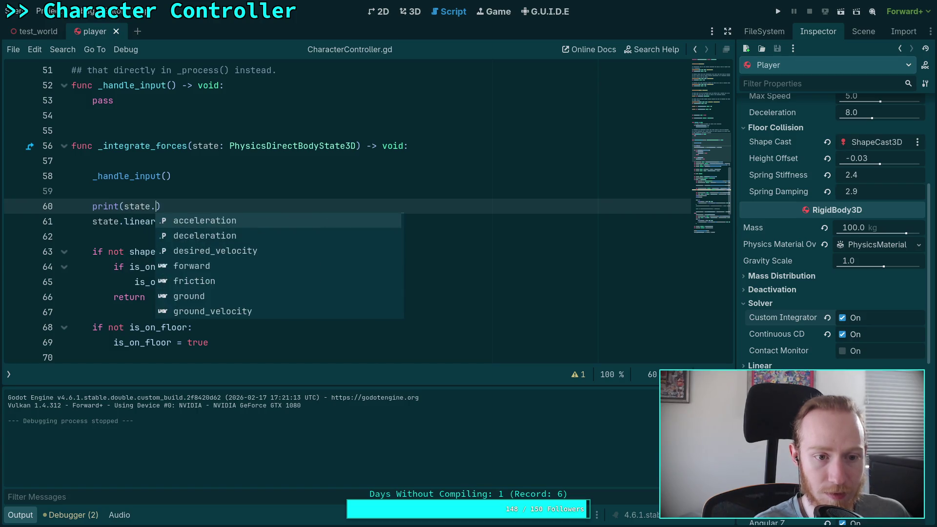
key(Down)
key(Return)
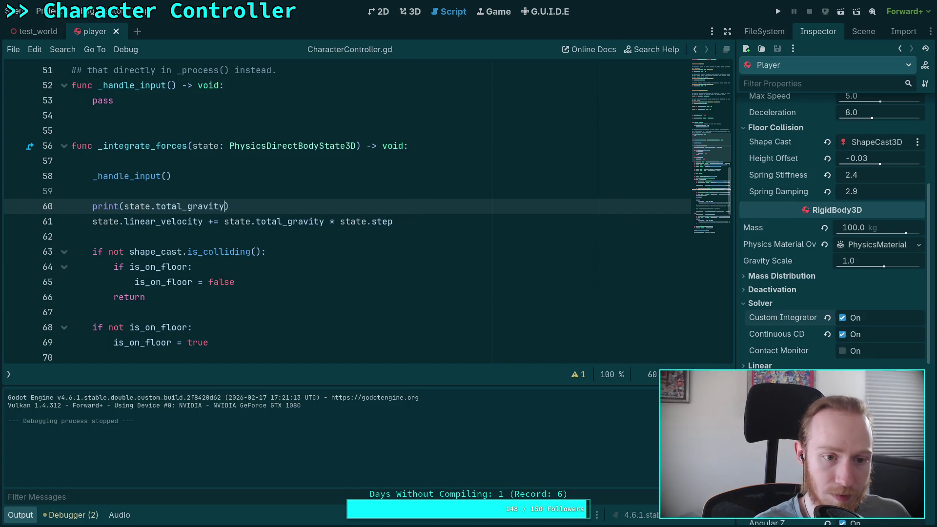
key(F5)
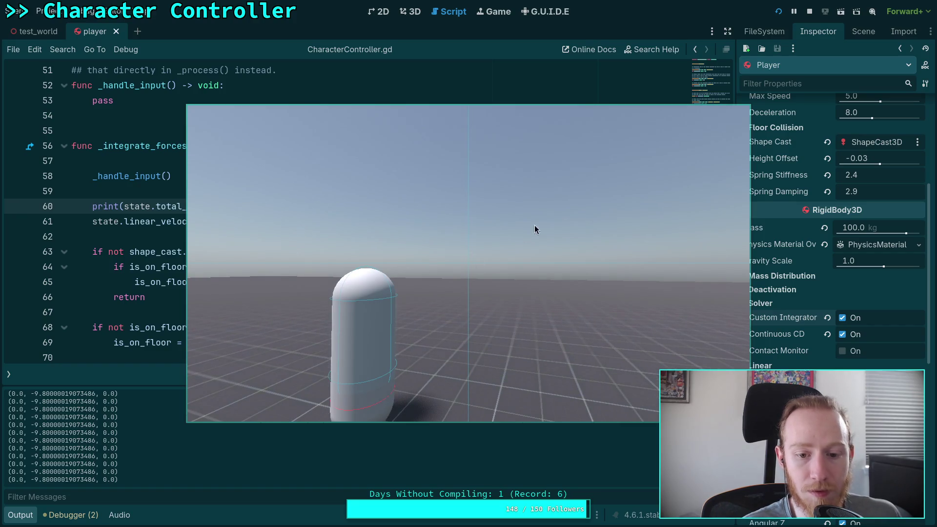
key(F8)
Delete the temporary print line and select the velocity line 60.
scroll(296, 221, down, 1)
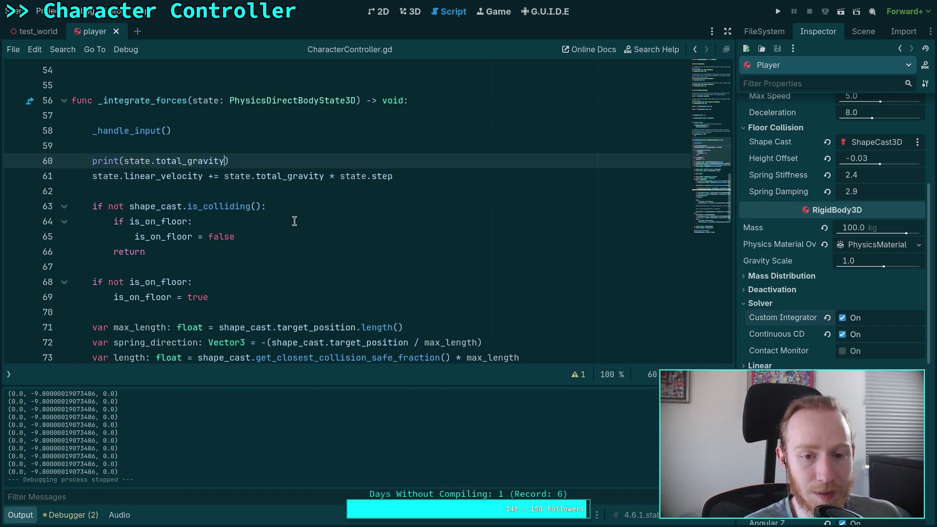
key(shift+Home)
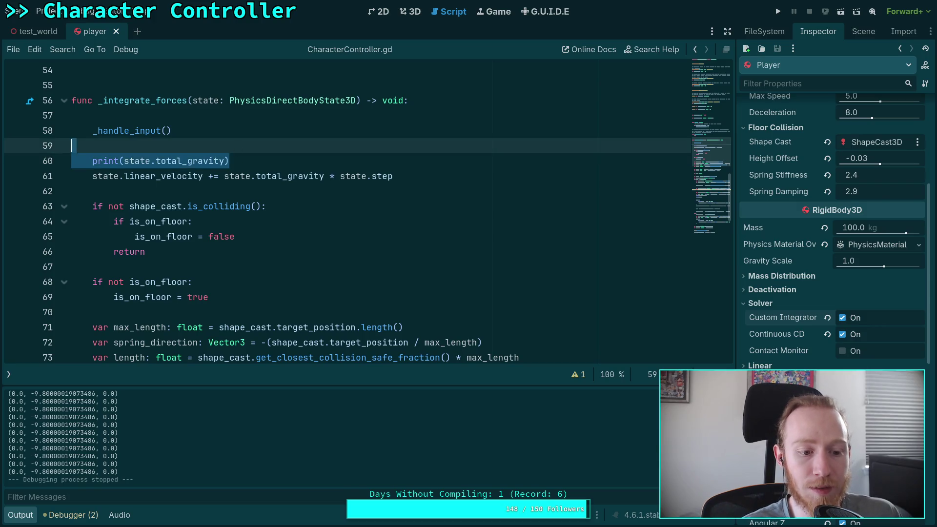
key(BackSpace)
key(BackSpace)
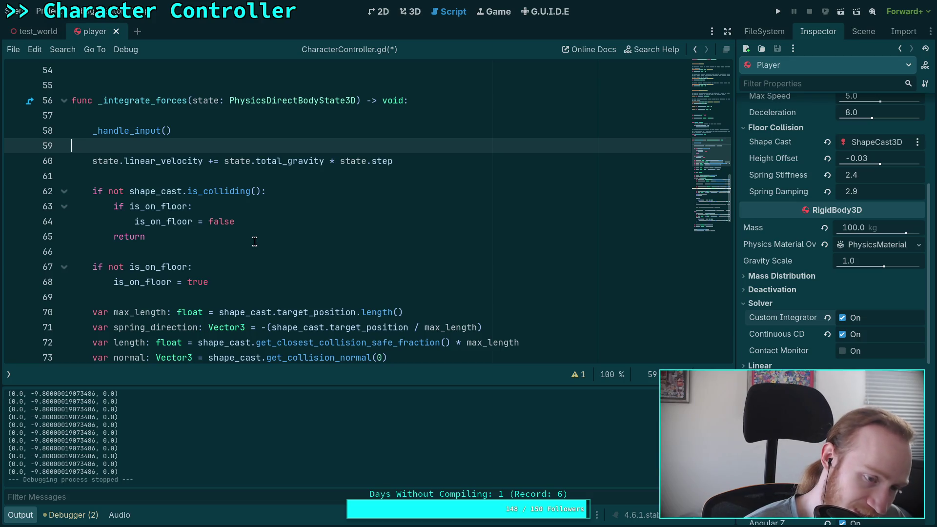
scroll(255, 241, down, 3)
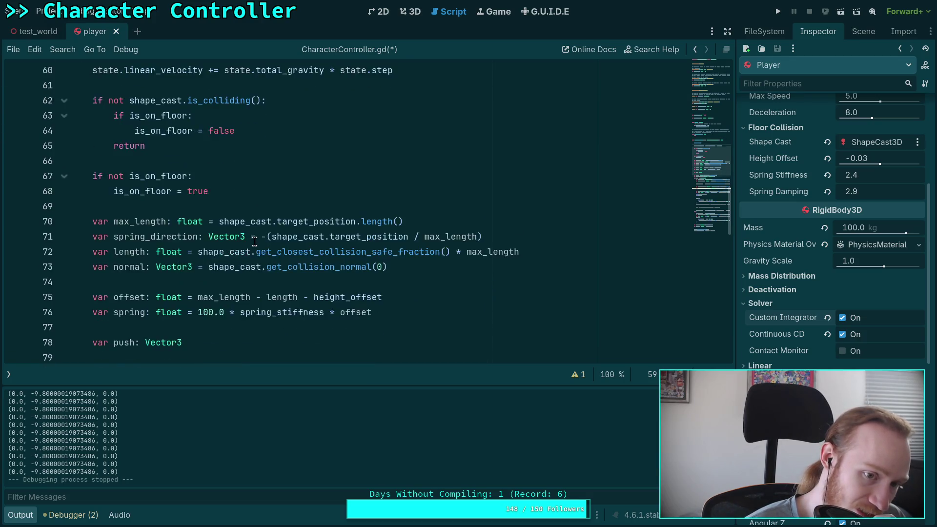
scroll(254, 241, up, 3)
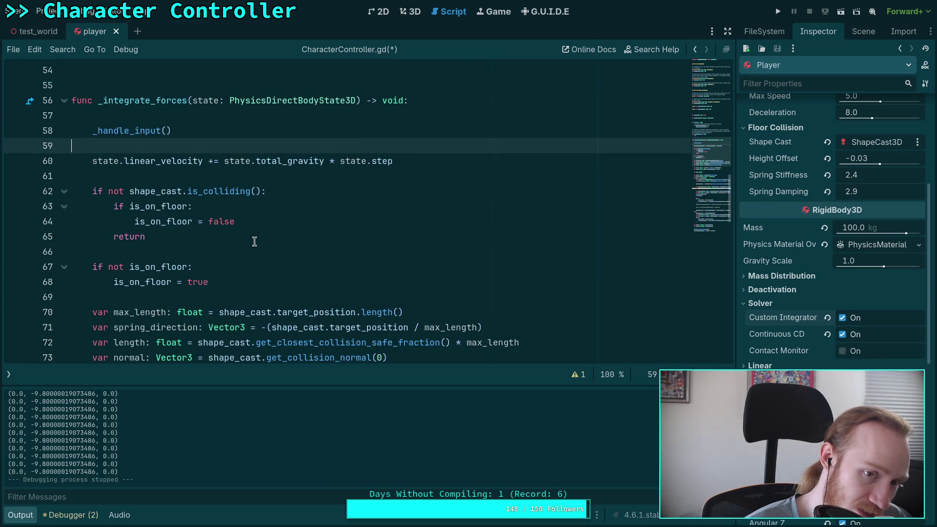
drag(390, 161, 94, 161)
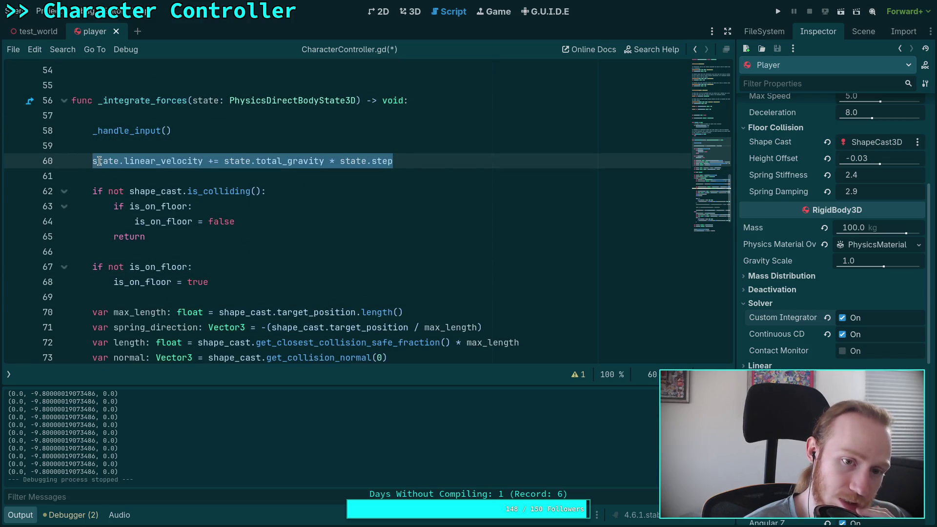
Insert a temporary state line above the gravity line to browse methods, then delete it.
click(189, 156)
click(200, 146)
key(Return)
text(state.)
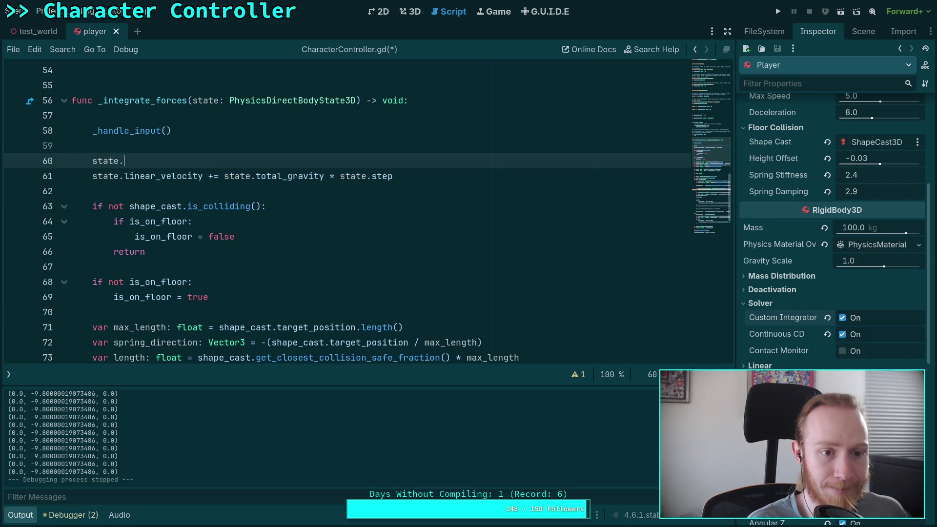
key(Down)
key(Down)
key(Down)
key(Down)
key(Down)
key(Down)
key(Down)
key(Down)
key(Down)
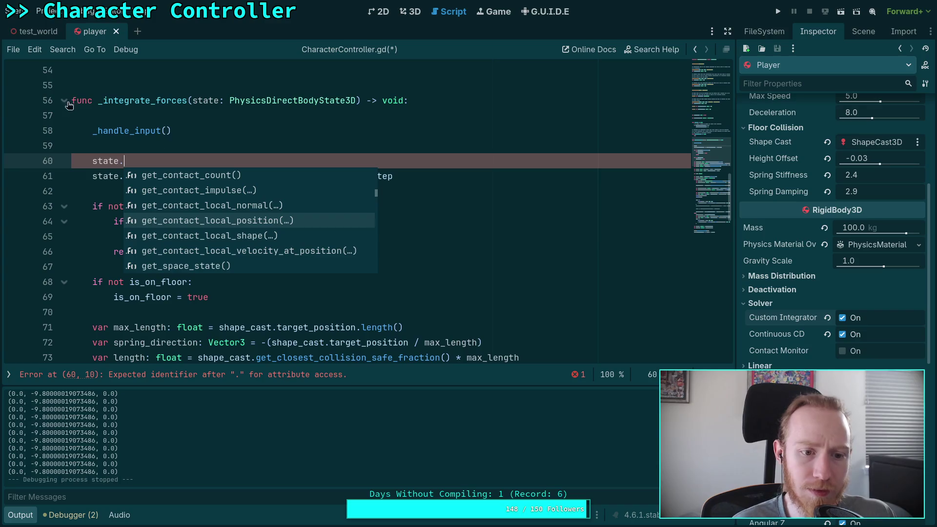
click(161, 130)
click(160, 154)
key(ctrl+shift+k)
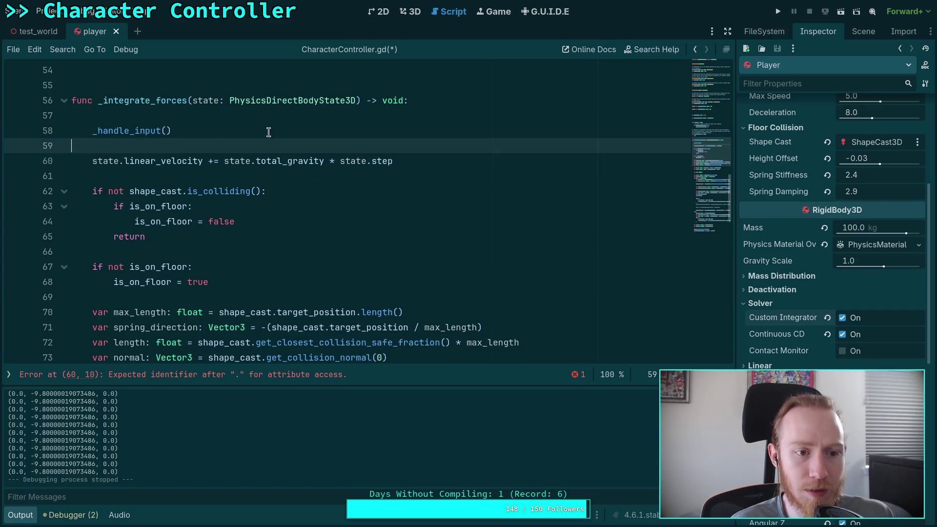
Save and run the game, ending with spring logged at 95.25.
key(F5)
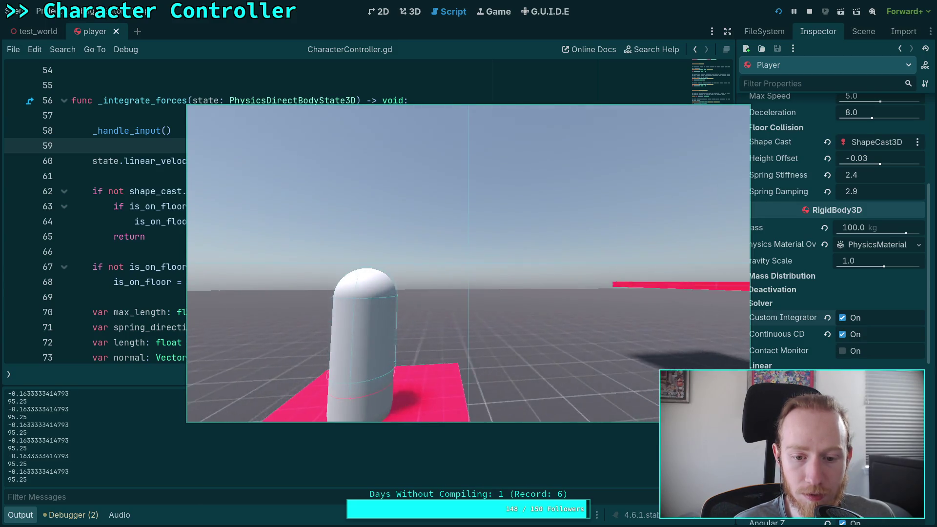
key(F8)
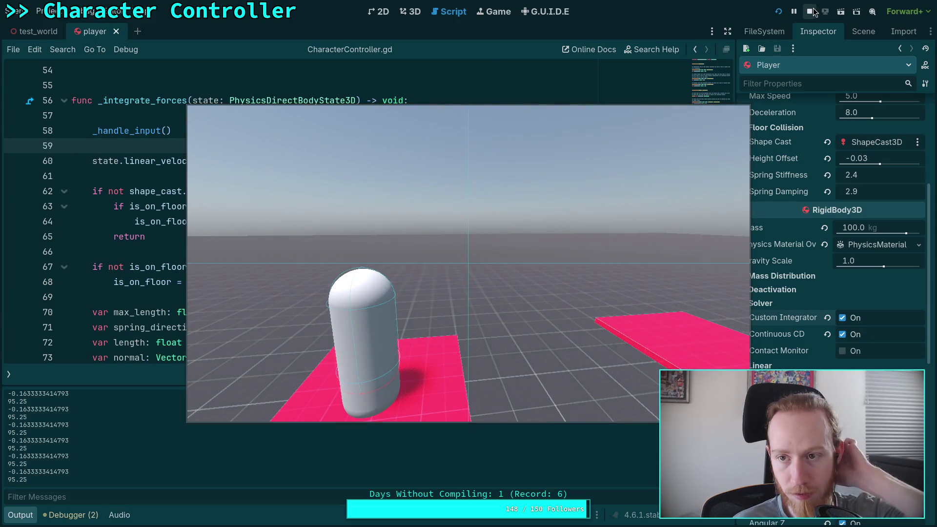
scroll(377, 267, down, 5)
scroll(377, 267, down, 5)
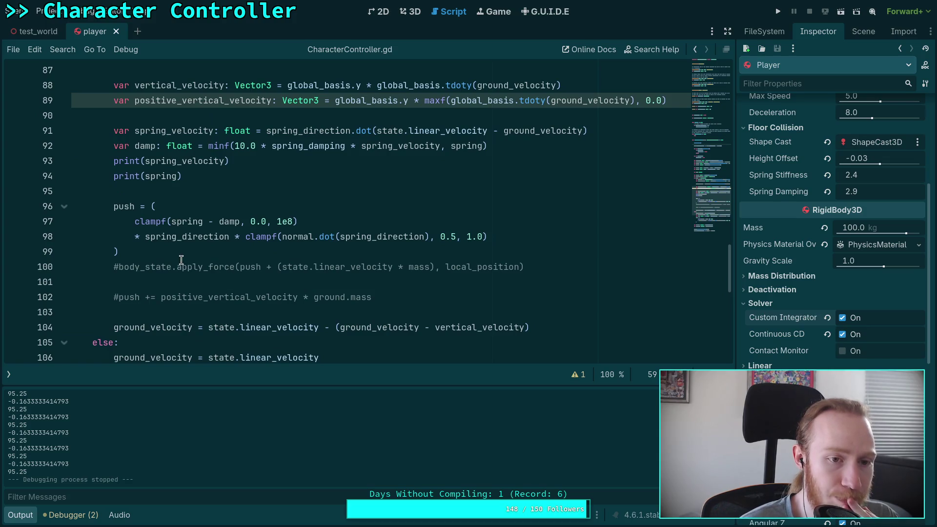
Delete the print(spring_velocity) line and test-run the game.
scroll(177, 258, up, 7)
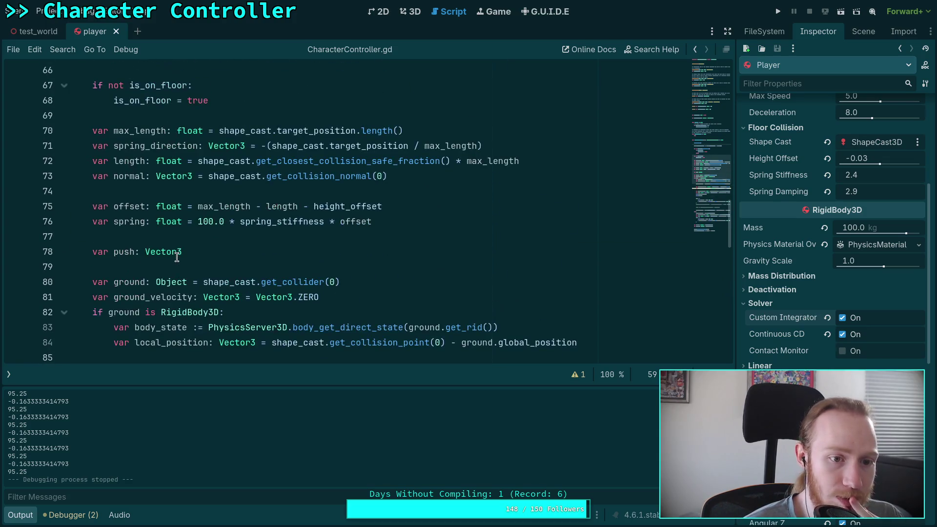
double_click(285, 227)
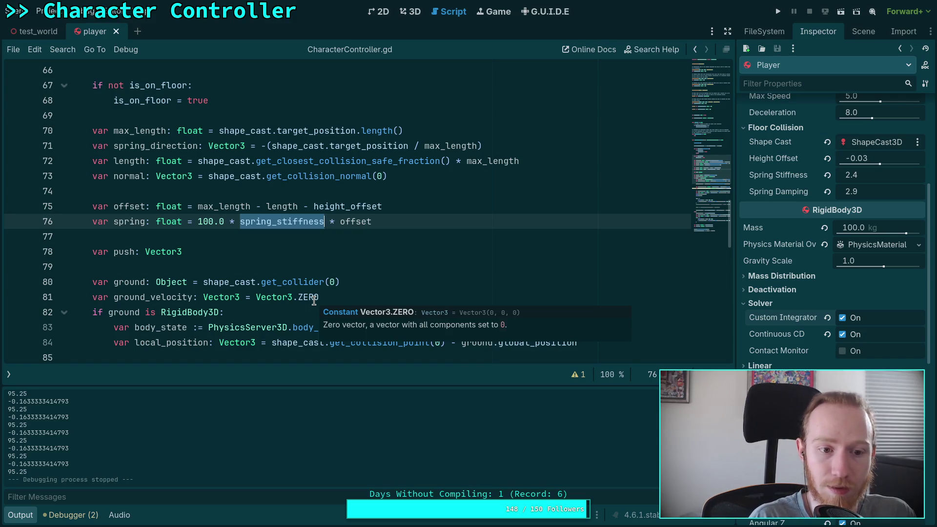
scroll(323, 276, down, 6)
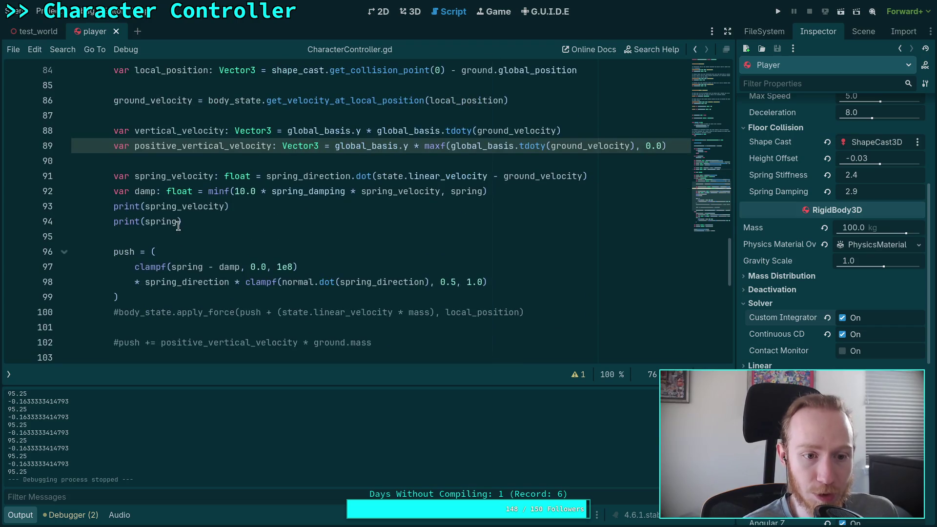
triple_click(253, 209)
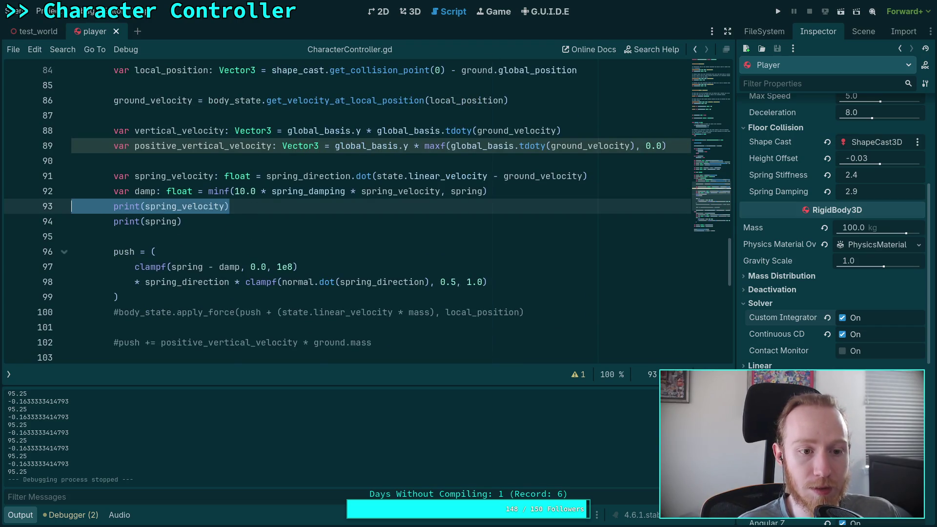
key(BackSpace)
key(BackSpace)
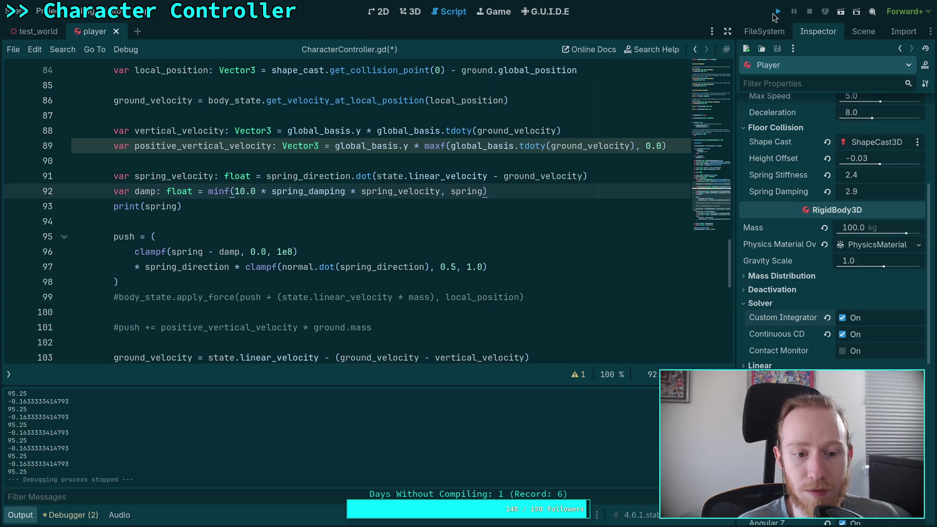
click(772, 13)
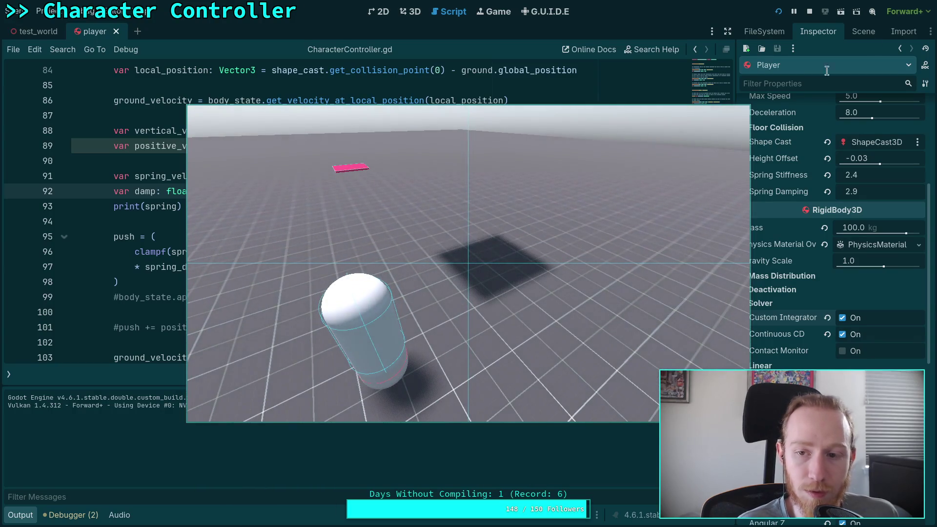
click(808, 14)
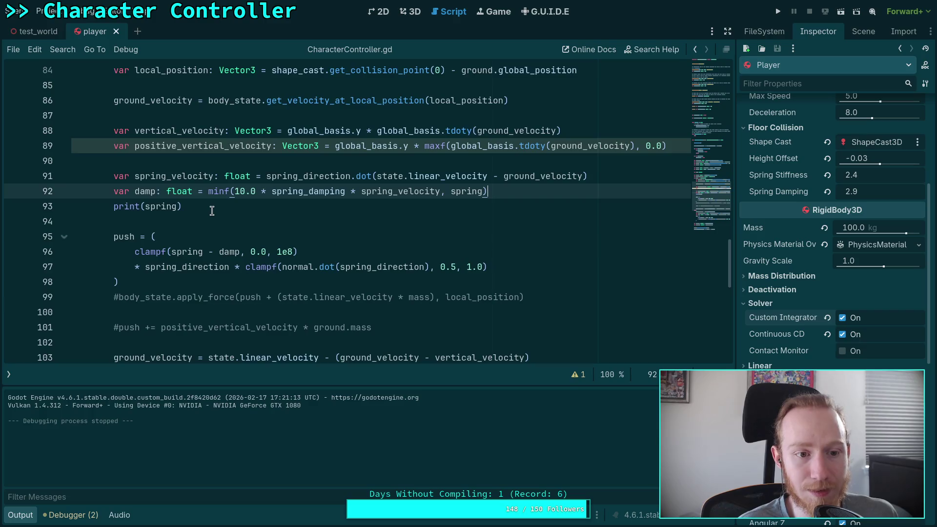
Move print(spring) up to line 79 and rerun, logging spring at 48.1328125.
scroll(212, 211, down, 3)
scroll(209, 208, up, 1)
scroll(200, 208, up, 5)
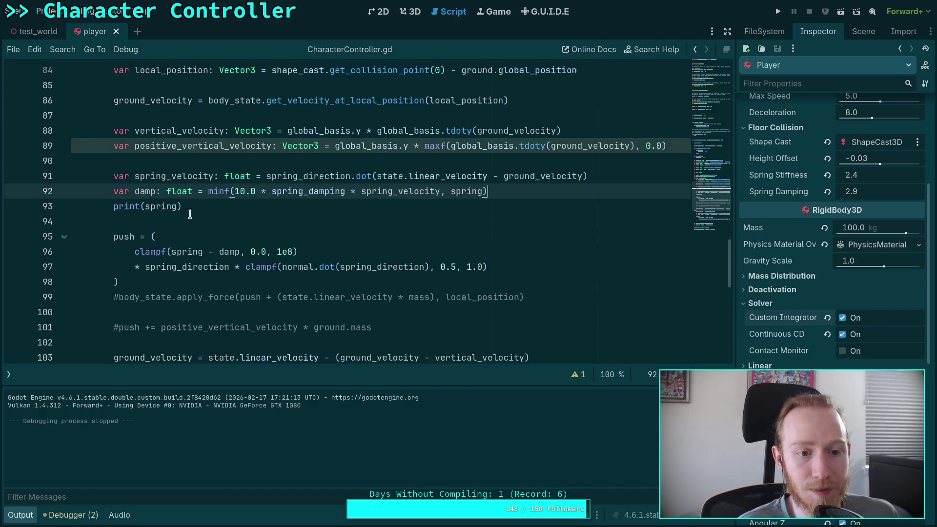
key(Down)
key(alt+Up)
key(alt+Up)
key(alt+Up)
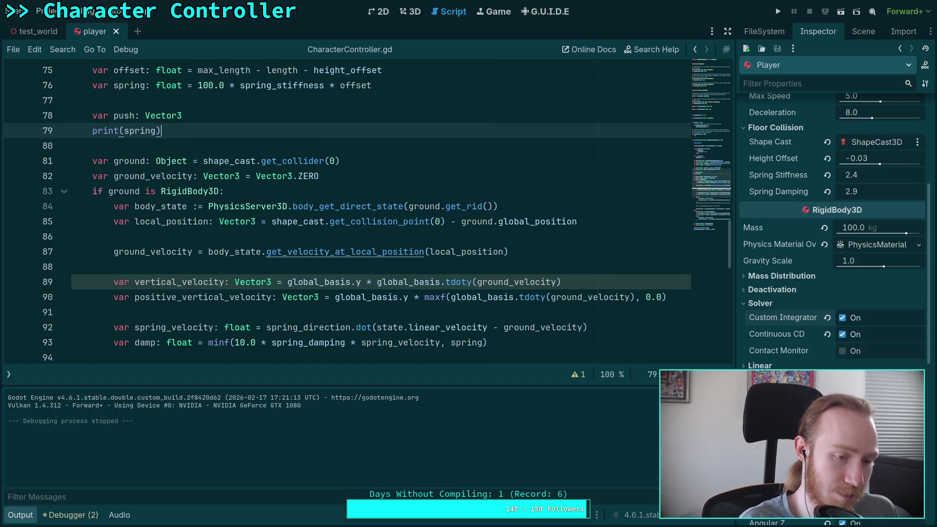
key(F5)
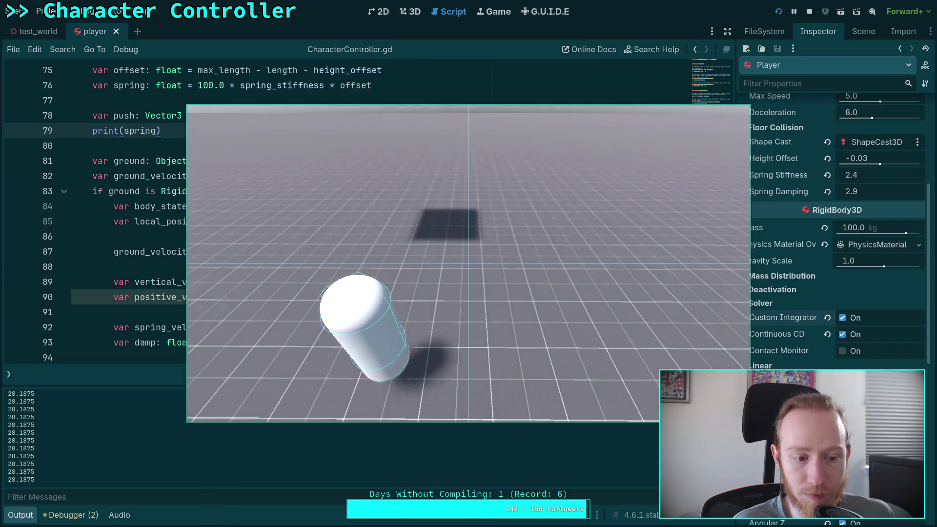
click(809, 11)
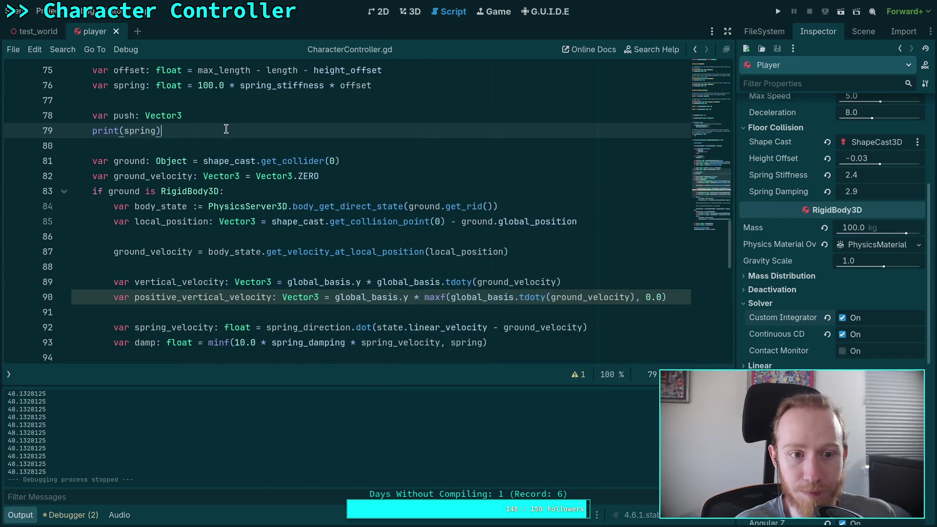
drag(224, 130, 240, 121)
key(BackSpace)
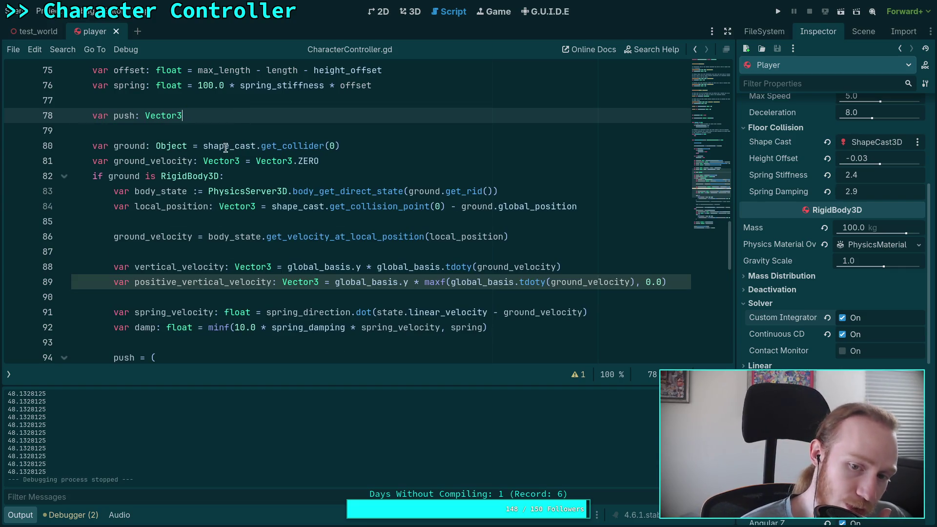
scroll(201, 181, down, 6)
scroll(201, 182, down, 1)
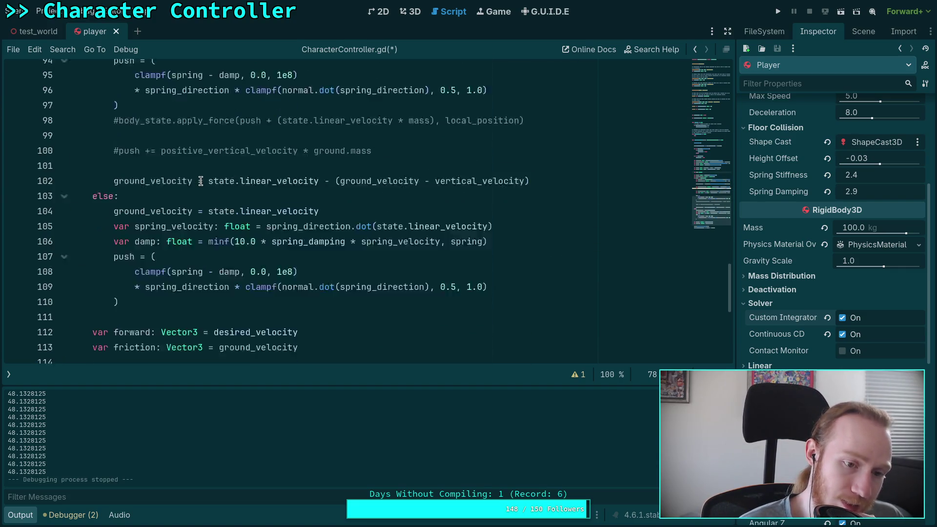
scroll(198, 182, up, 2)
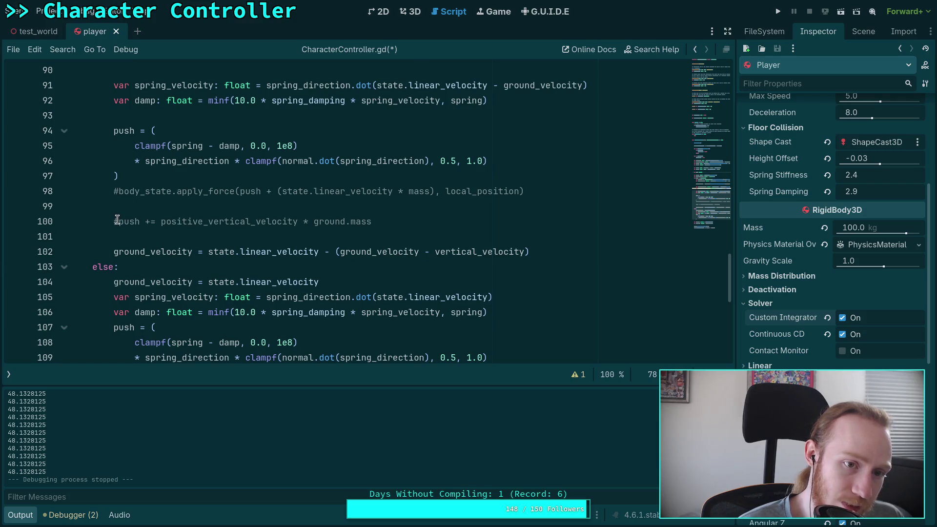
scroll(117, 220, up, 1)
scroll(117, 219, down, 5)
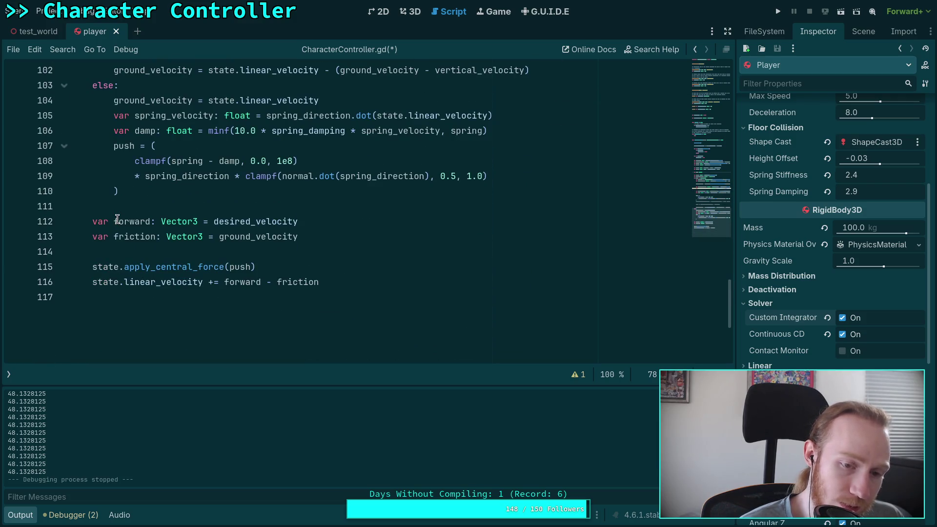
double_click(154, 264)
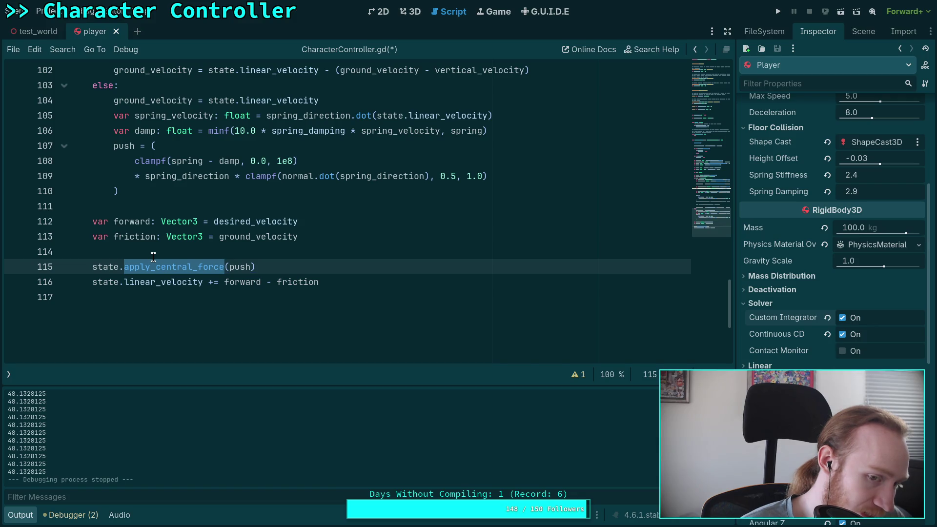
scroll(154, 257, up, 12)
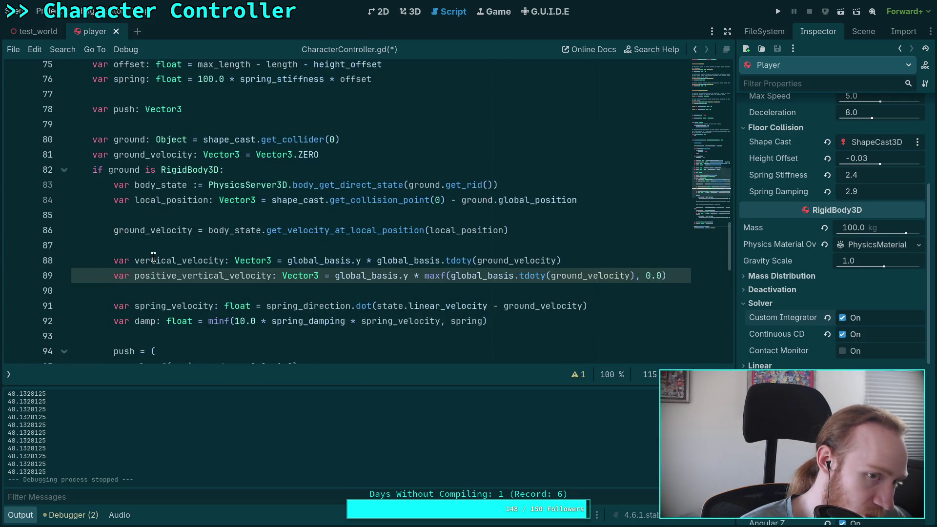
scroll(154, 257, up, 6)
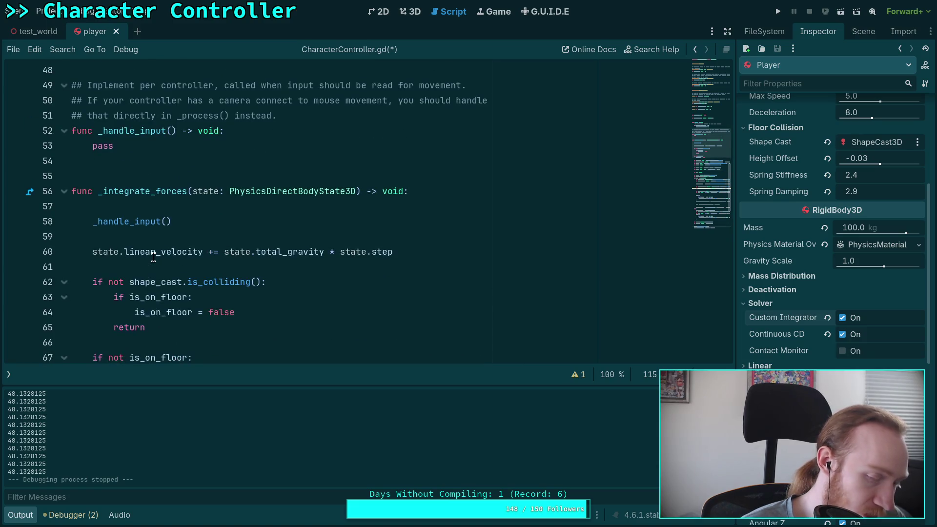
scroll(154, 257, down, 19)
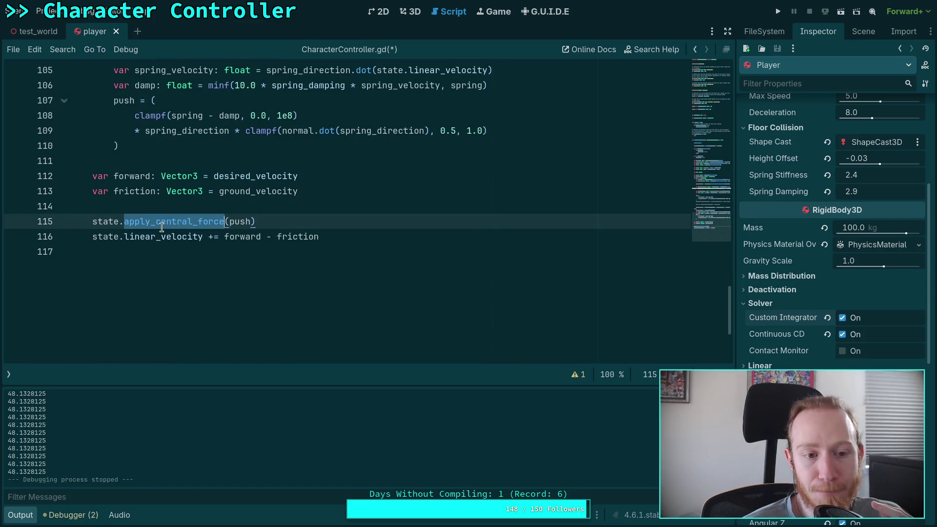
click(301, 226)
scroll(297, 226, up, 2)
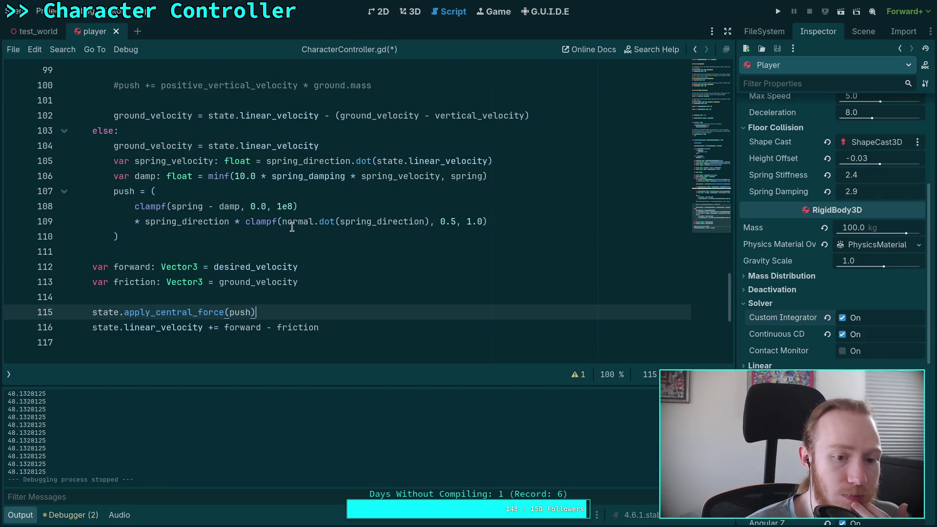
scroll(292, 226, up, 4)
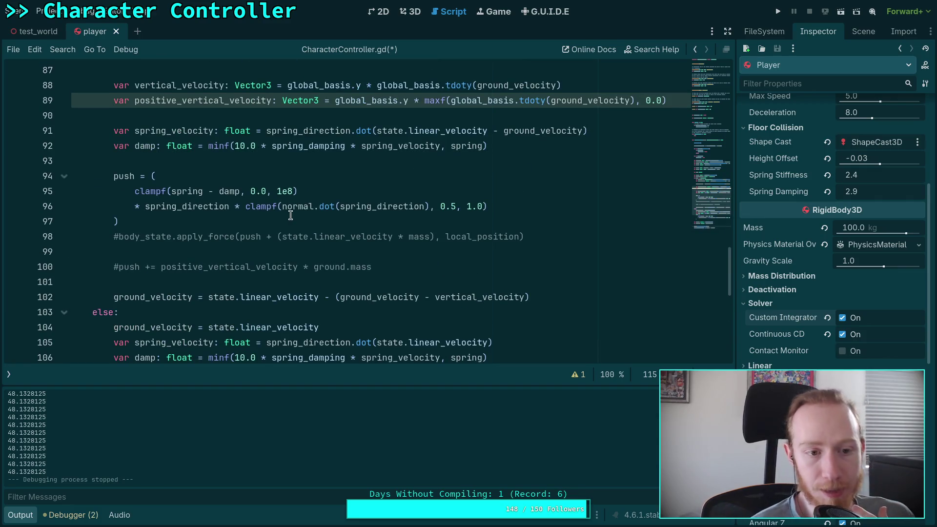
scroll(188, 246, up, 1)
double_click(179, 238)
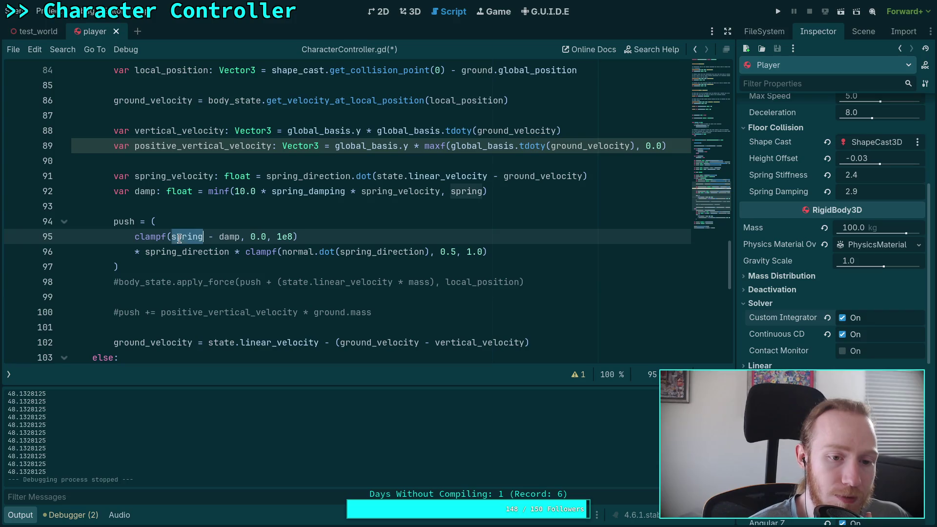
mouse_move(258, 251)
mouse_move(185, 244)
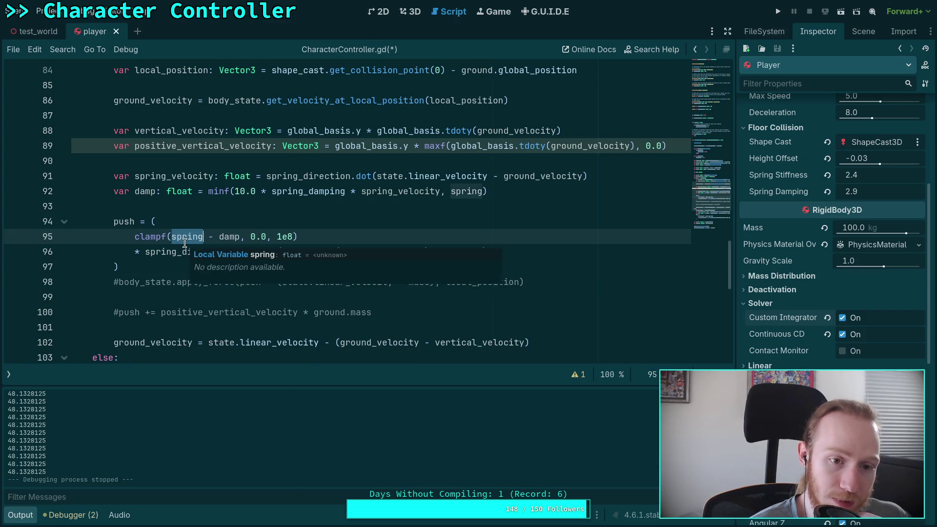
scroll(142, 228, up, 1)
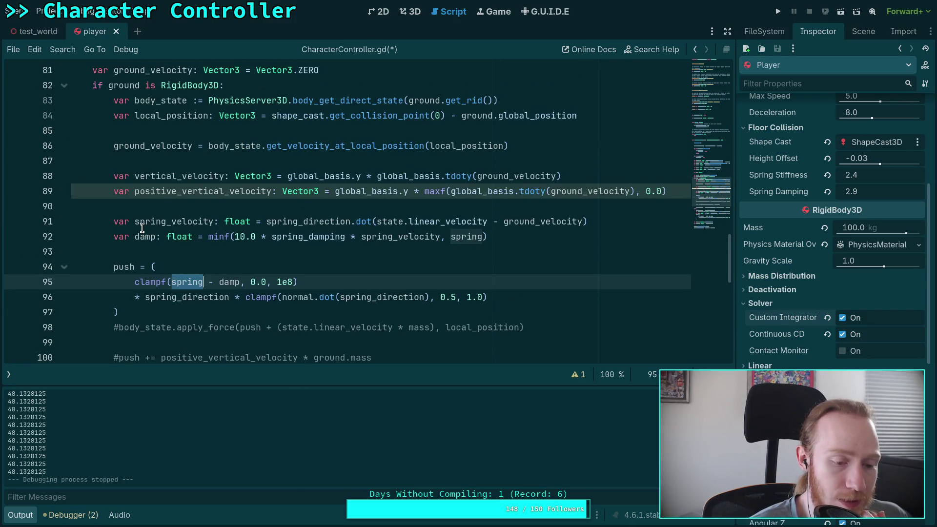
scroll(142, 228, up, 7)
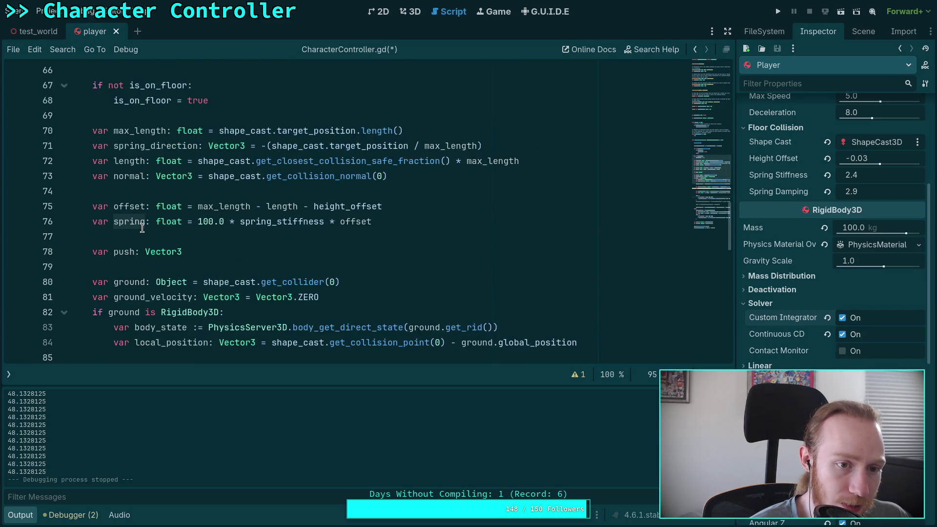
scroll(142, 228, up, 2)
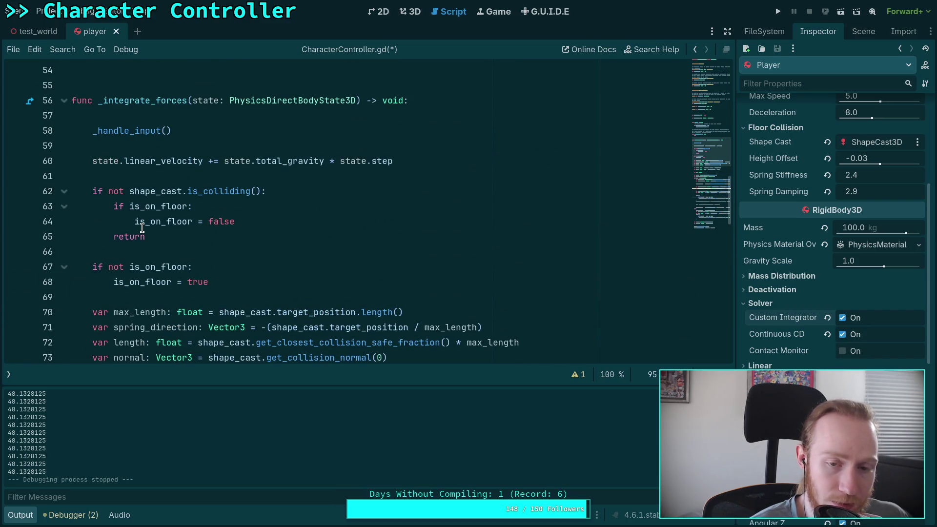
scroll(142, 228, down, 8)
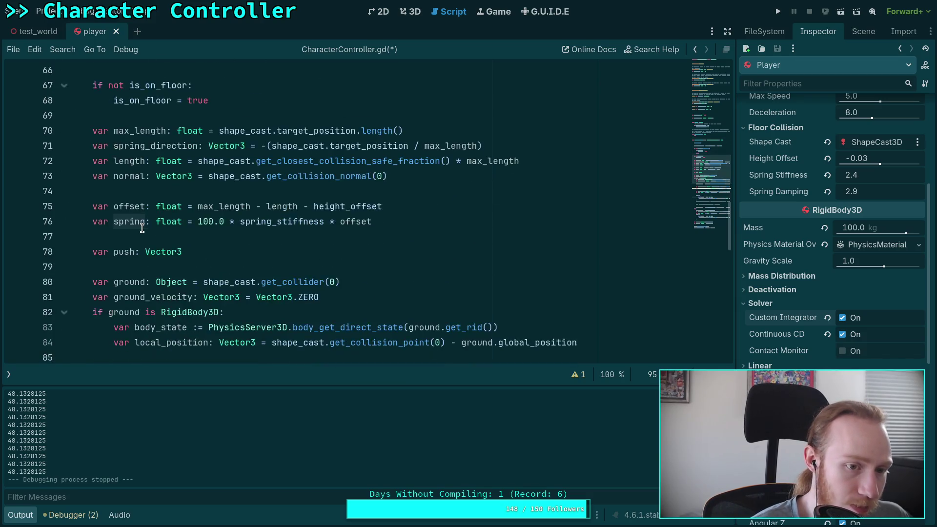
scroll(142, 228, down, 1)
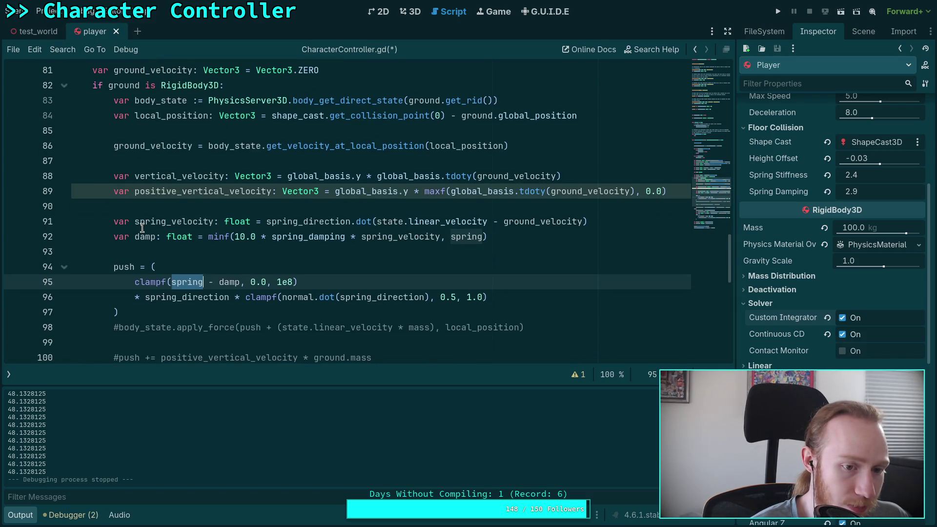
scroll(142, 228, down, 1)
drag(114, 223, 122, 266)
Comment out the first push block (lines 94–97), save, and test-run the game.
key(BackSpace)
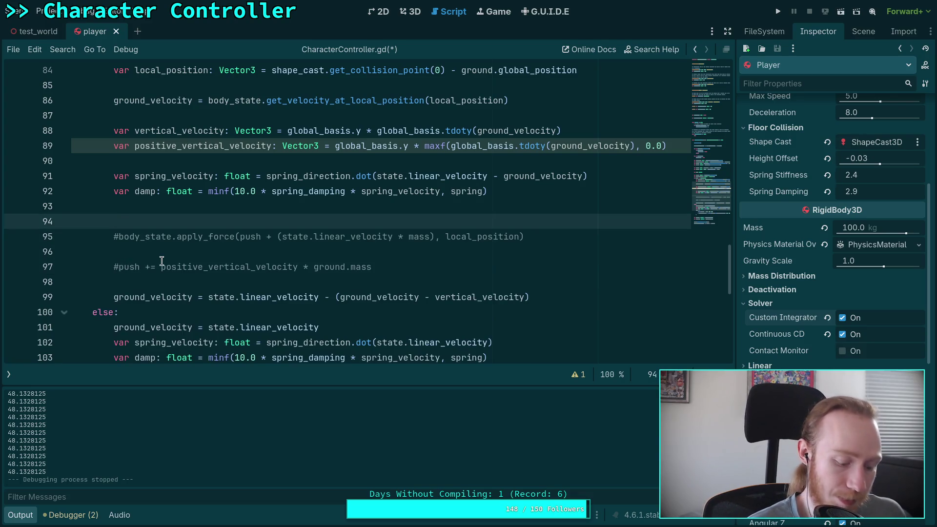
key(ctrl+z)
key(ctrl+k)
key(ctrl+s)
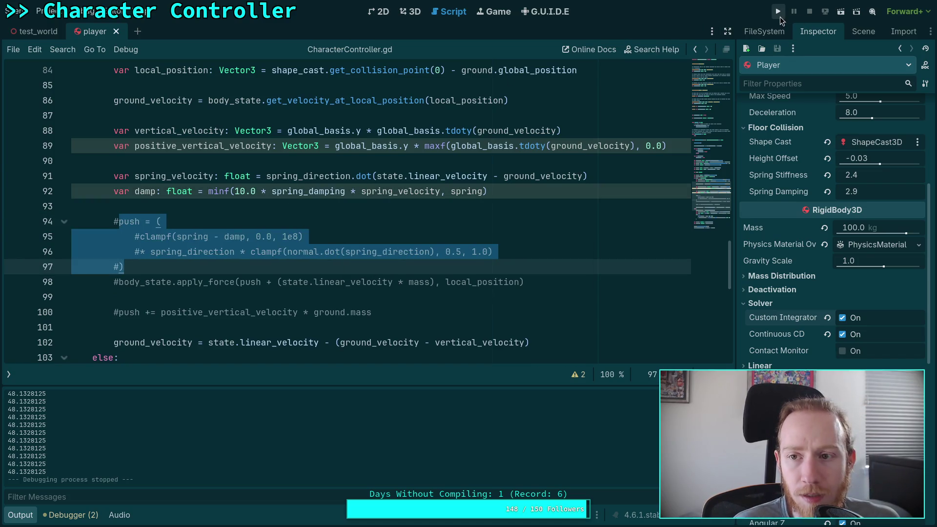
click(779, 16)
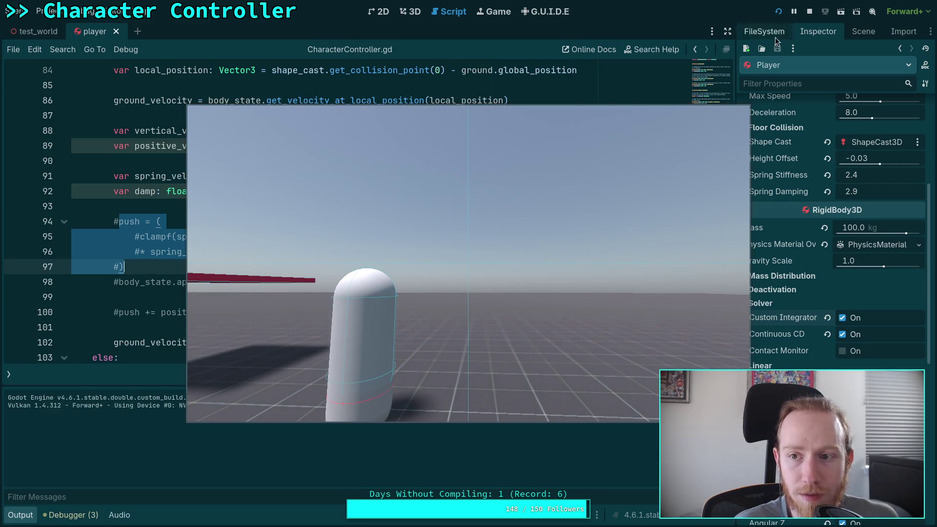
click(809, 11)
Comment out the else-branch push block (lines 107–110), save, and test-run again.
scroll(90, 235, down, 4)
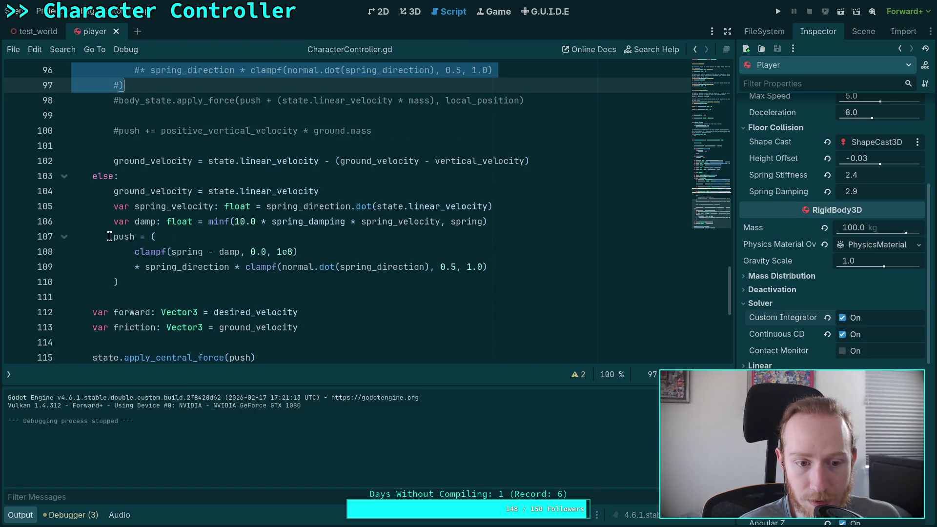
click(110, 237)
drag(110, 237, 131, 282)
key(ctrl+k)
key(ctrl+s)
scroll(277, 211, down, 1)
click(778, 11)
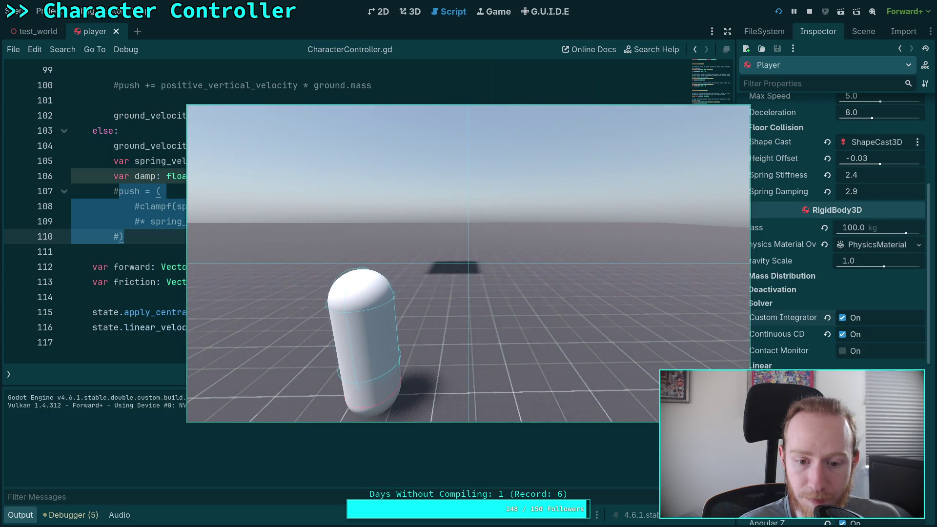
click(814, 10)
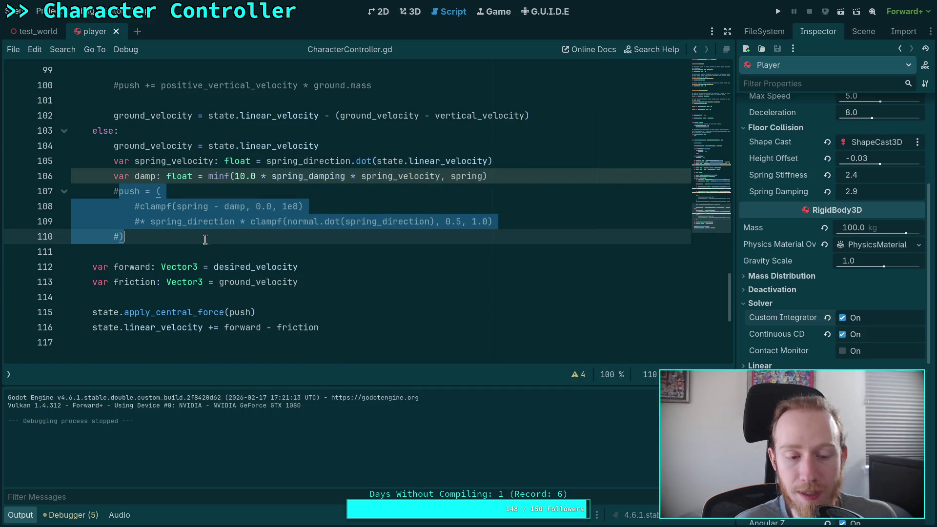
Select the player's ShapeCast3D node and show its properties in the Inspector.
click(205, 239)
click(204, 251)
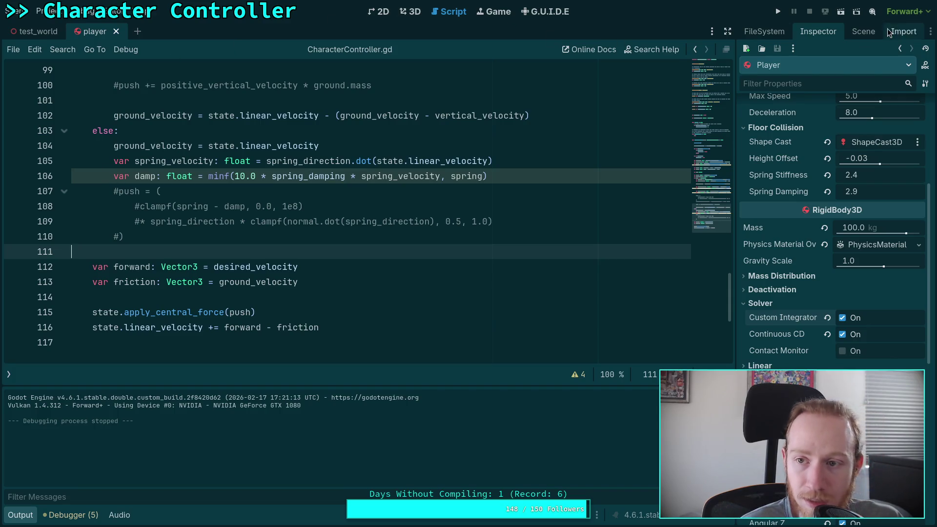
click(863, 31)
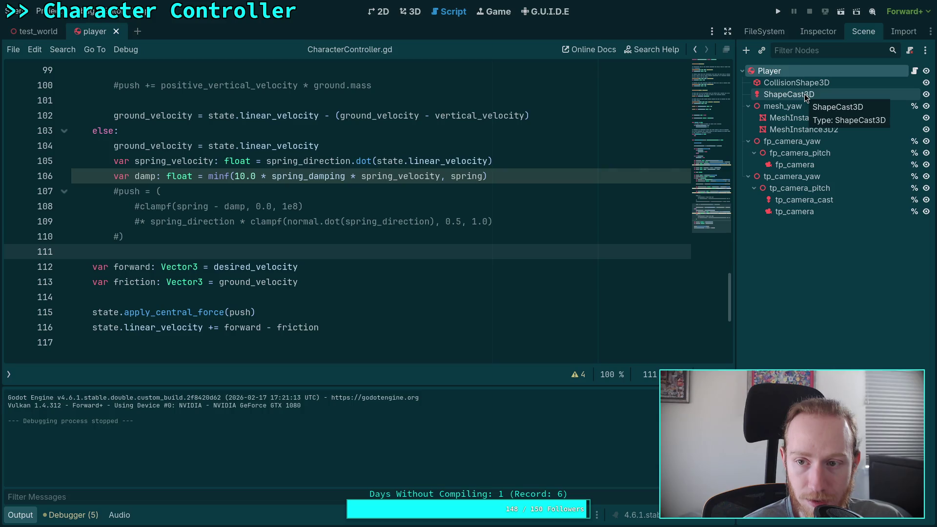
click(804, 95)
click(828, 34)
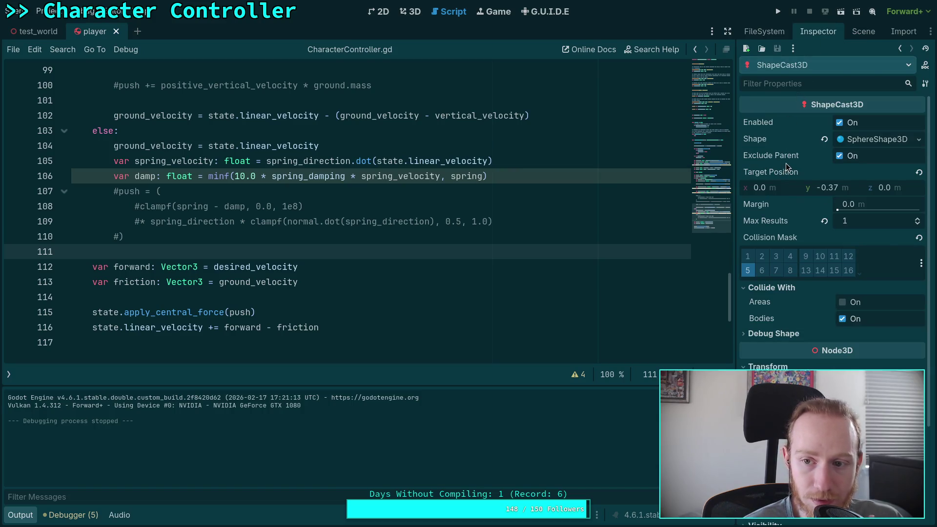
Uncheck Enabled on the ShapeCast3D floor probe, then save and run the game.
mouse_move(785, 163)
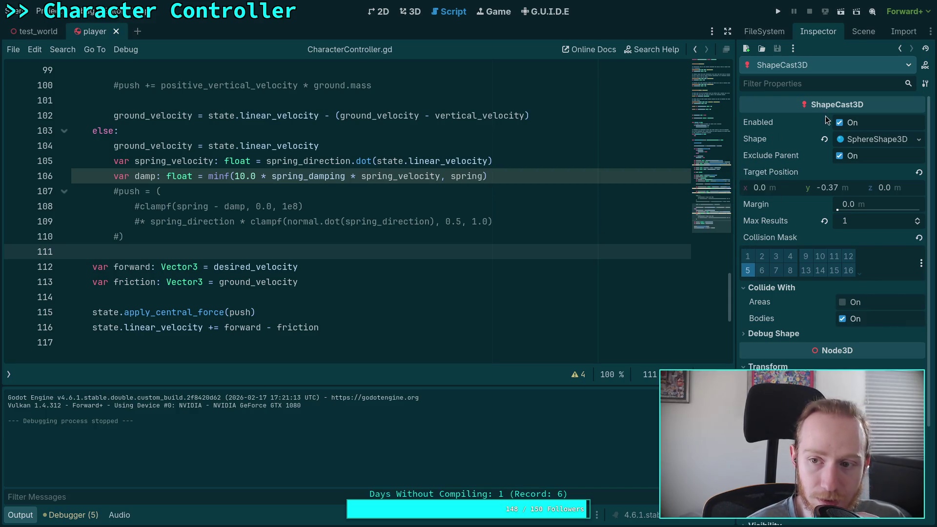
click(839, 122)
key(F5)
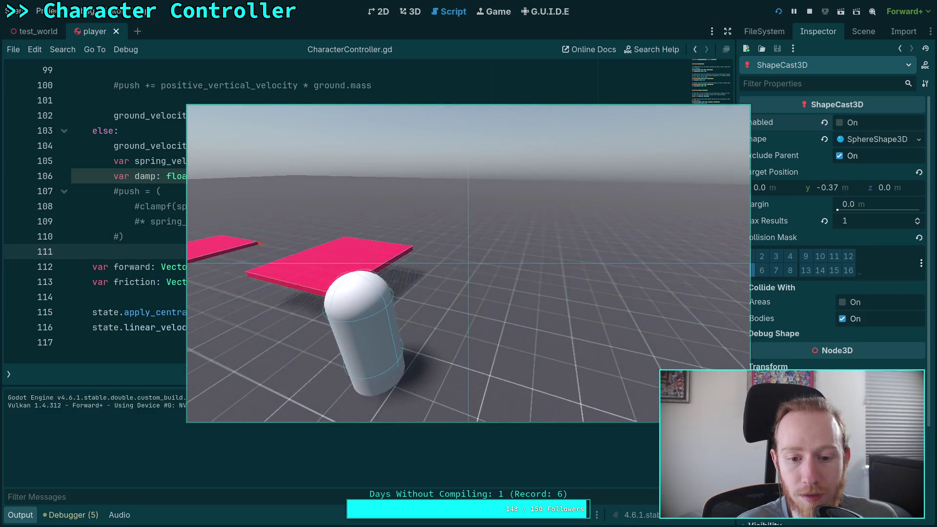
Look around in the running game, stop it, and re-enable the ShapeCast3D floor probe.
click(632, 149)
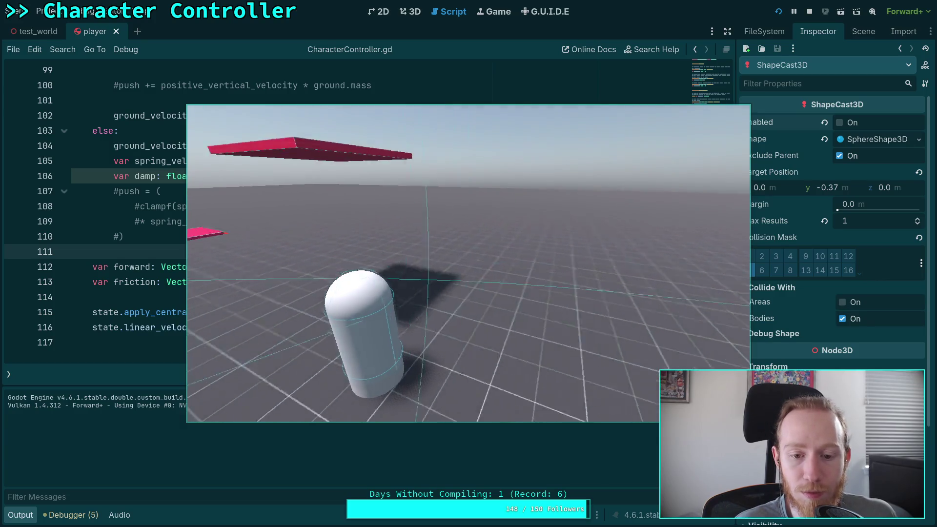
key(Escape)
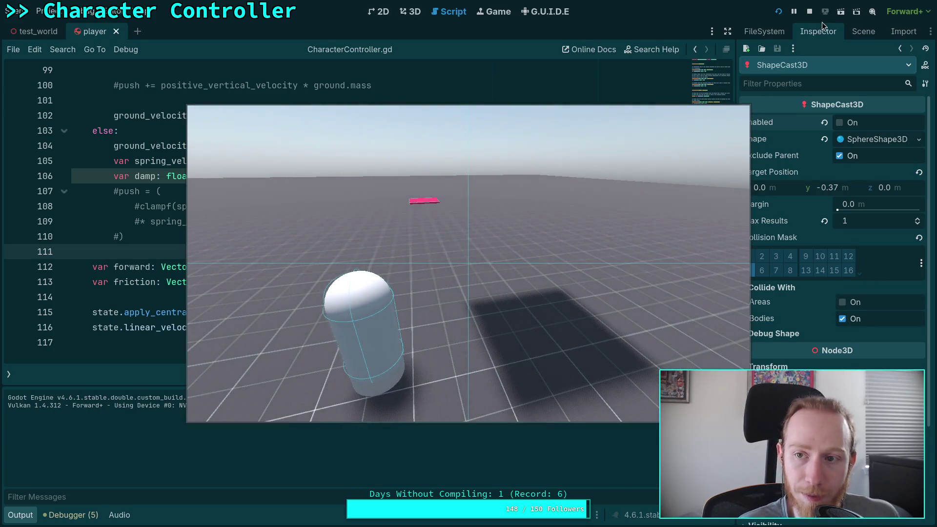
click(810, 17)
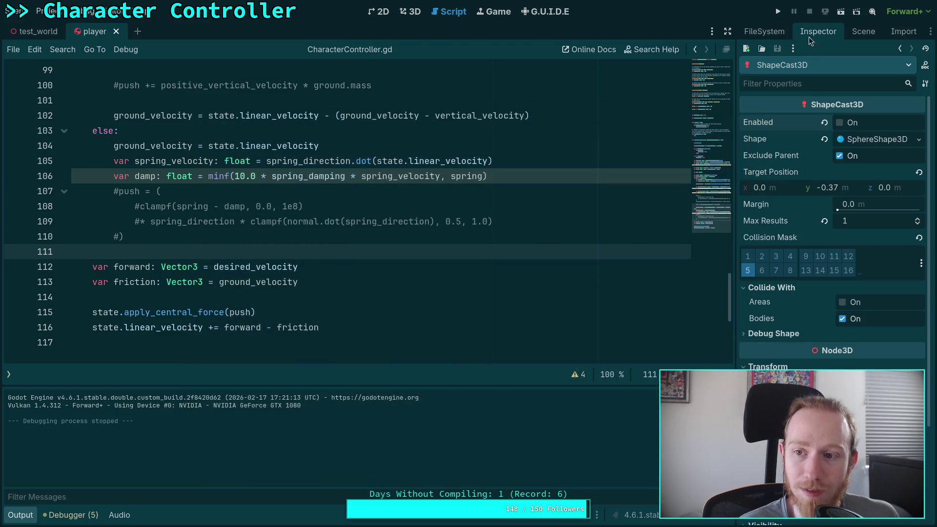
click(839, 123)
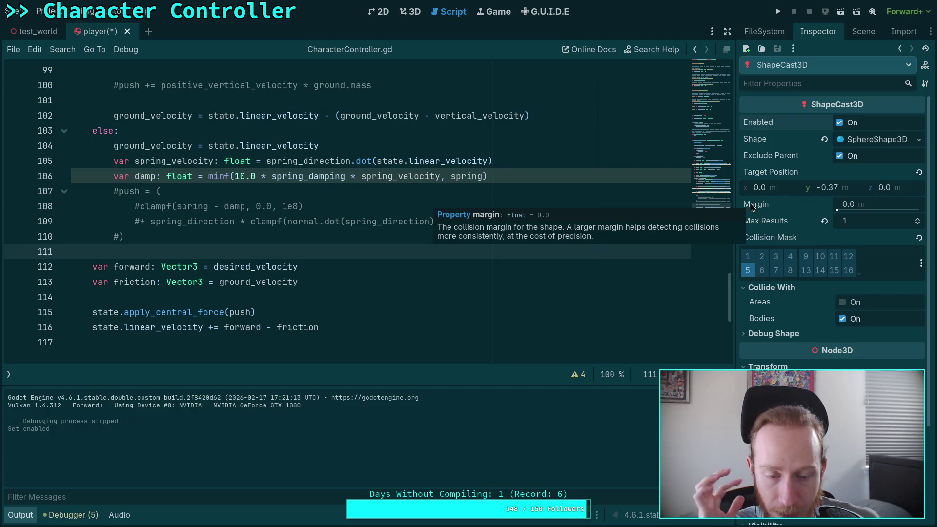
Inspect the probe's 0.3 m SphereShape3D and Debug Shape settings by expanding and collapsing them.
click(878, 139)
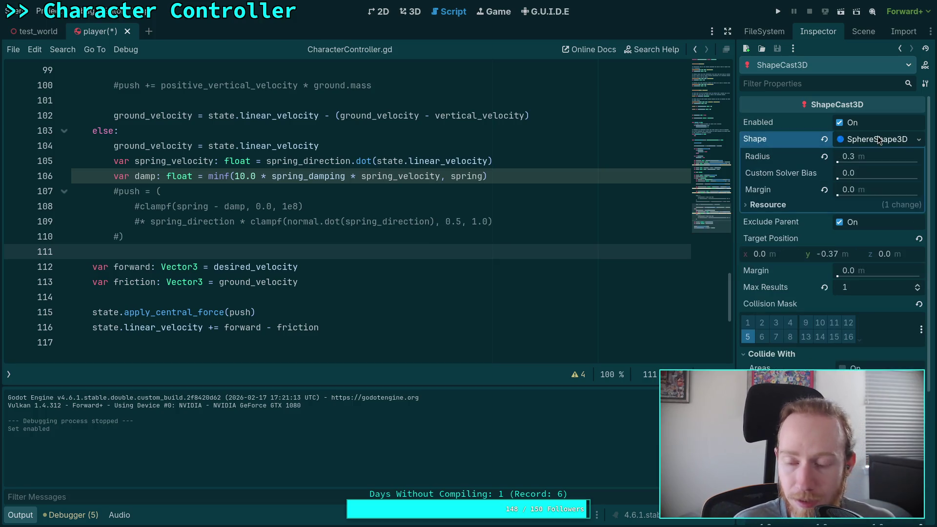
click(787, 204)
click(789, 203)
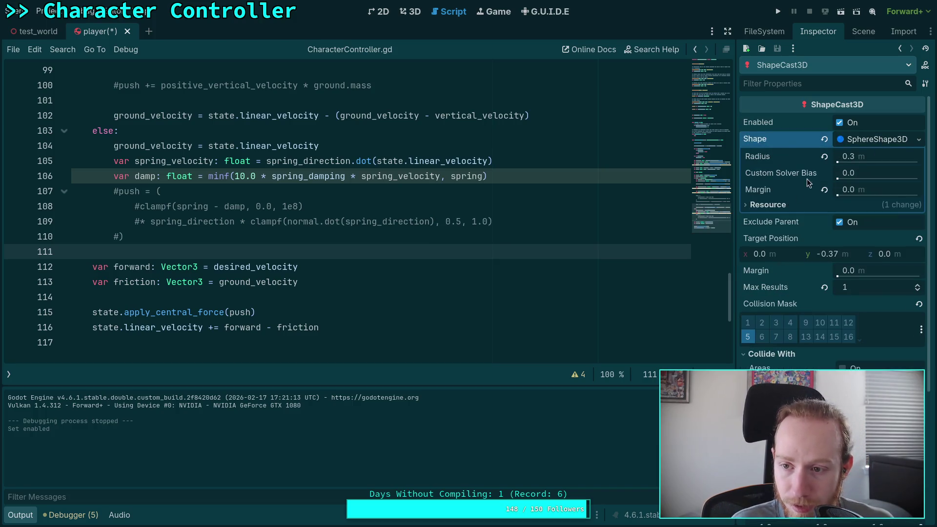
click(877, 139)
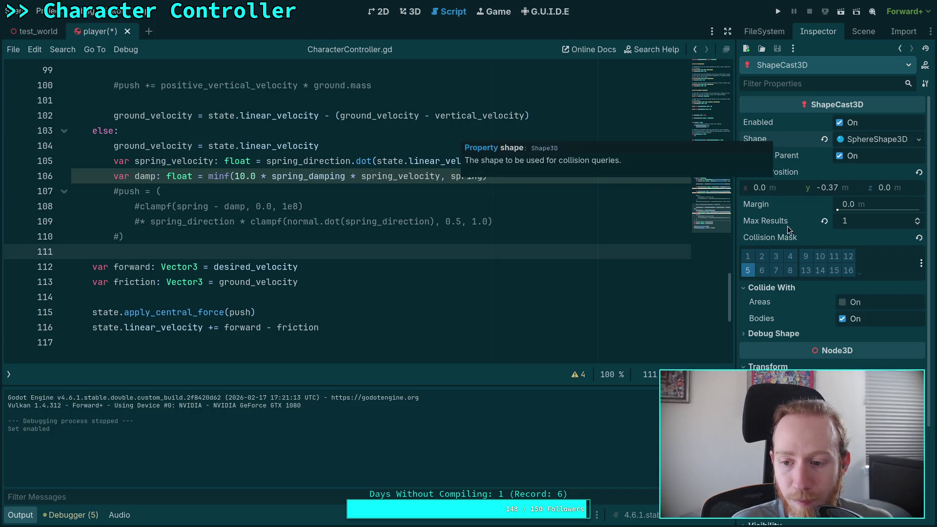
click(773, 333)
click(774, 334)
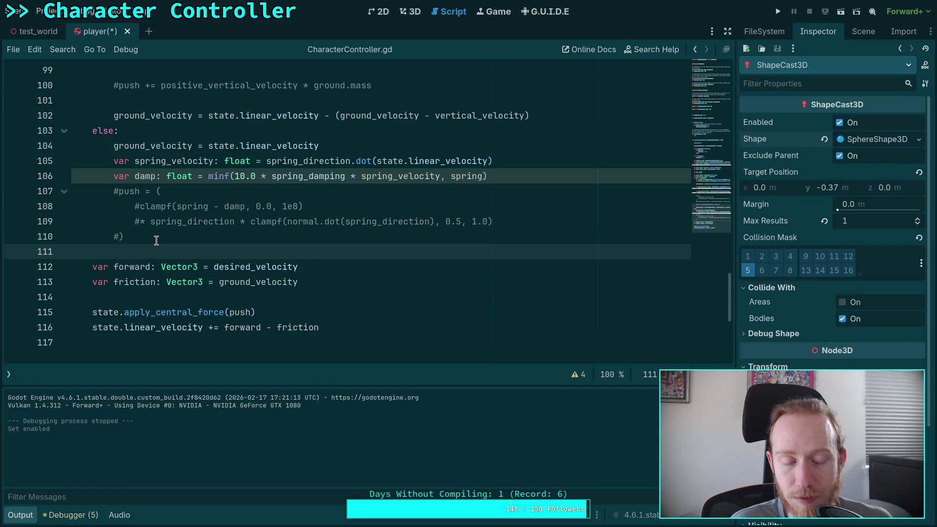
Comment out line 116's linear_velocity += forward - friction, then save, run and stop the game.
scroll(156, 240, up, 6)
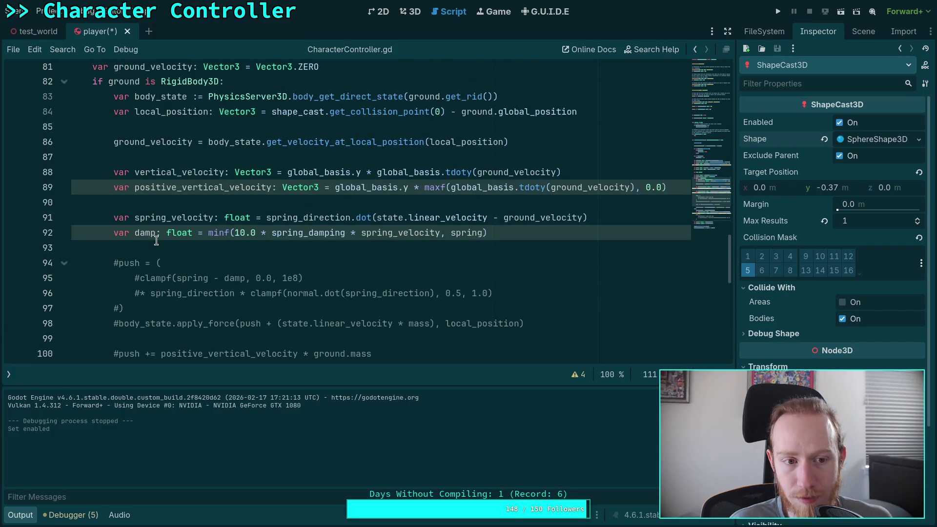
scroll(156, 240, down, 7)
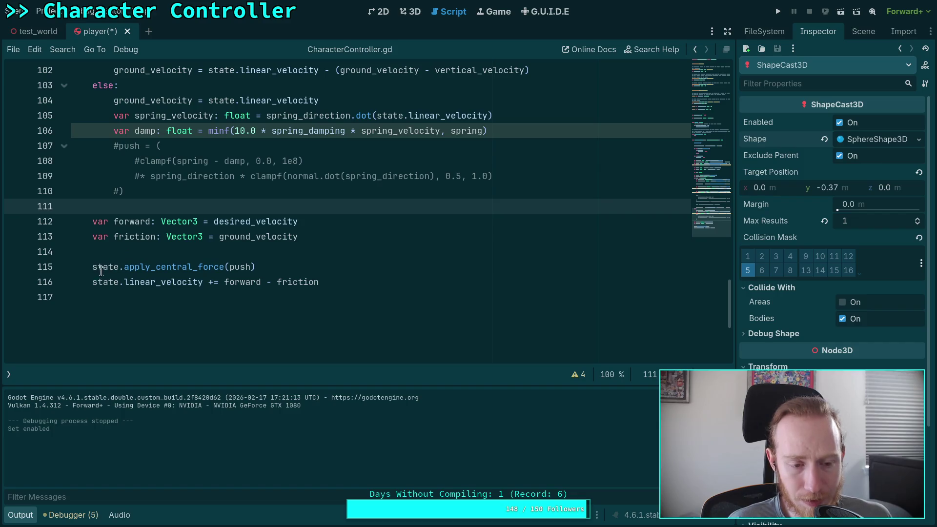
click(96, 281)
text(#)
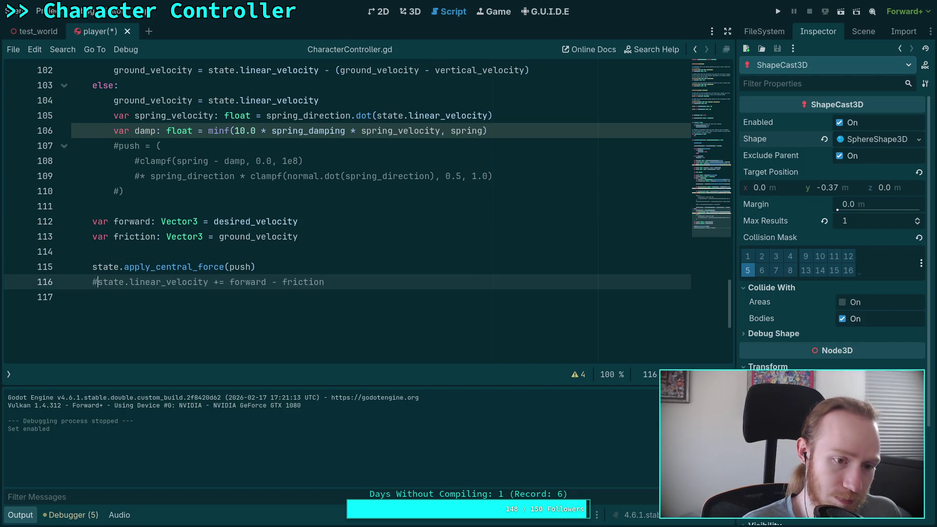
key(F5)
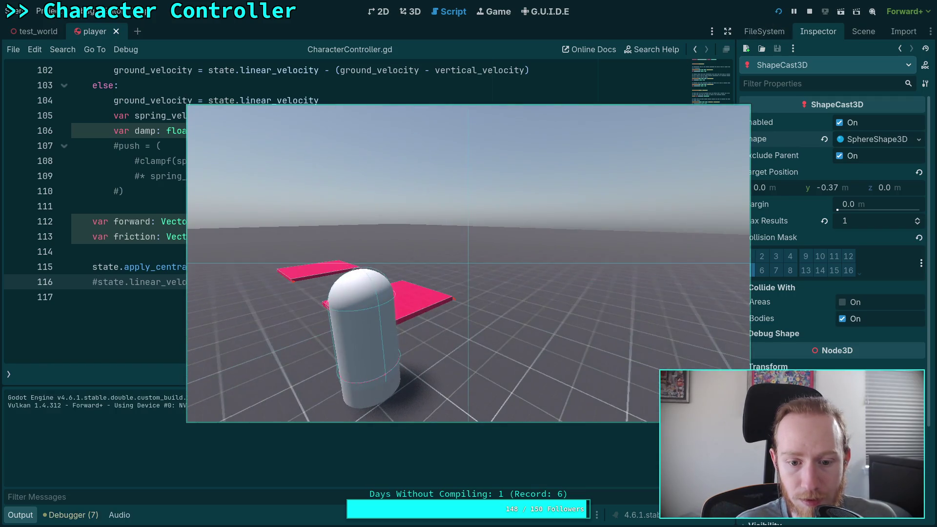
key(F8)
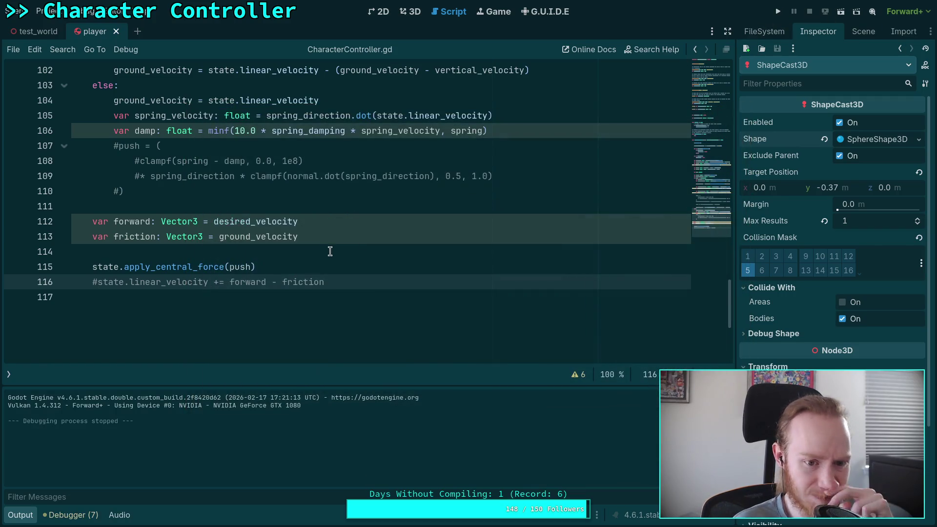
Uncomment line 116, check ground_velocity's uses, and put the caret at line 104's end.
key(BackSpace)
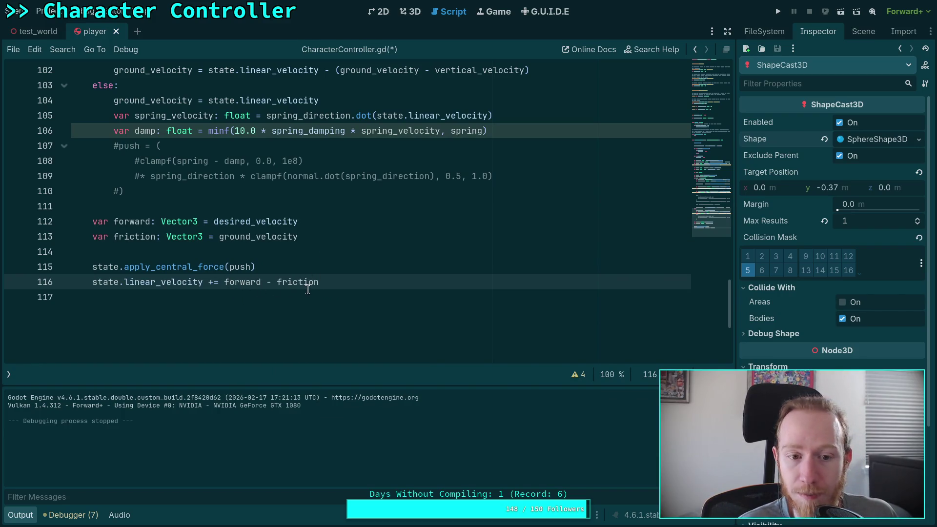
double_click(242, 242)
scroll(344, 259, up, 3)
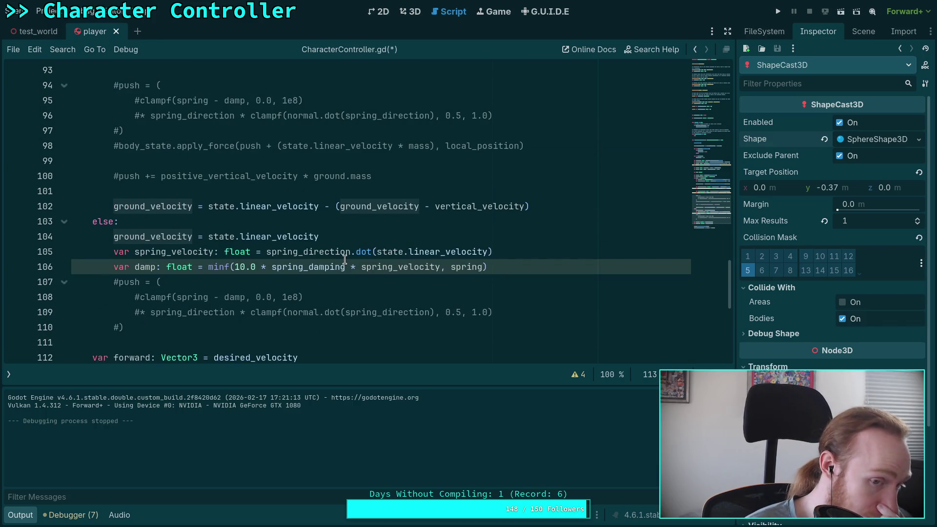
scroll(345, 259, down, 2)
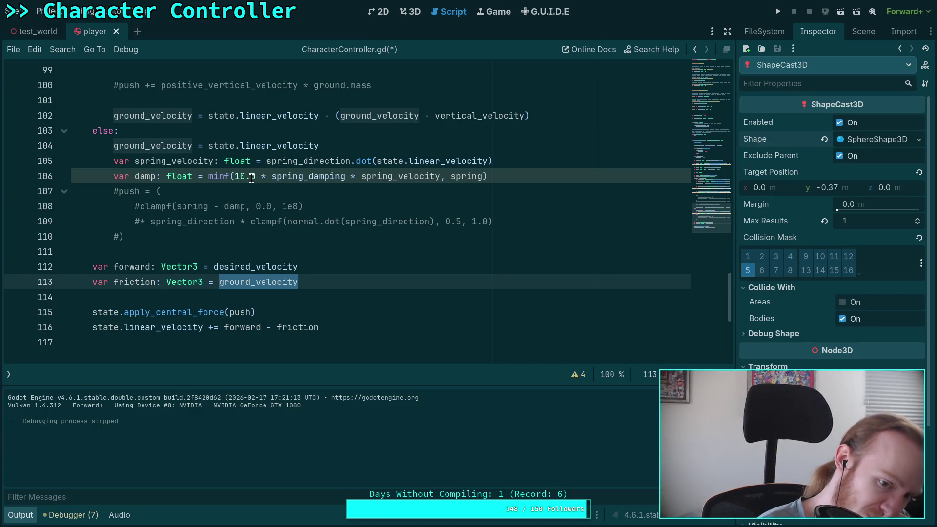
click(329, 151)
double_click(157, 146)
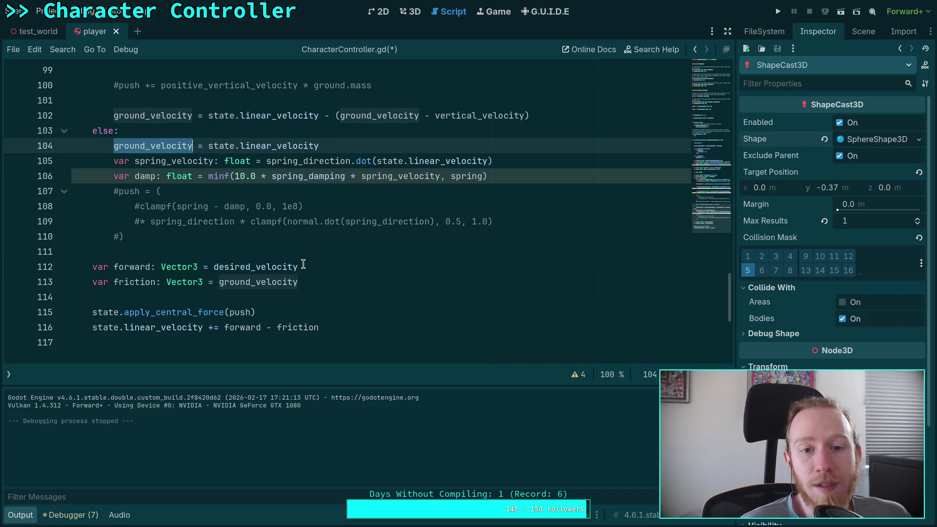
click(359, 143)
text(- ())
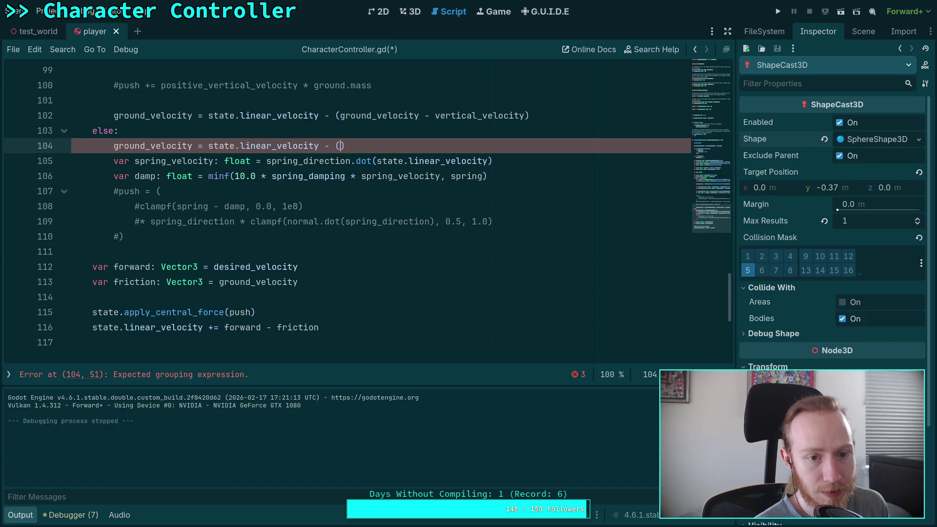
On line 104, subtract global_basis.tdoty(state.linear_velocity) using autocomplete and save.
key(BackSpace)
text(state.)
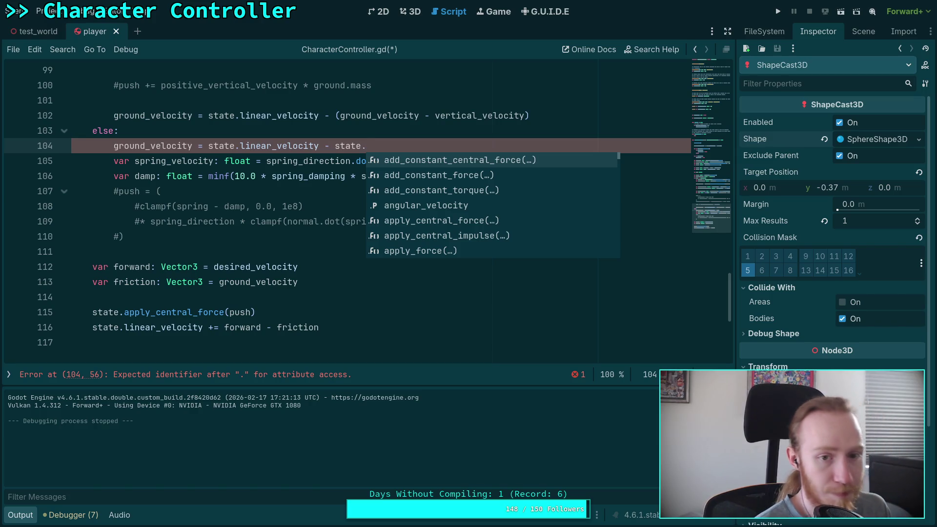
key(BackSpace)
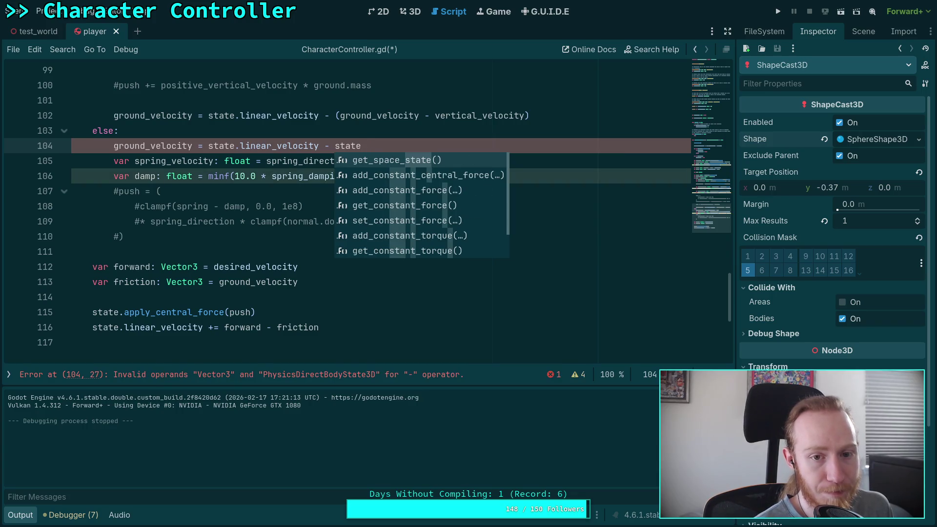
key(BackSpace)
key(BackSpace)
key(BackSpace)
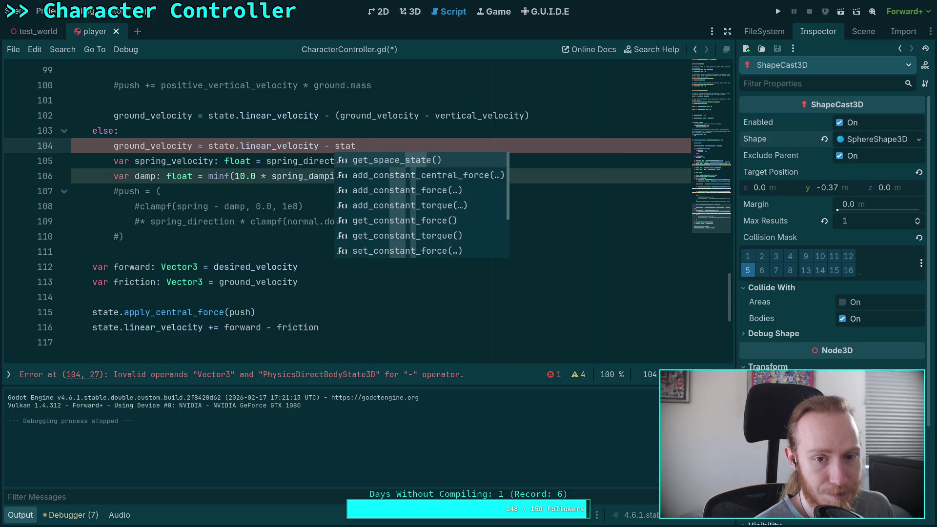
text(global_)
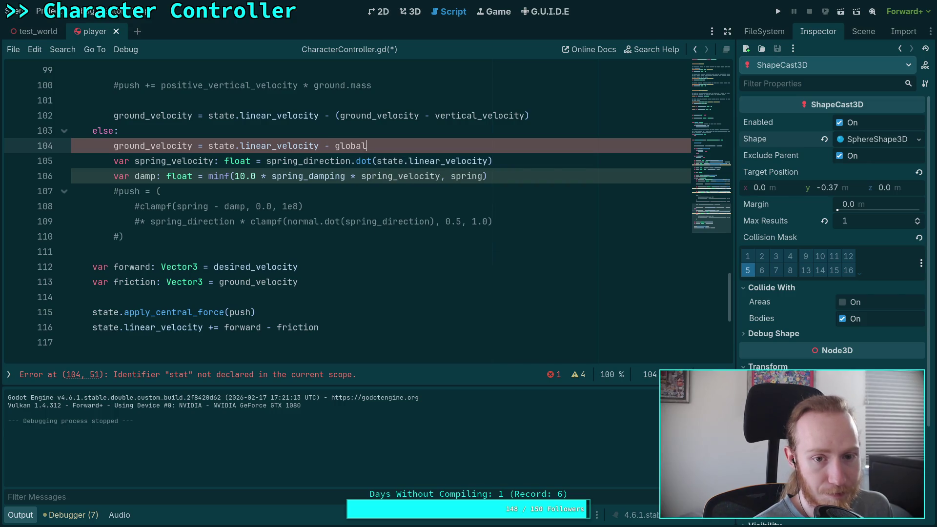
key(Return)
text(to)
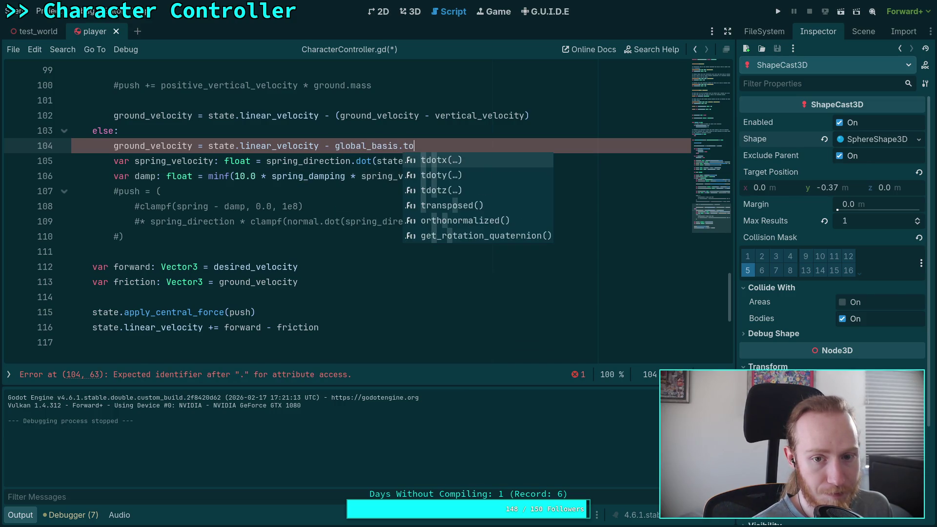
key(Down)
key(Return)
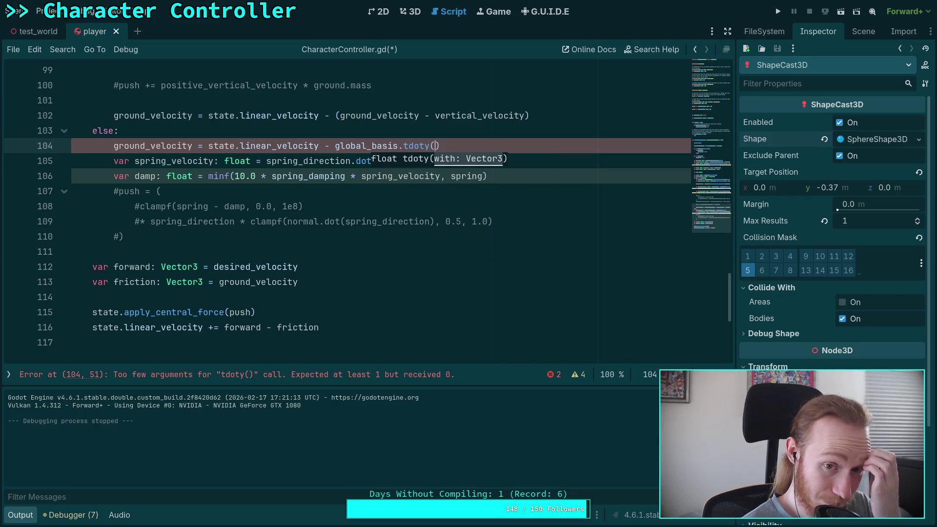
text(state.linear_velocity)
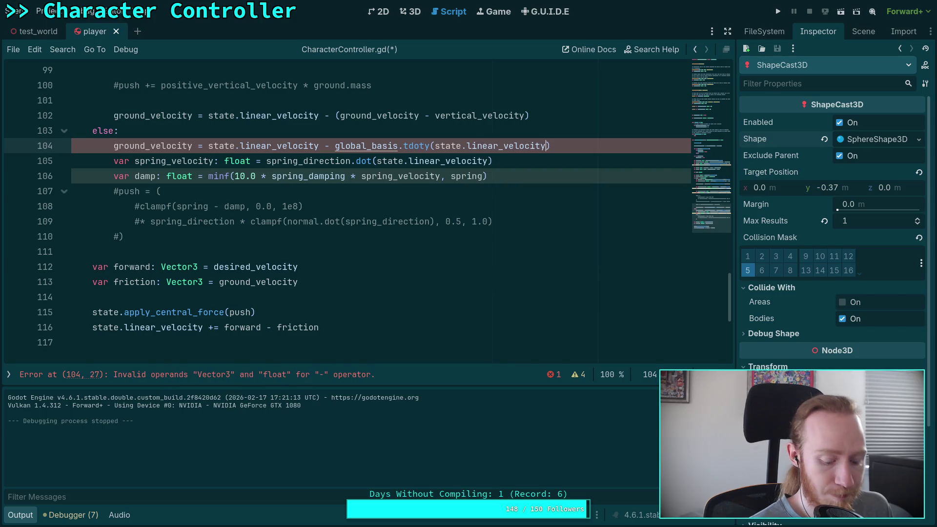
key(ctrl+s)
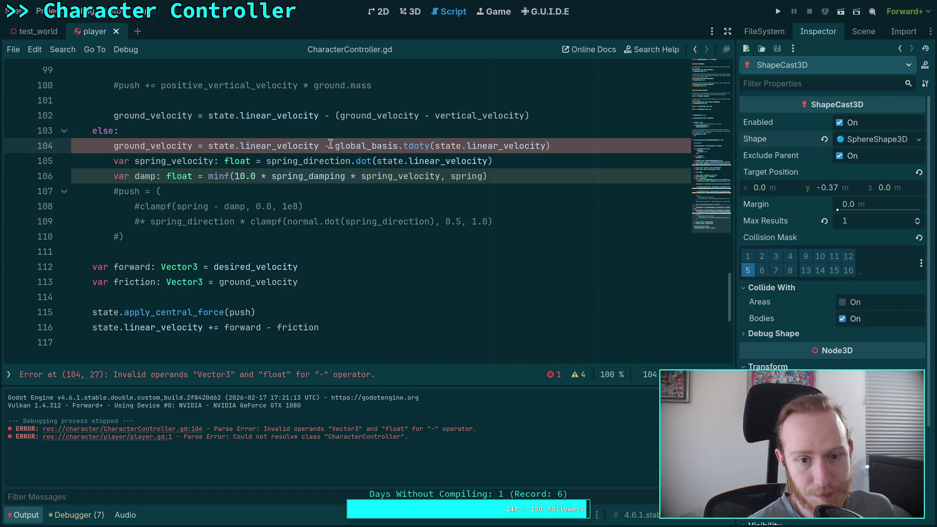
Wrap the term as (global_basis.y * global_basis.tdoty(...)), save, and run the game.
mouse_move(407, 181)
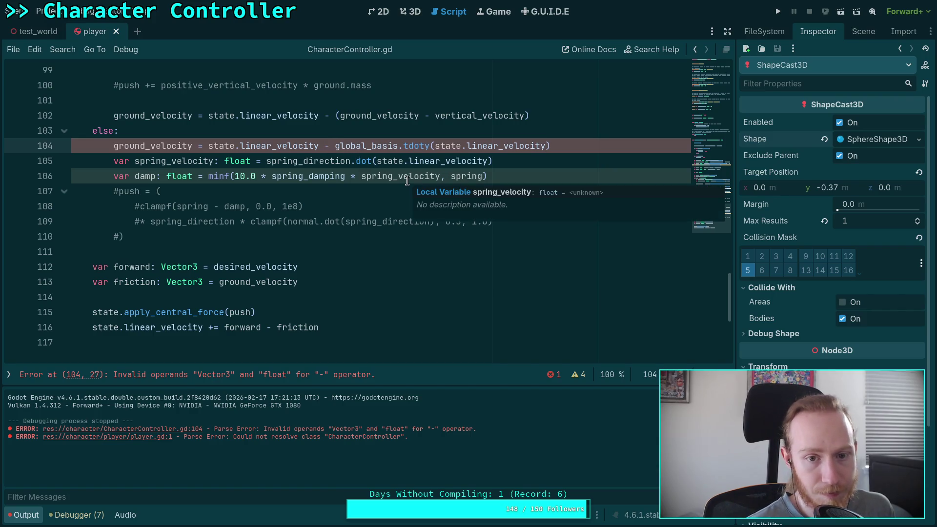
text(()
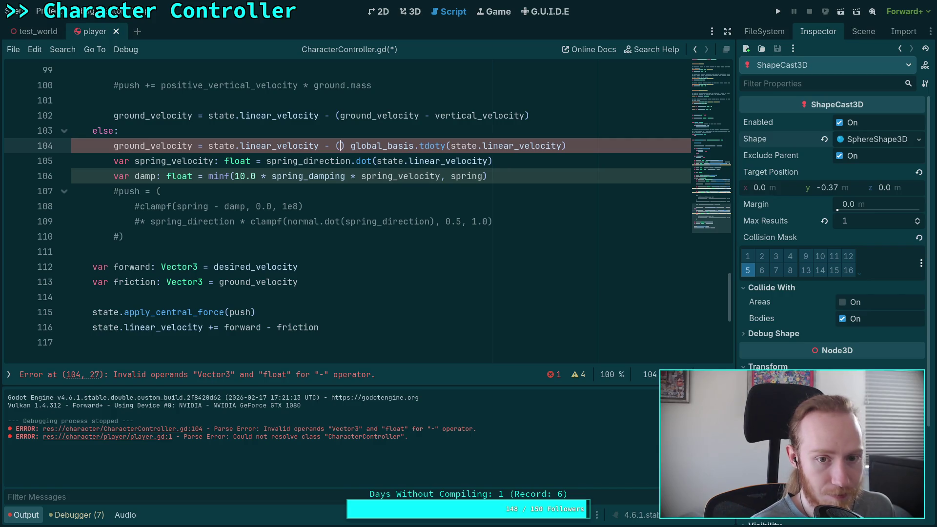
key(Delete)
text(global)
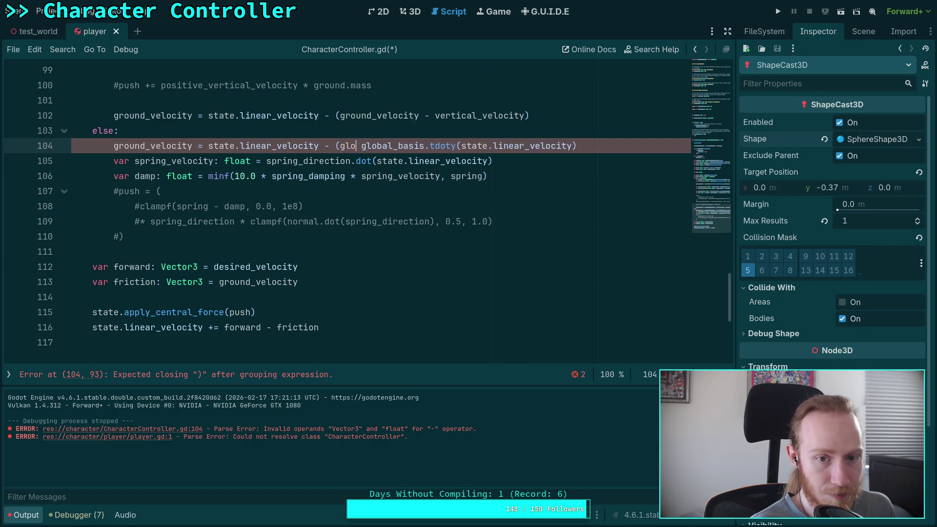
key(Return)
text(.y *)
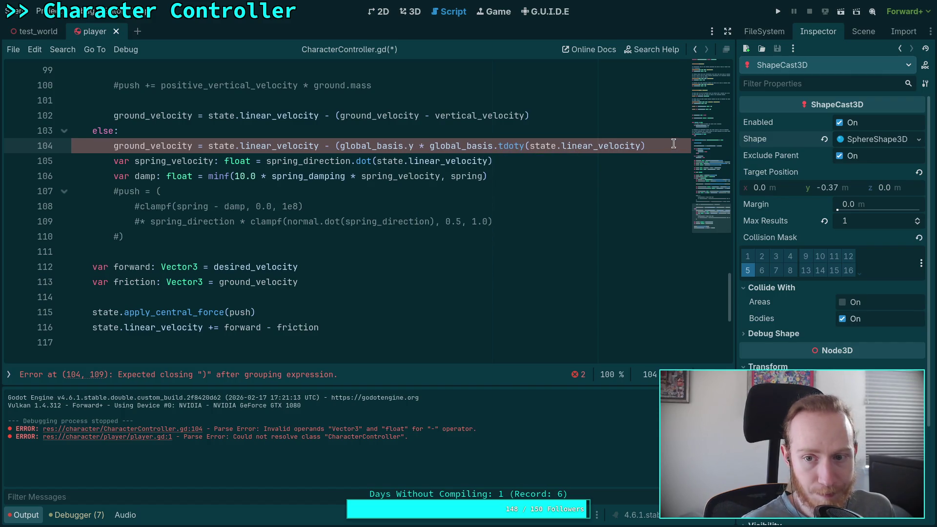
text())
key(ctrl+s)
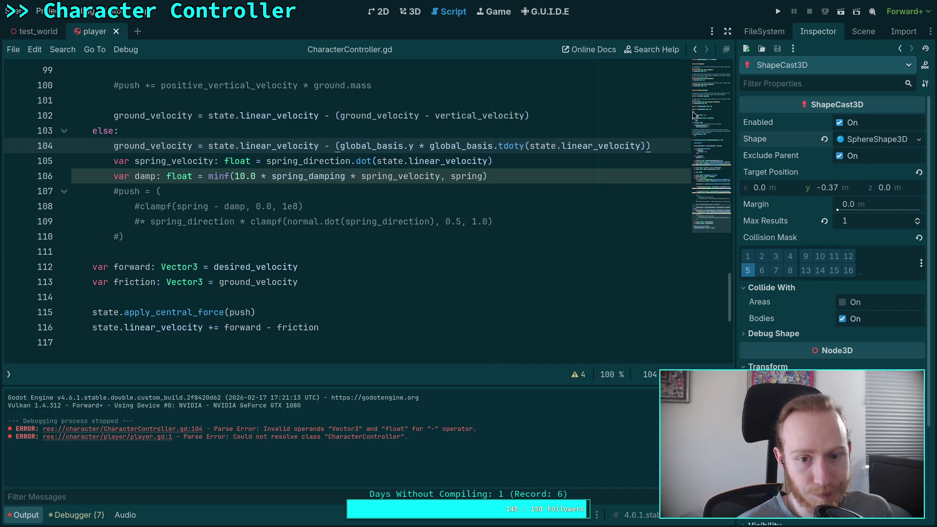
click(778, 12)
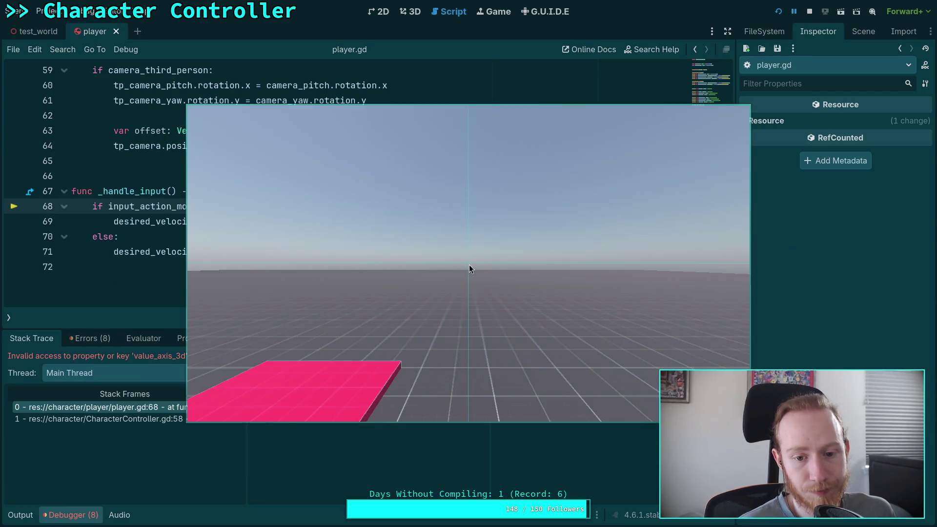
Stop the erroring run, rerun until the capsule stands, stop, and return to player.gd.
click(809, 11)
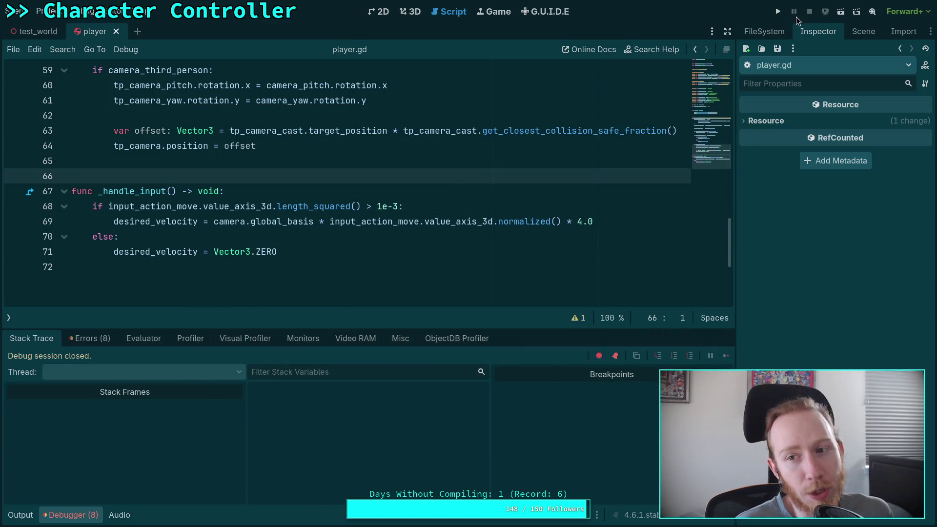
click(779, 15)
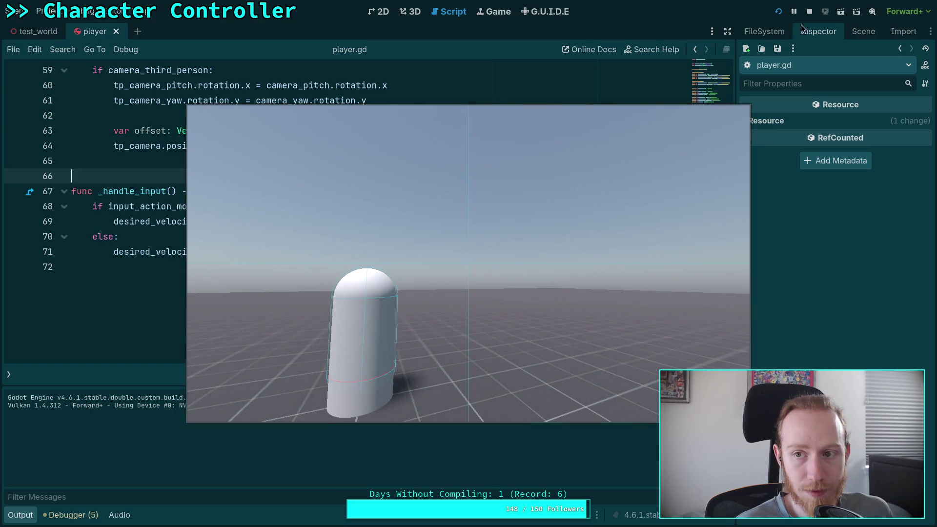
key(F8)
click(350, 277)
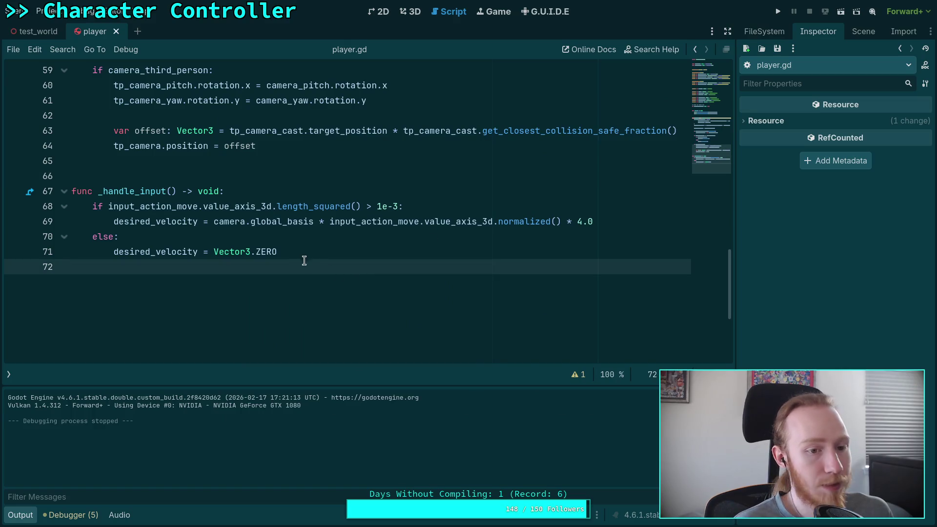
scroll(253, 233, up, 3)
Close player.gd from the open scripts list.
scroll(110, 69, up, 3)
click(110, 70)
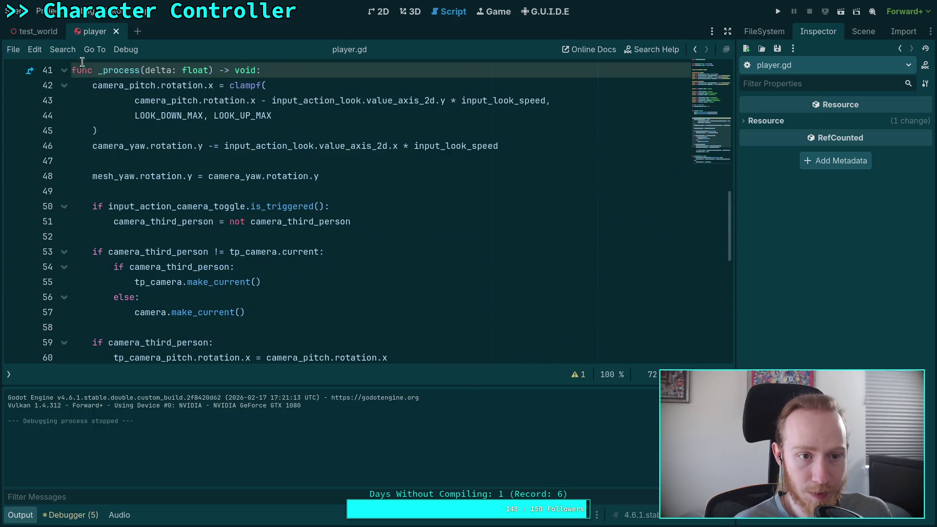
click(8, 374)
right_click(38, 109)
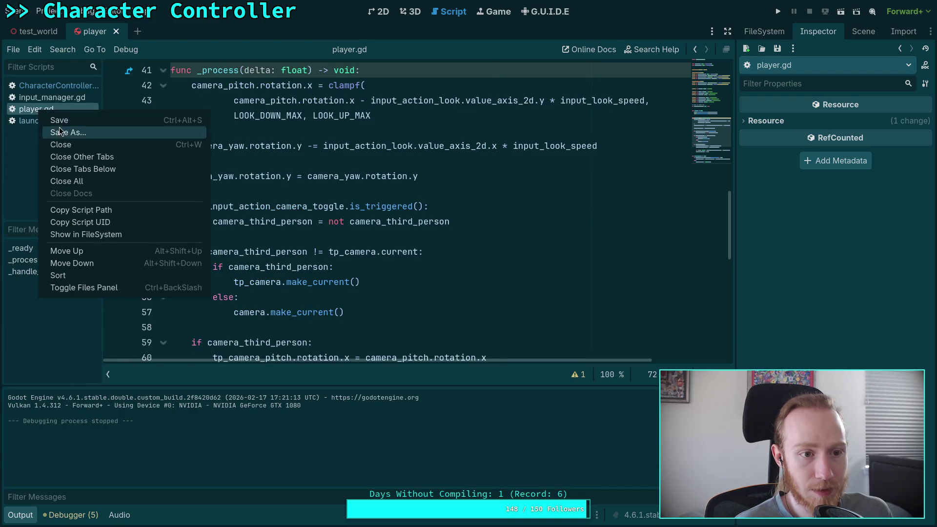
click(56, 141)
Uncomment the push block on lines 107–110 with Ctrl+K and run the game.
click(269, 263)
click(286, 250)
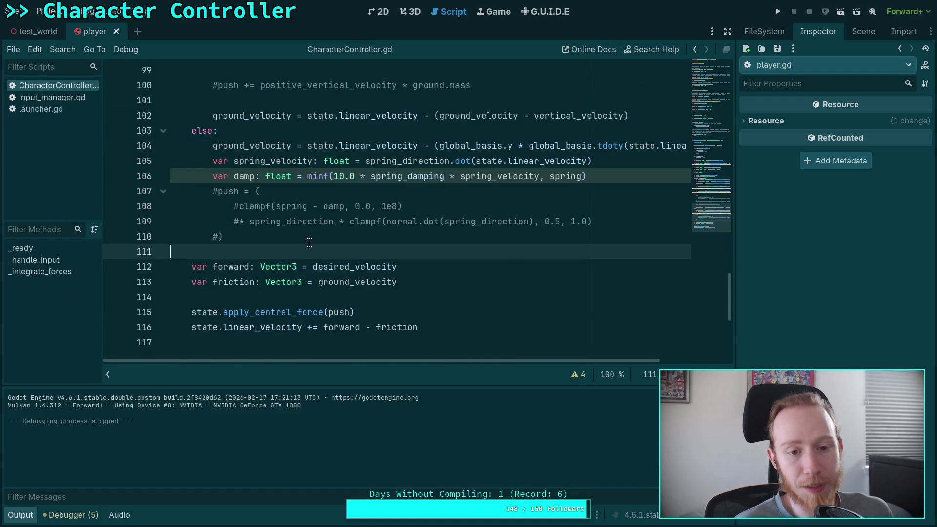
click(218, 190)
drag(223, 191, 228, 233)
key(ctrl+k)
click(288, 236)
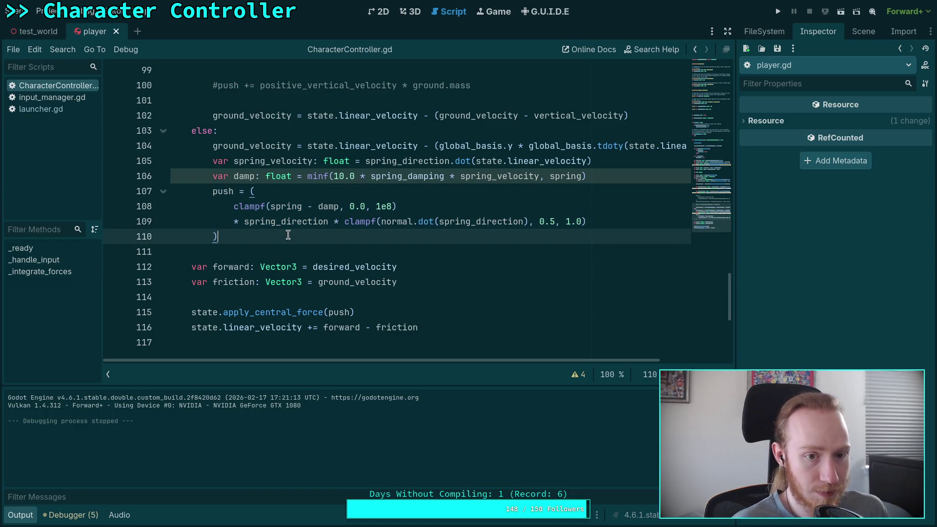
key(F5)
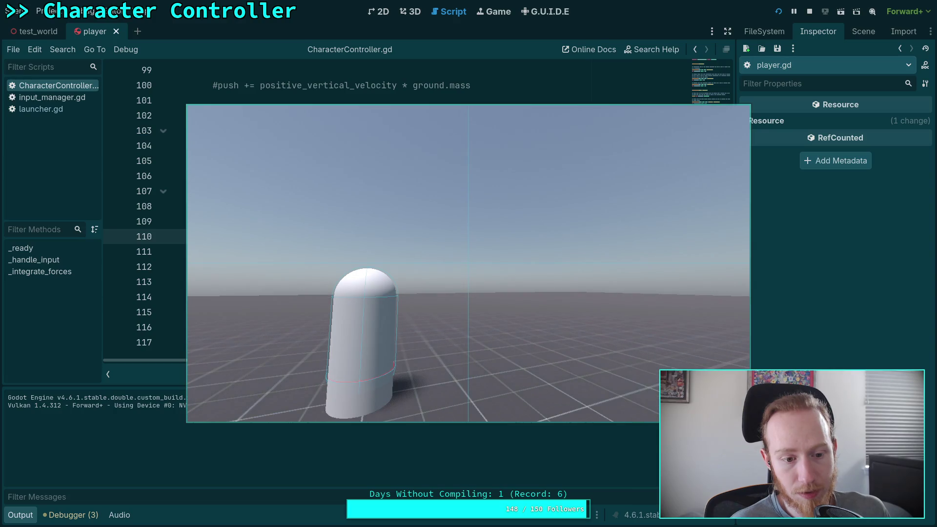
Add print(push) after the push block, save, and run to log (0.0, 149.4163544029, 0.0).
key(Escape)
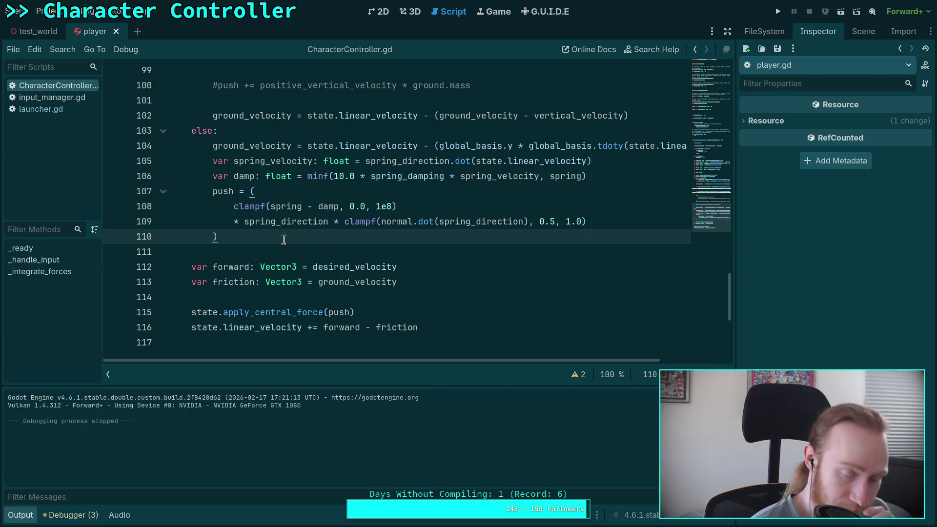
key(Return)
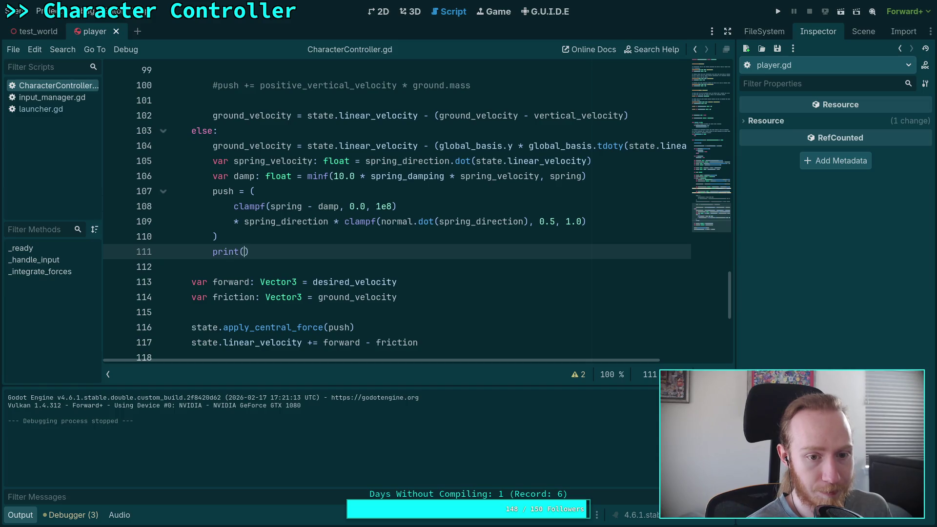
key(ctrl+s)
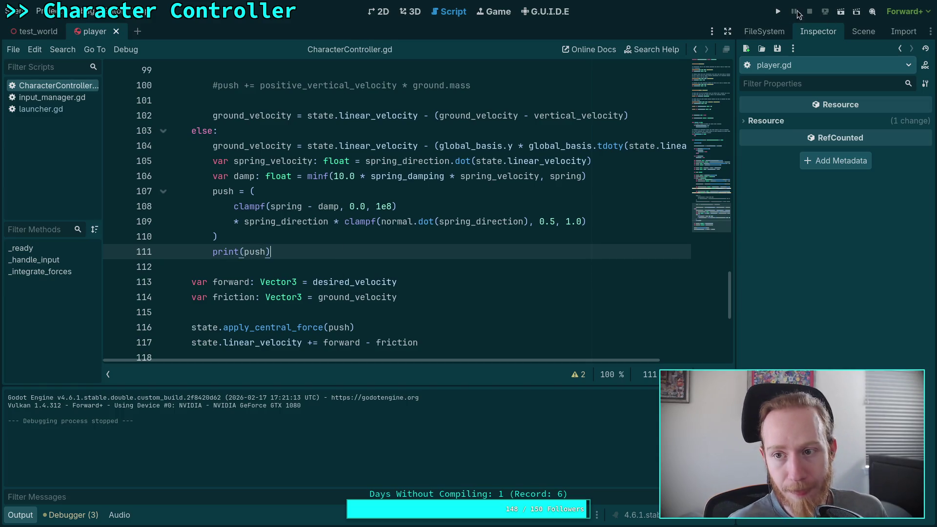
click(777, 11)
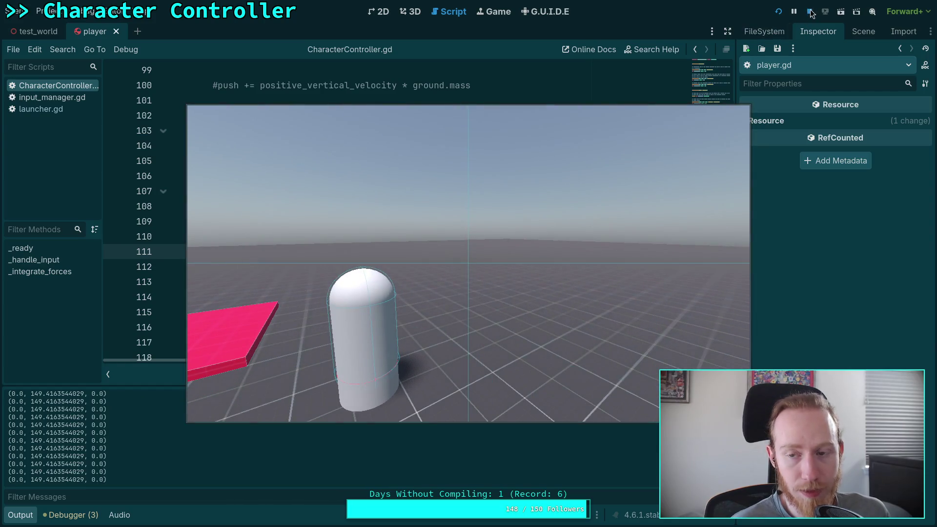
click(809, 12)
scroll(339, 232, up, 10)
scroll(339, 233, up, 10)
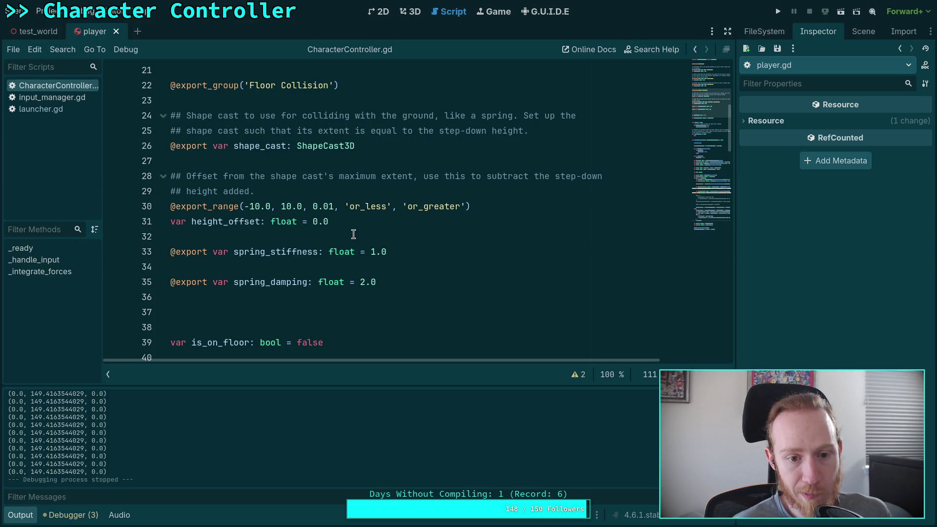
click(304, 265)
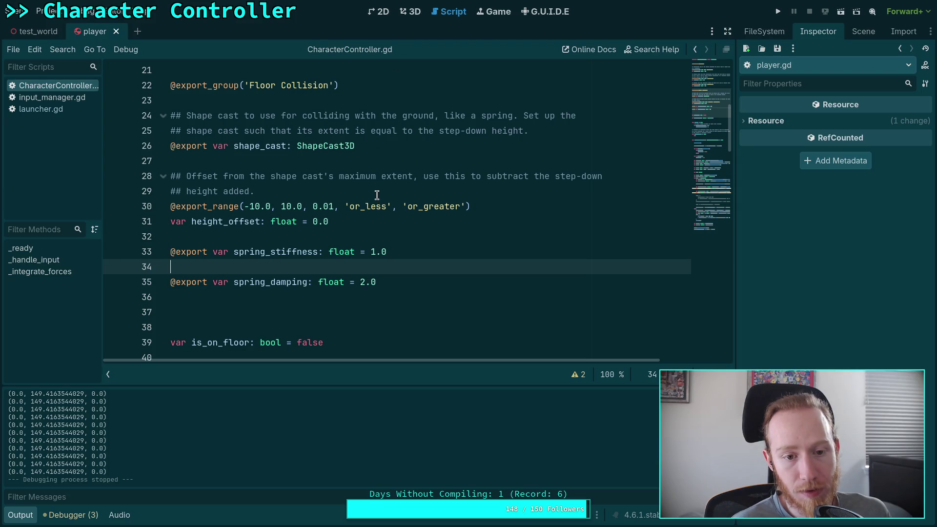
scroll(377, 195, down, 3)
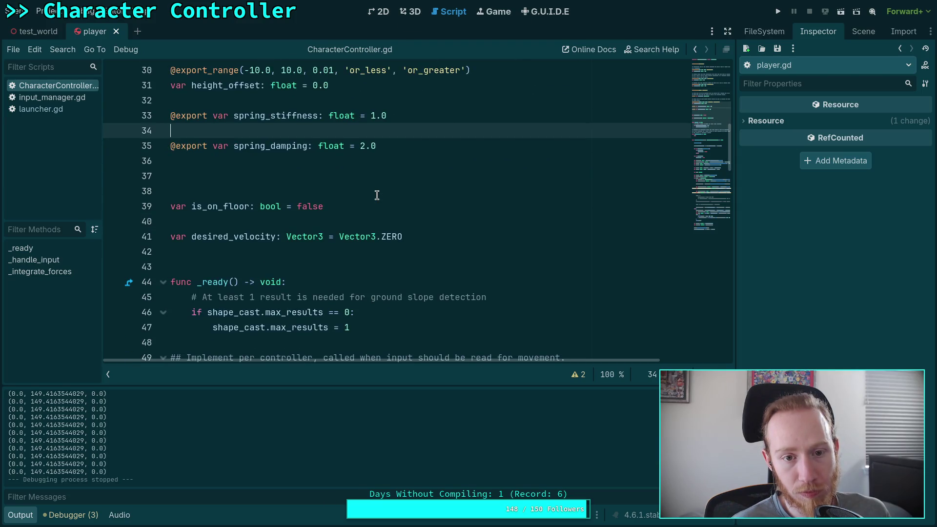
scroll(377, 195, down, 18)
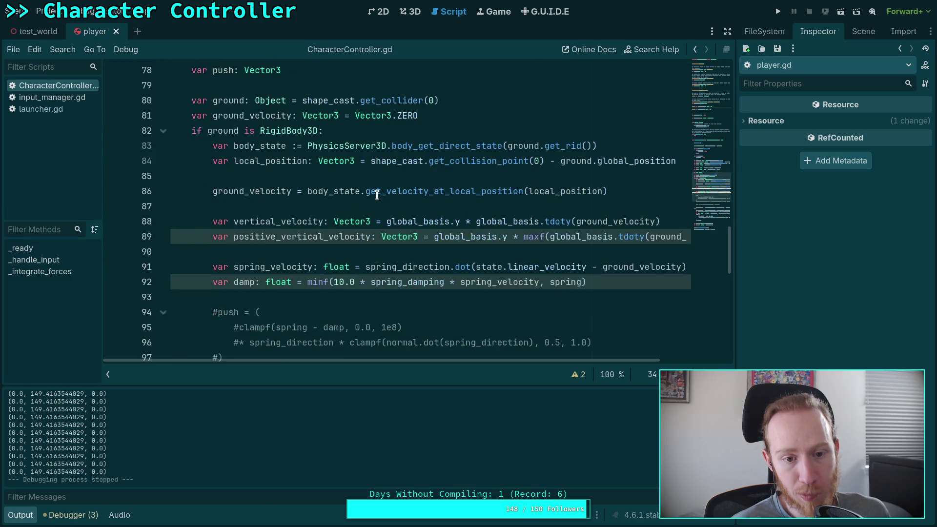
scroll(377, 196, down, 2)
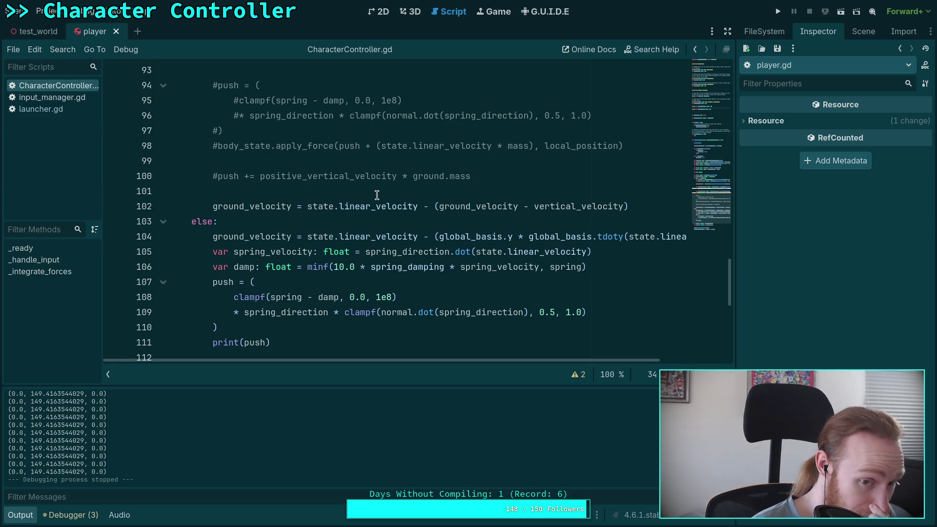
scroll(377, 195, down, 2)
scroll(377, 195, down, 3)
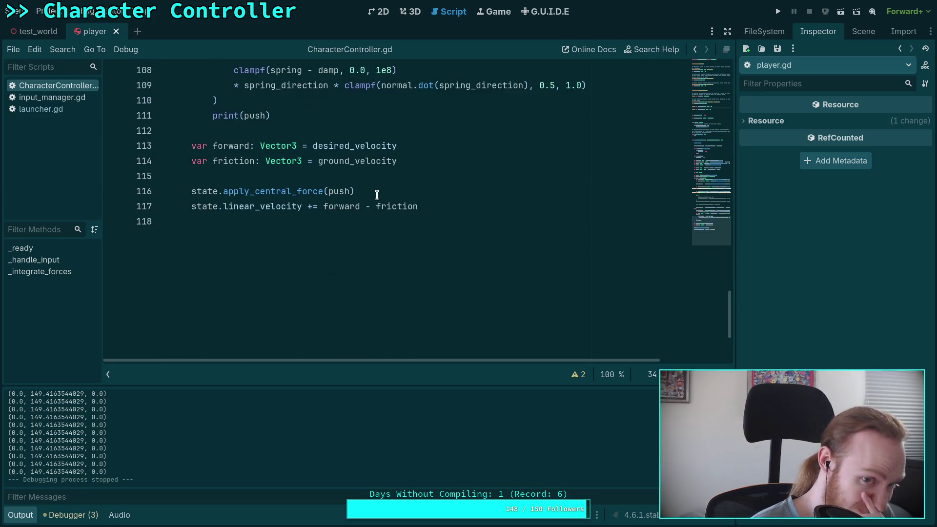
scroll(377, 249, up, 2)
scroll(371, 258, up, 1)
mouse_move(210, 143)
mouse_down()
mouse_move(586, 177)
mouse_move(439, 224)
mouse_up()
click(375, 269)
click(376, 256)
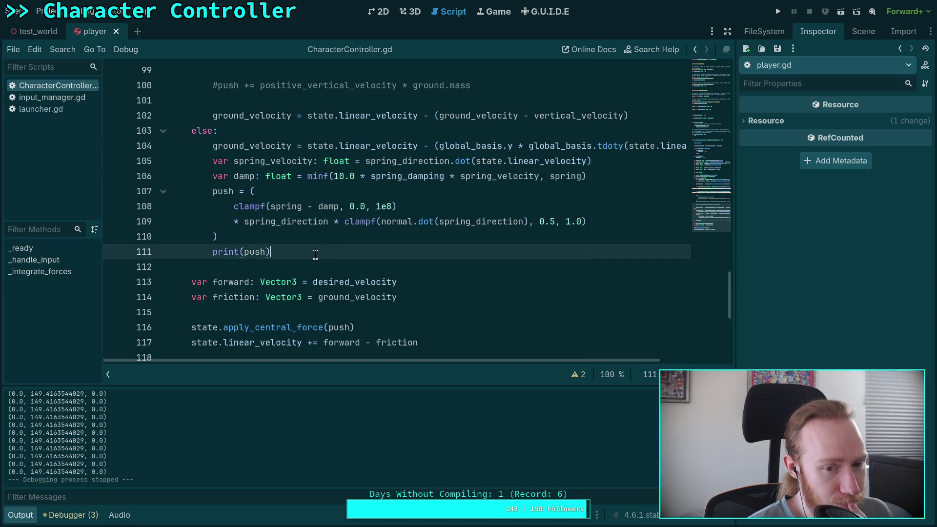
scroll(314, 254, up, 7)
scroll(315, 254, up, 3)
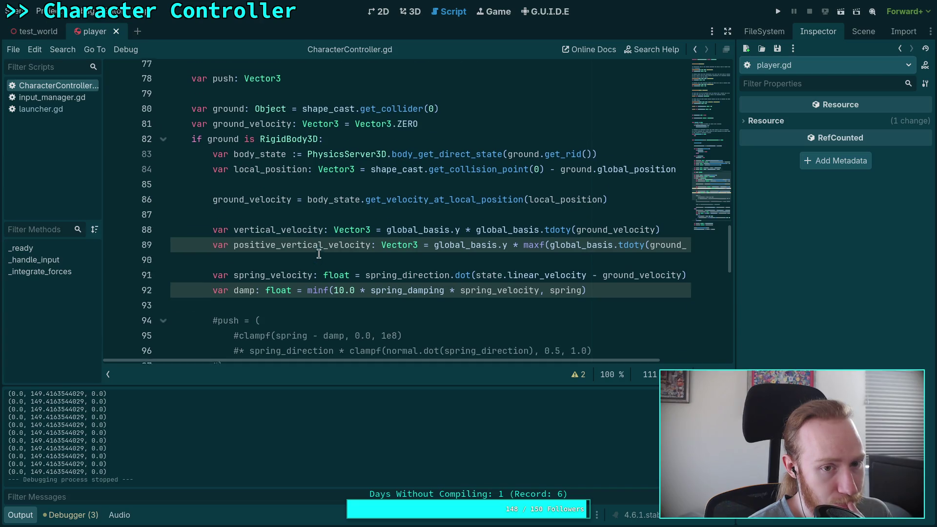
scroll(317, 254, down, 3)
scroll(318, 253, down, 3)
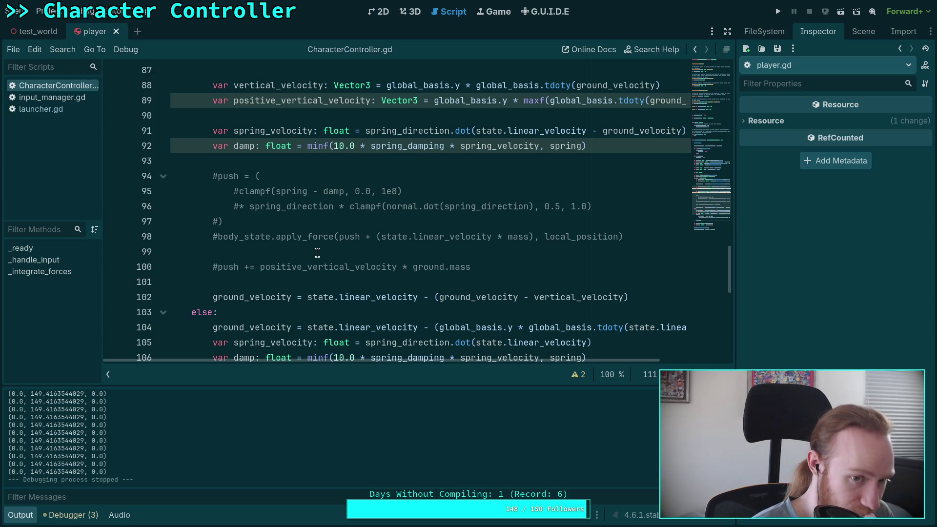
scroll(318, 254, up, 3)
click(399, 302)
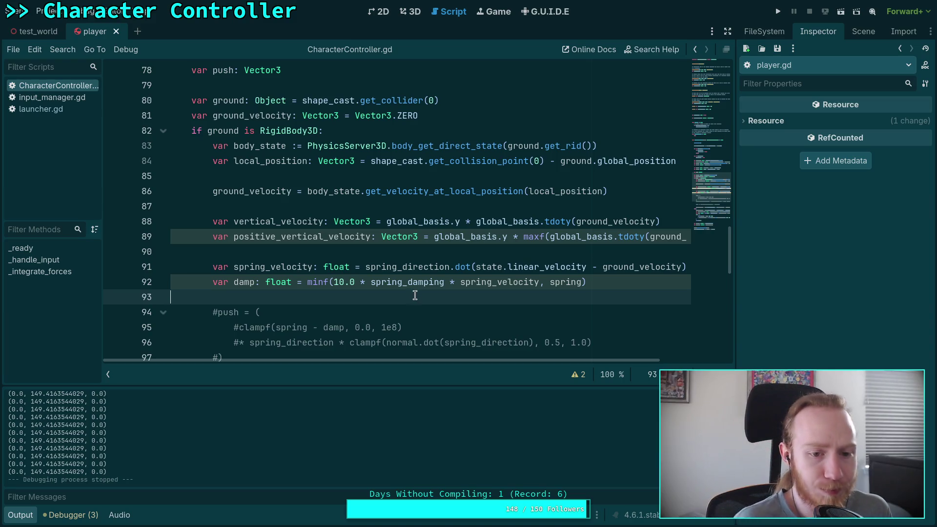
scroll(565, 284, up, 1)
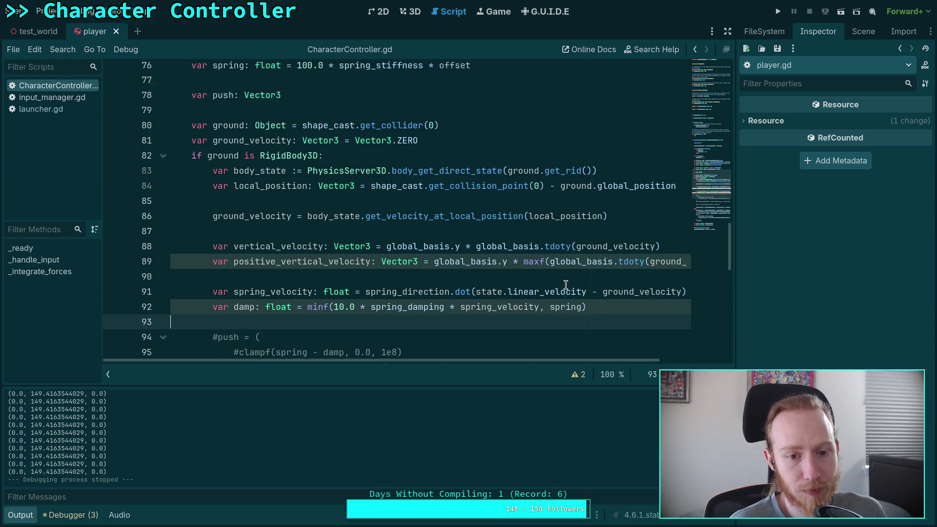
scroll(501, 266, up, 10)
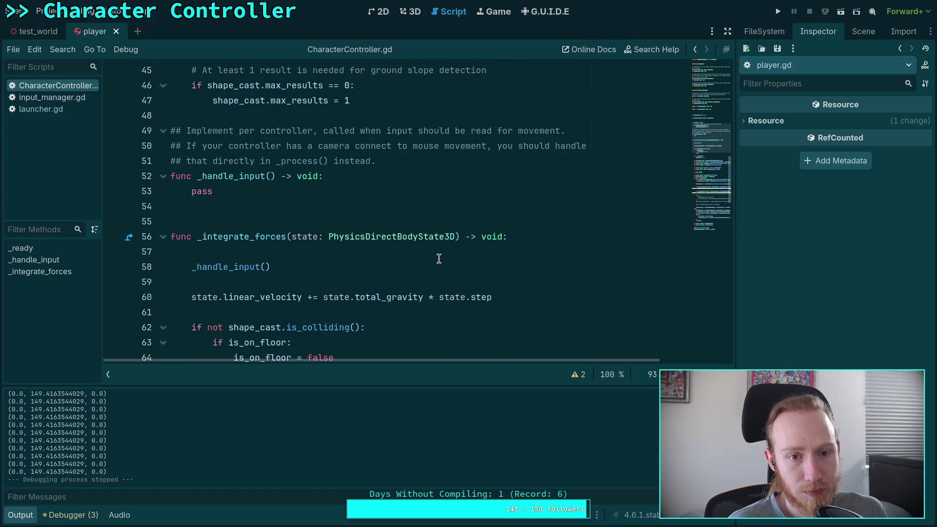
scroll(438, 259, up, 6)
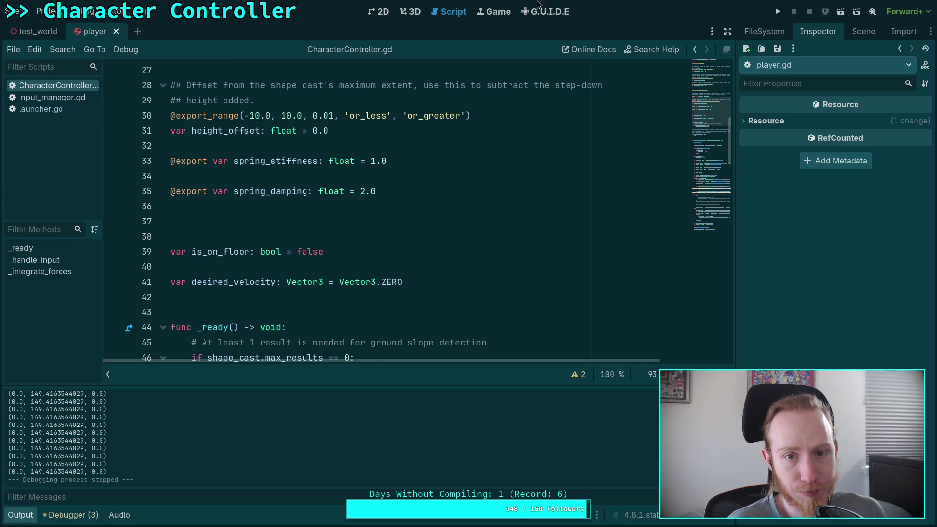
Select the Player node, set Spring Stiffness to 20, and test-run the game.
click(863, 31)
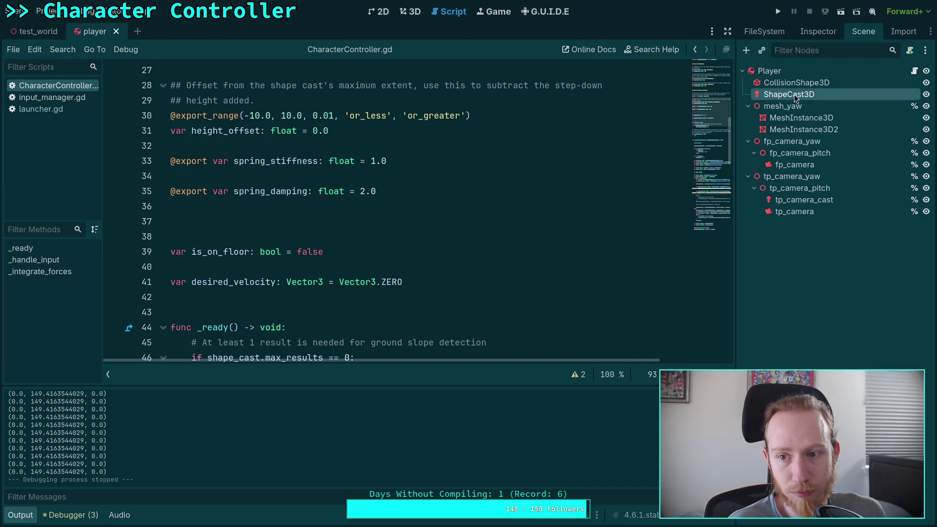
click(768, 69)
click(817, 32)
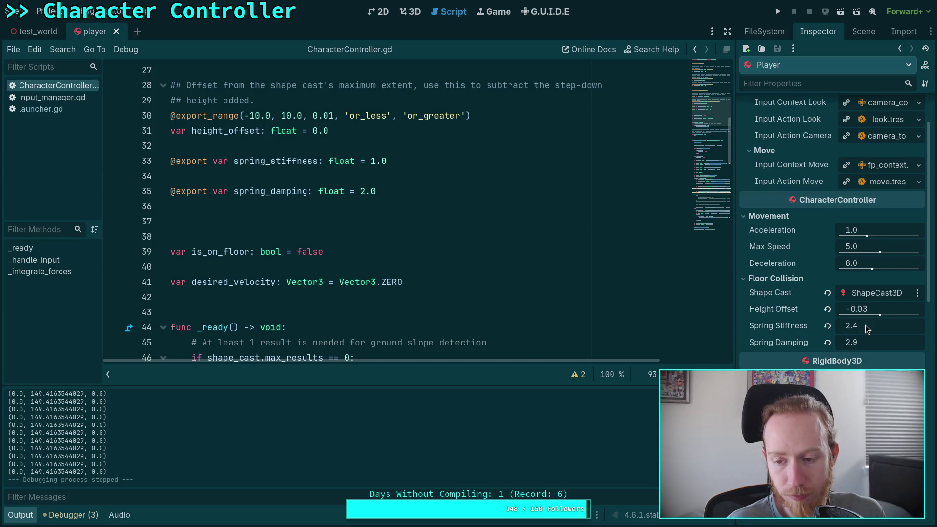
click(44, 35)
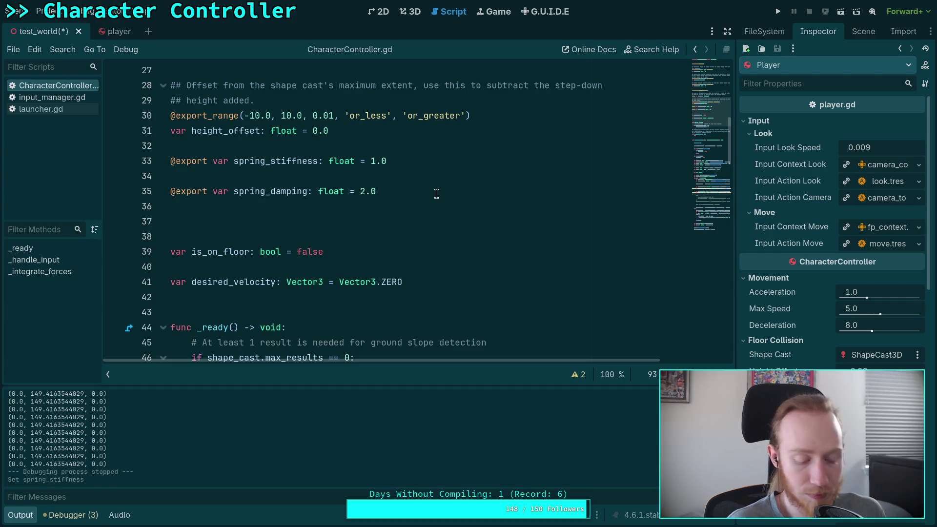
click(95, 31)
scroll(758, 276, down, 2)
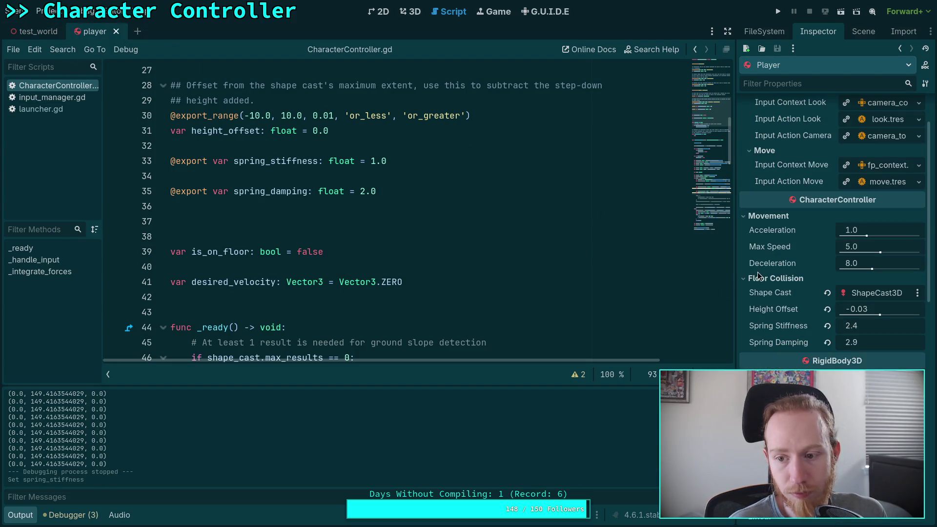
click(887, 327)
text(20)
key(Return)
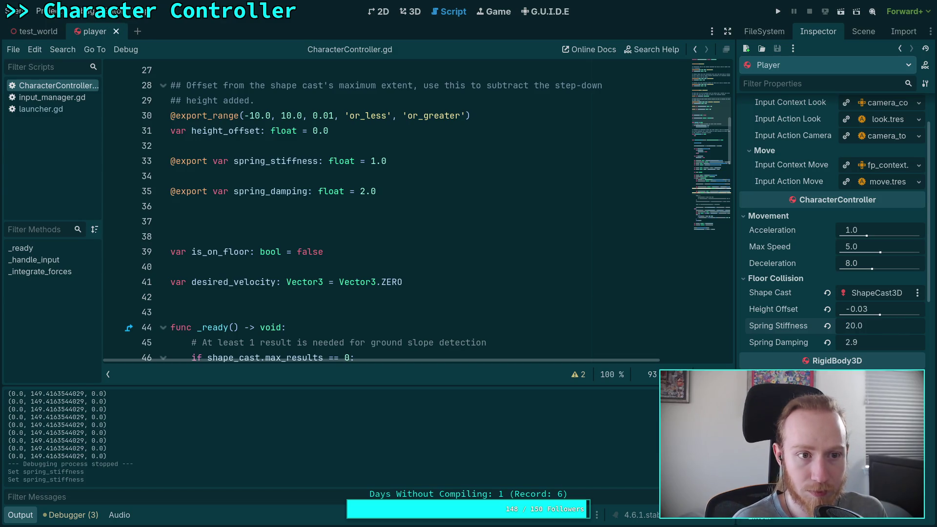
click(778, 11)
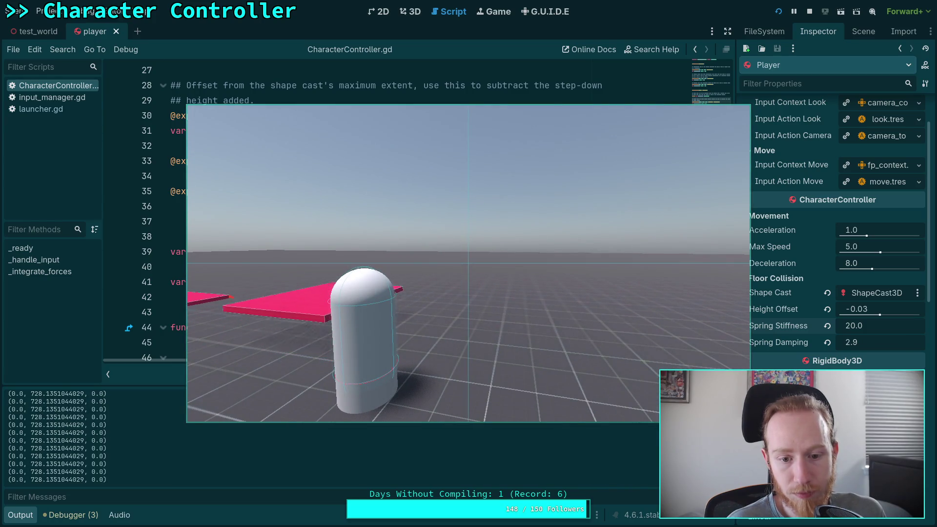
click(809, 11)
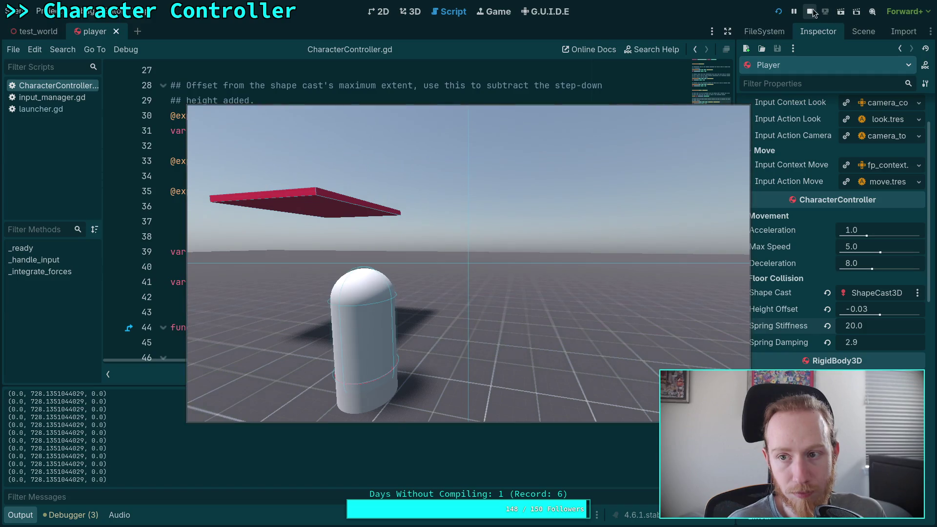
Raise Spring Stiffness to 40 and then 50, test-running the game after each.
click(850, 328)
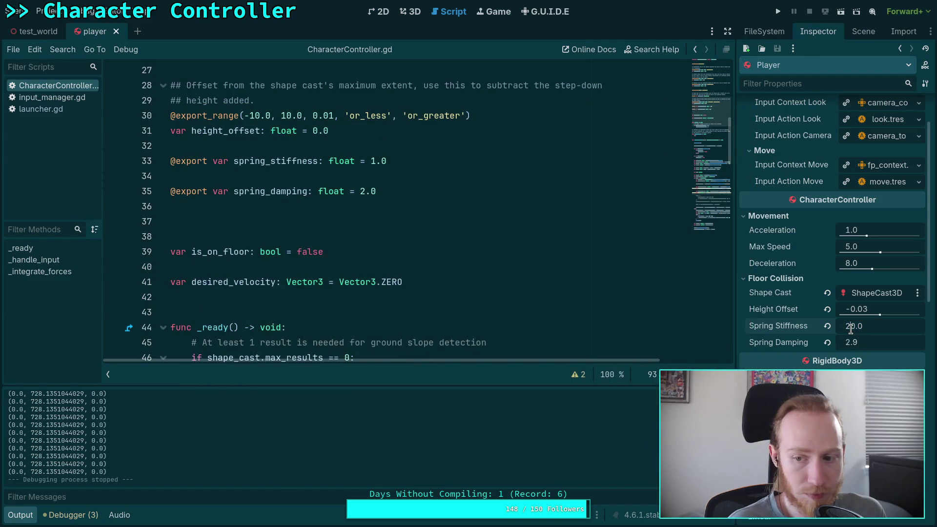
text(40)
key(Return)
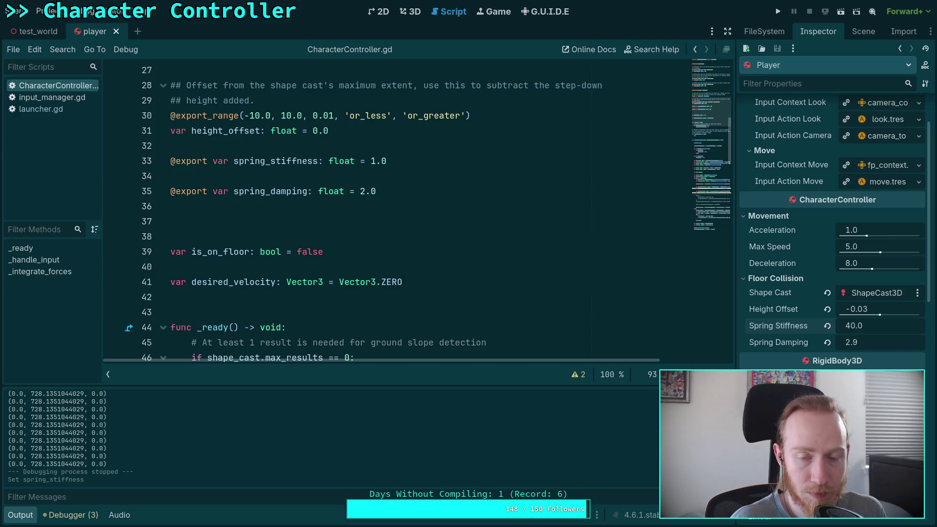
click(778, 11)
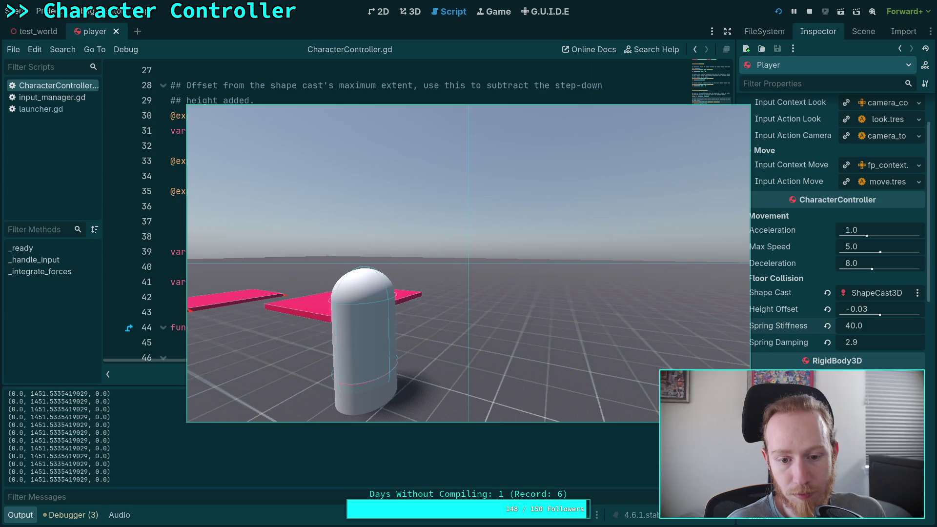
click(809, 11)
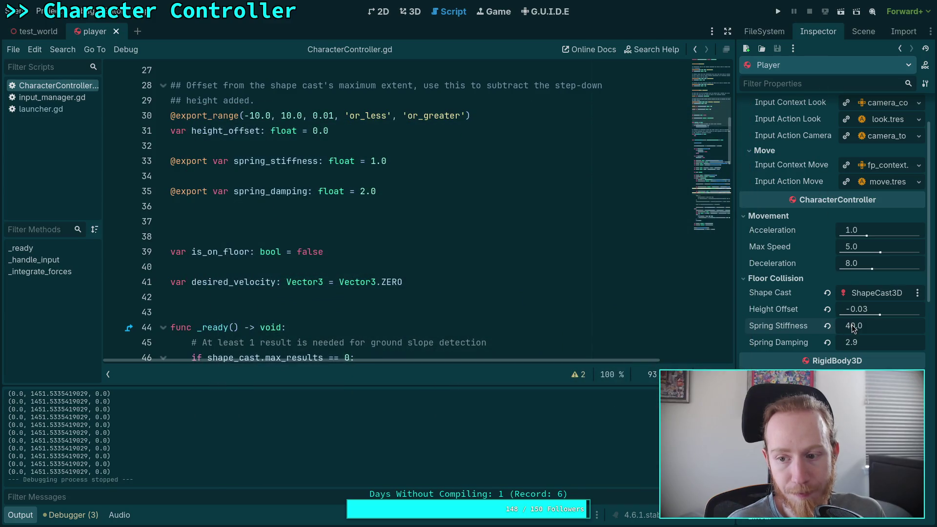
text(50)
key(Return)
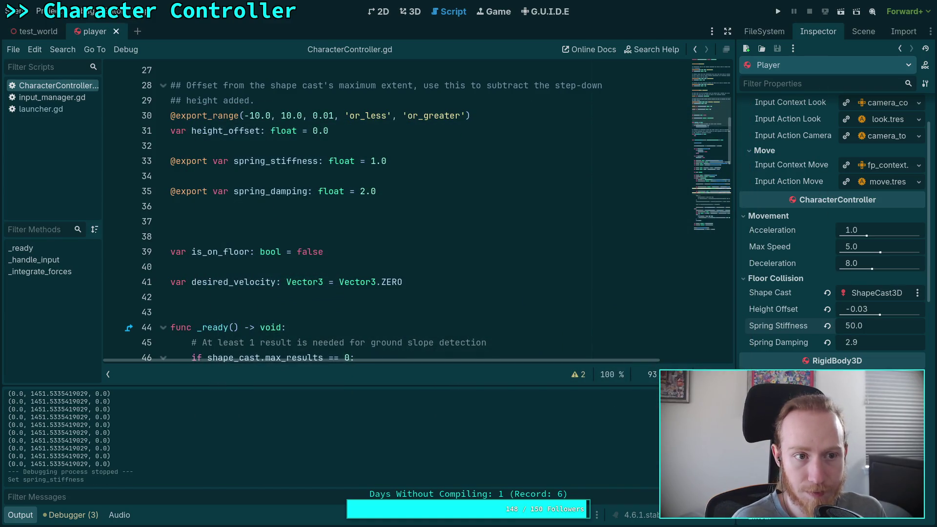
click(779, 11)
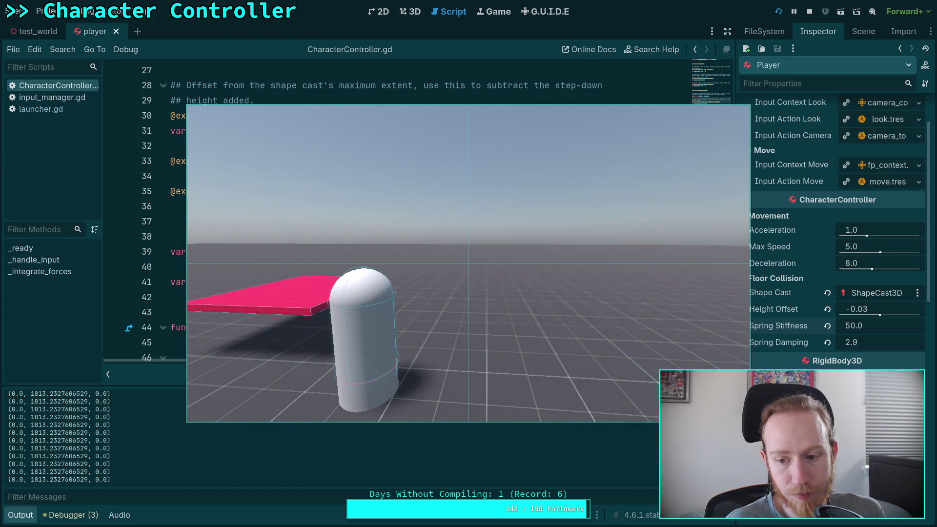
click(808, 13)
Set Spring Stiffness to 500 and test-run the game.
click(860, 322)
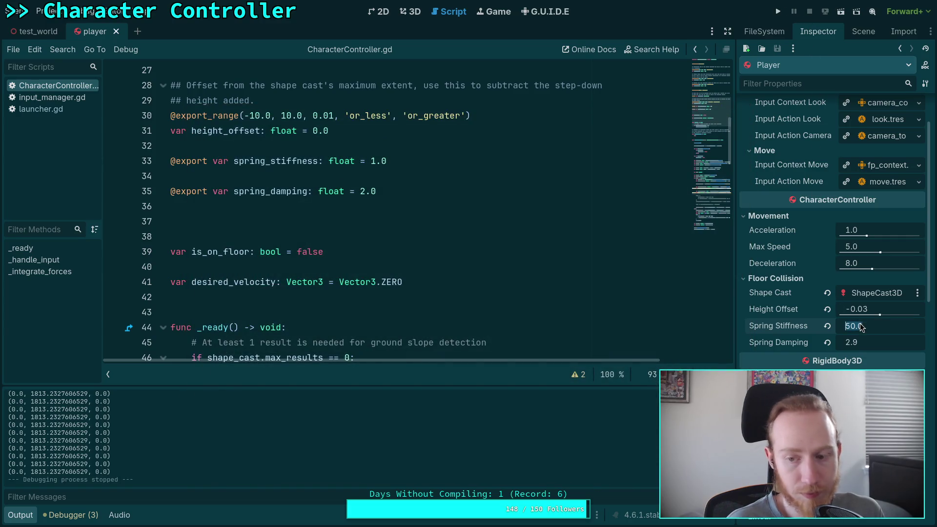
text(500)
key(Return)
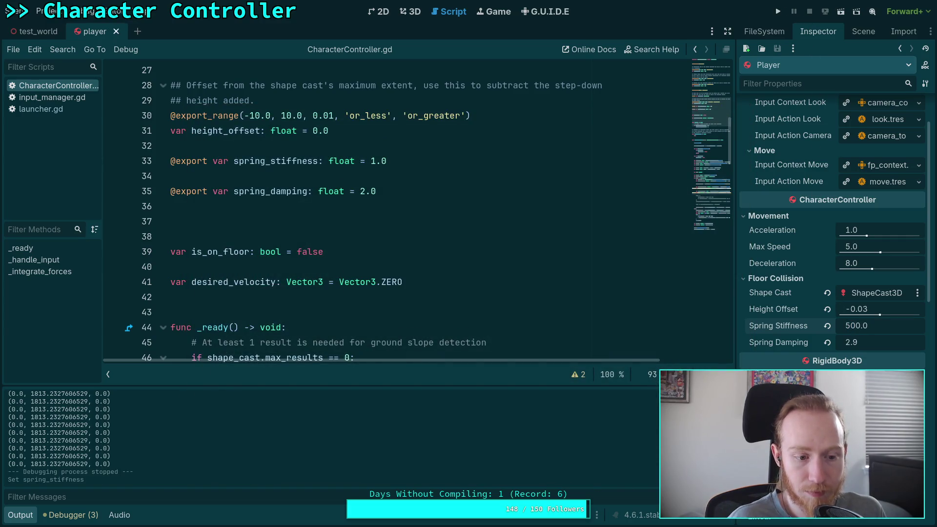
click(777, 13)
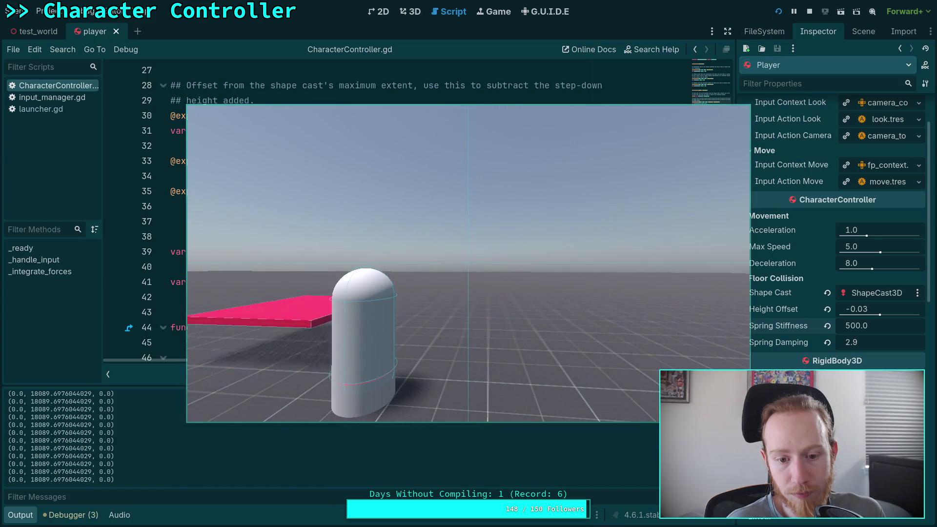
click(808, 13)
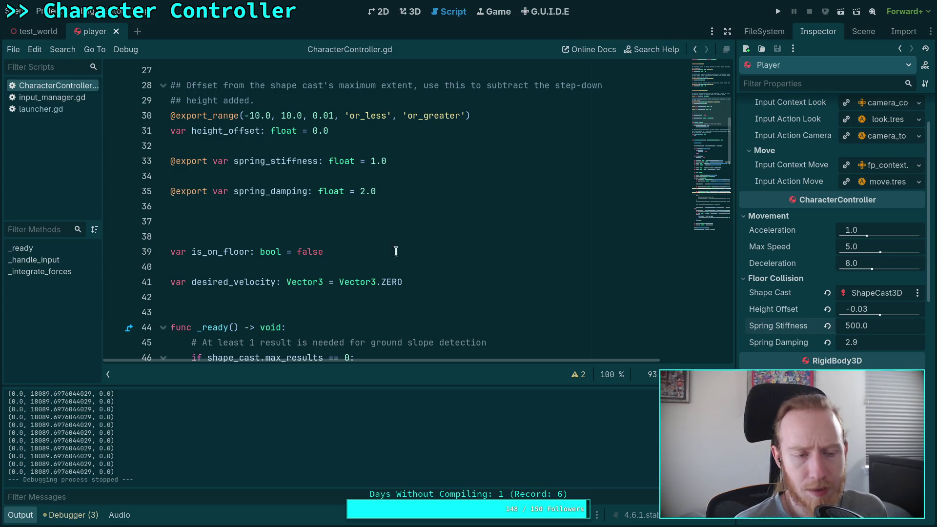
Change the Player's Spring Stiffness from 500 to 700 and test-run the capsule.
scroll(406, 283, down, 3)
scroll(406, 284, down, 15)
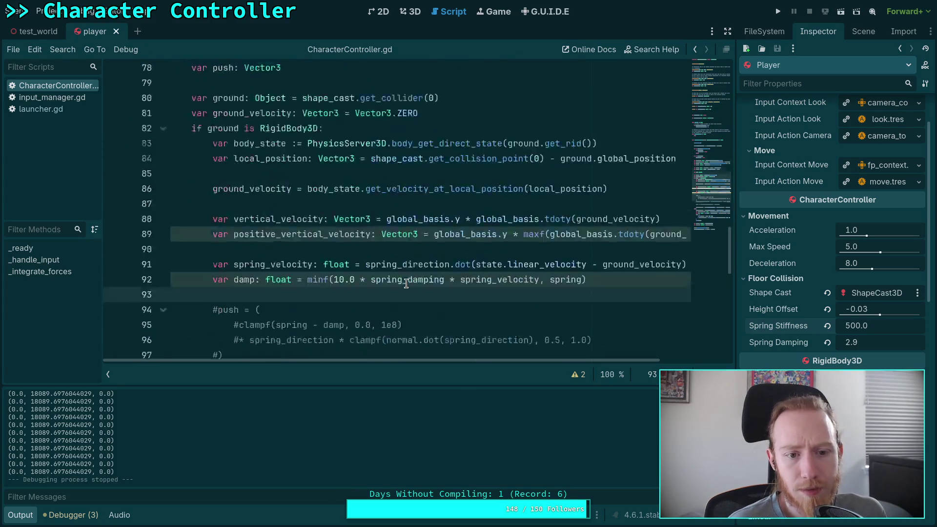
scroll(405, 283, down, 3)
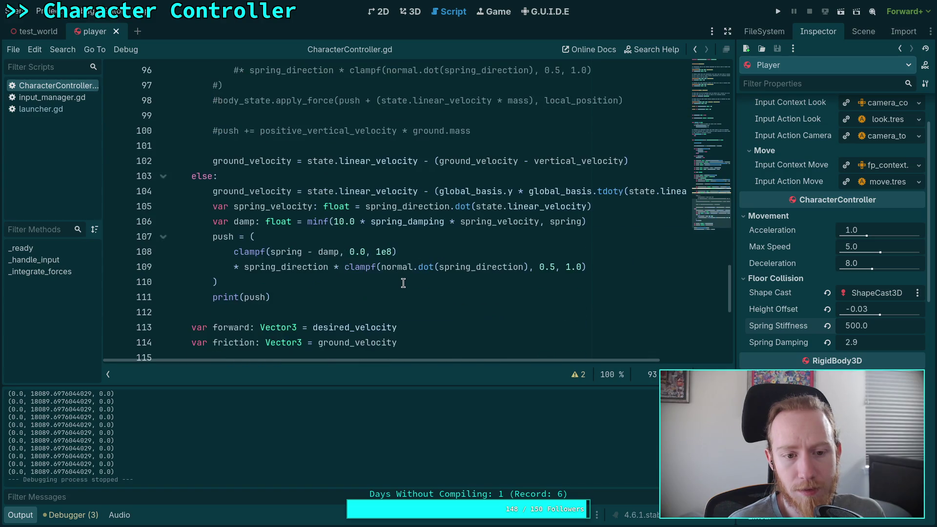
scroll(450, 290, down, 1)
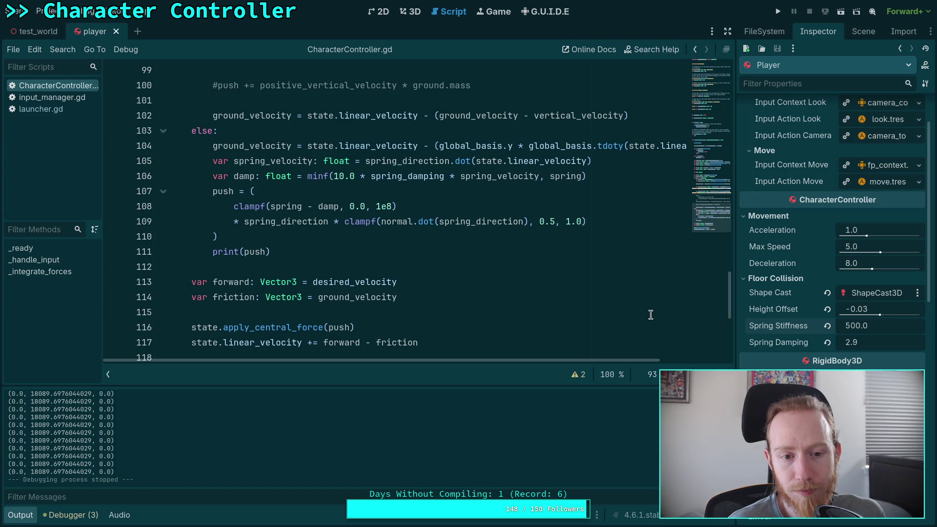
click(854, 329)
key(Home)
key(Delete)
text(7)
key(Return)
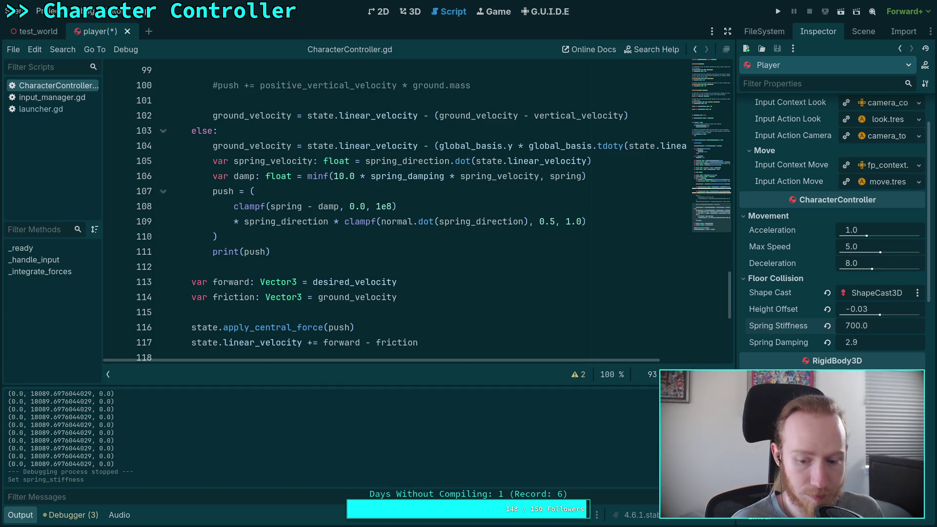
click(777, 12)
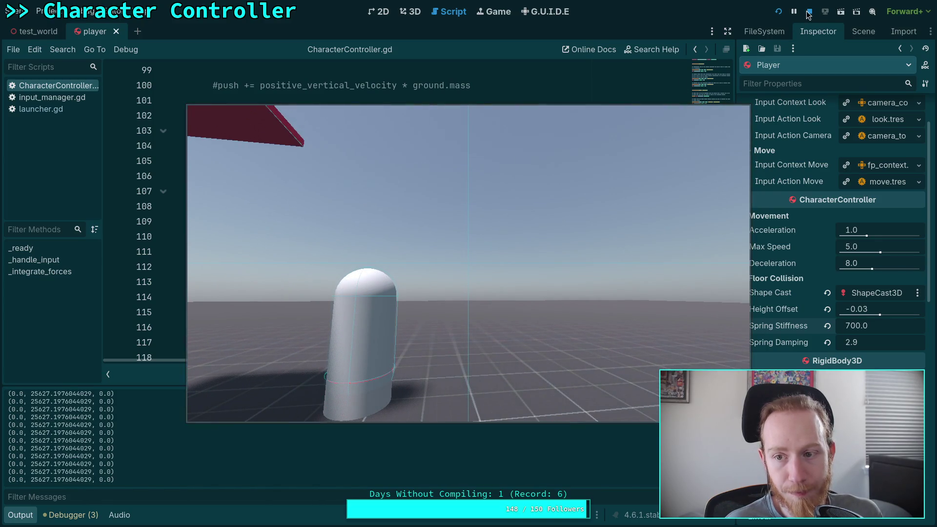
key(F8)
Raise Spring Stiffness to 1000 and test-run the capsule again.
click(848, 326)
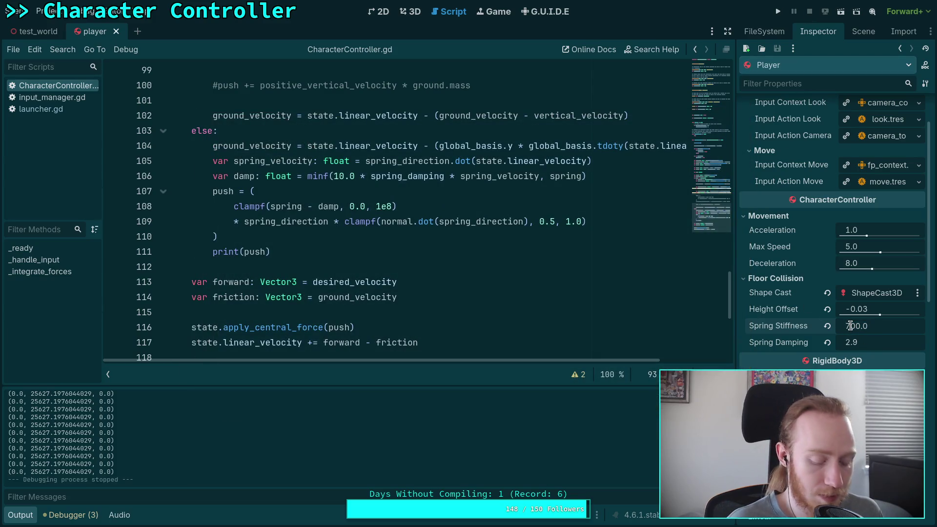
text(0)
key(Return)
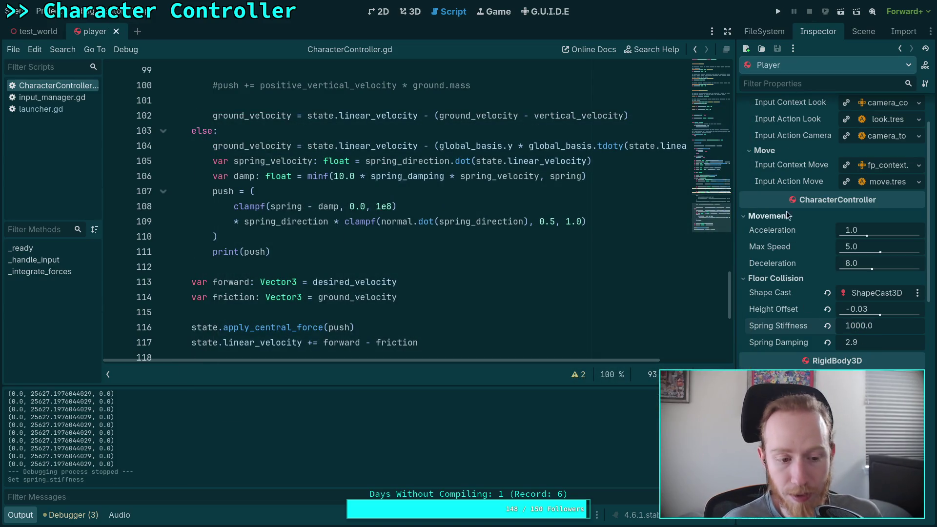
key(F5)
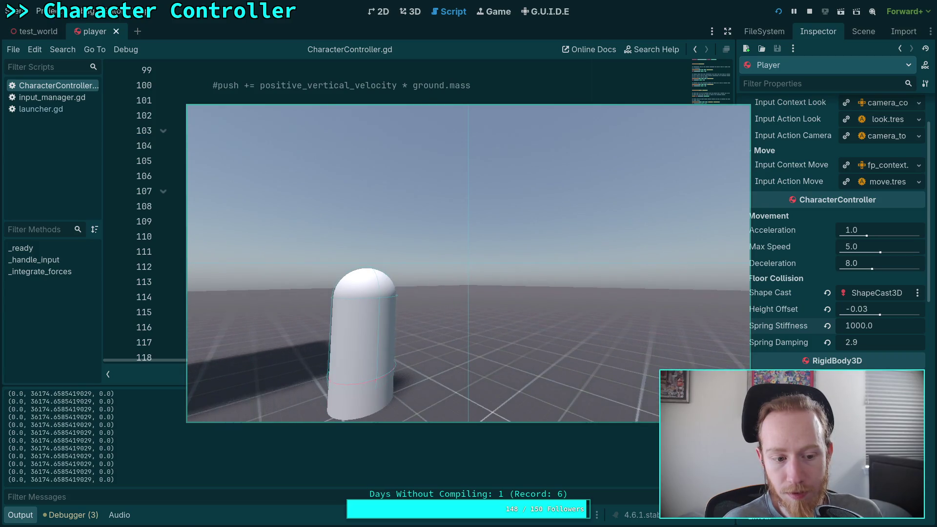
click(809, 11)
click(852, 327)
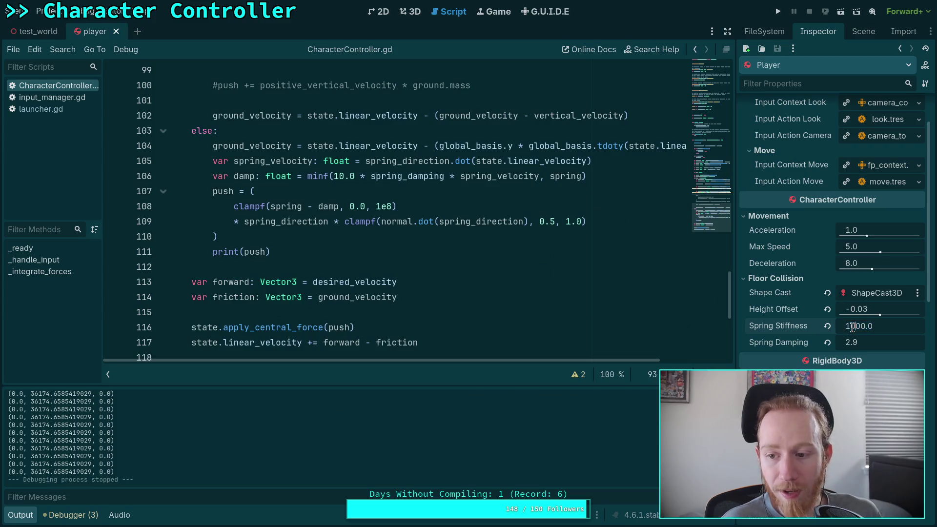
scroll(474, 256, down, 3)
Set the Player's Spring Stiffness to 10000 and test-run the capsule to see how it stands.
scroll(474, 256, up, 4)
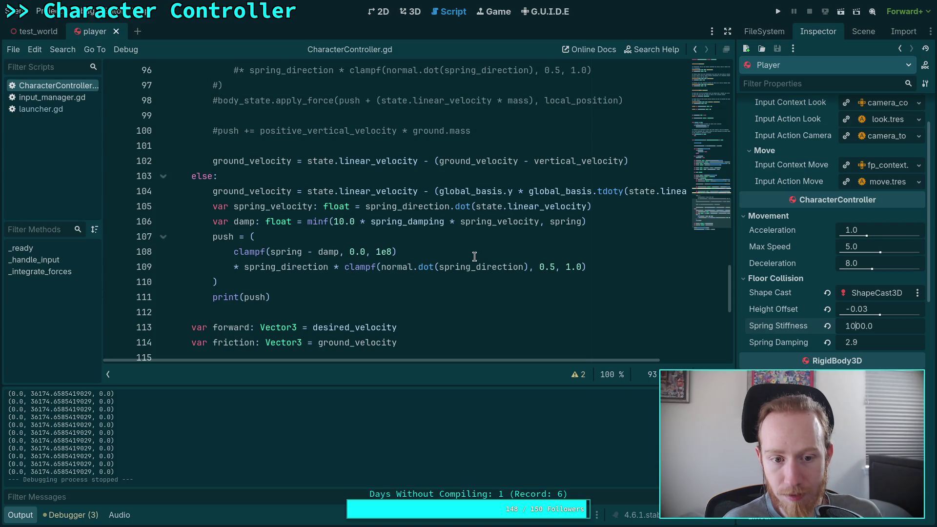
click(305, 283)
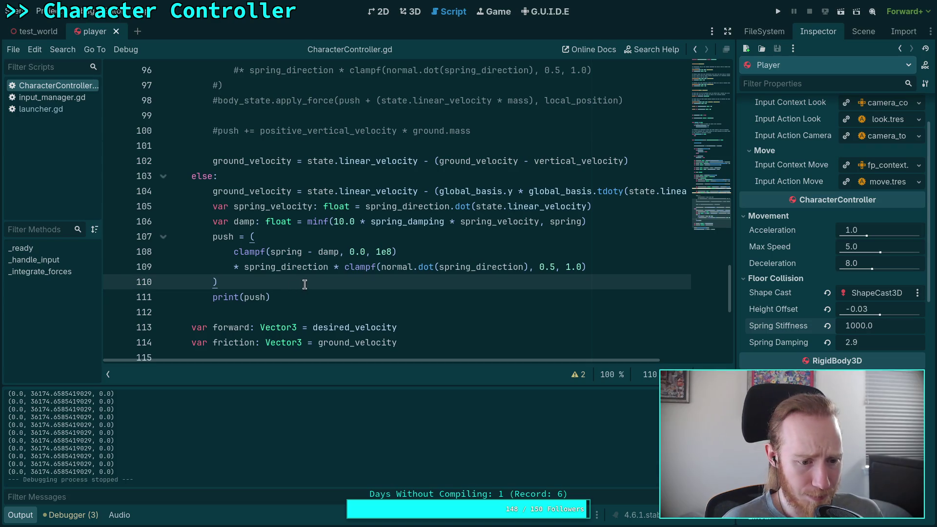
scroll(285, 337, up, 4)
scroll(319, 269, up, 4)
scroll(510, 296, down, 8)
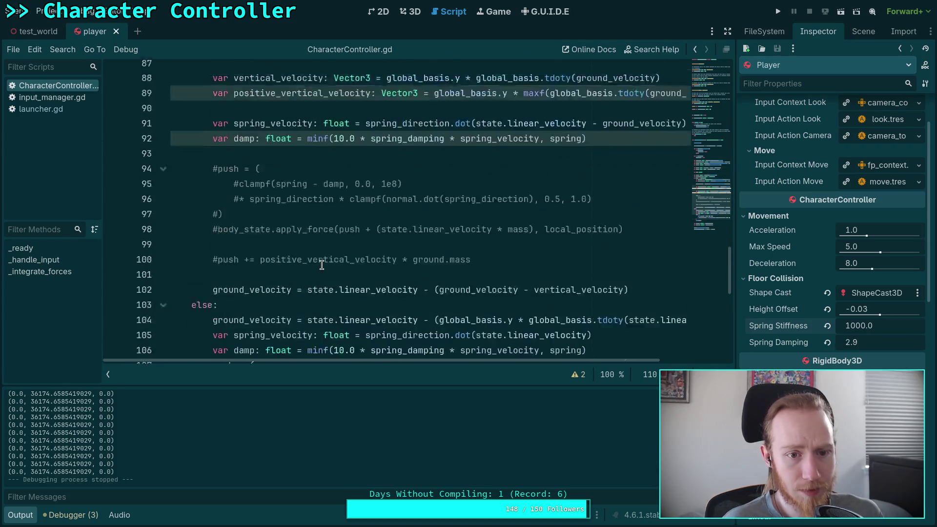
click(859, 326)
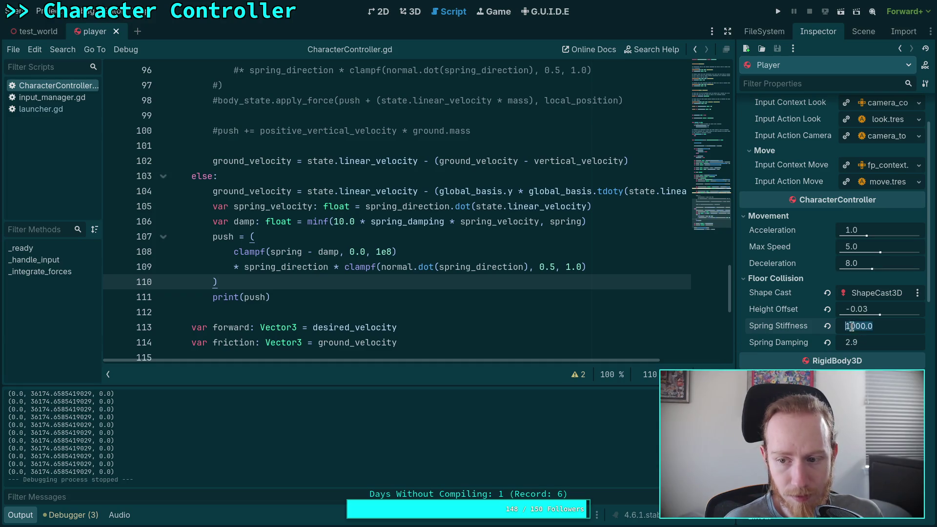
text(10000)
key(Return)
key(F5)
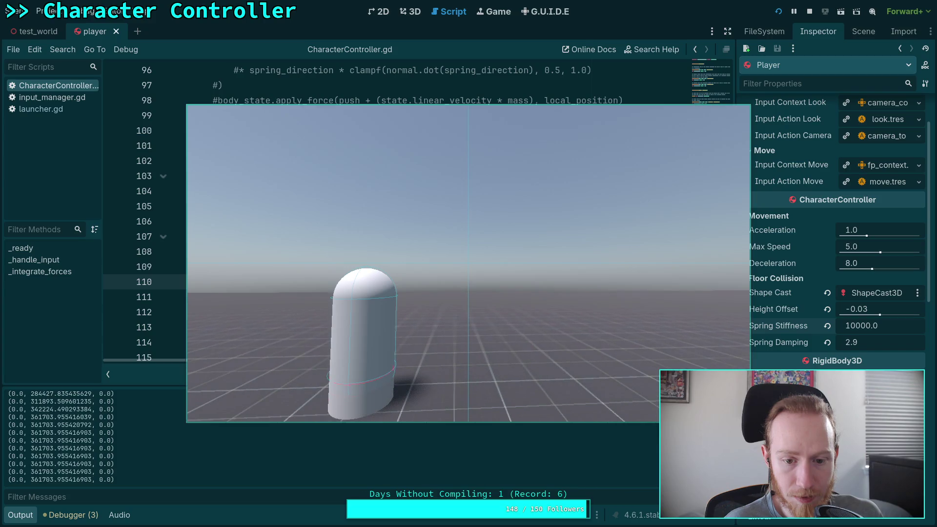
click(810, 11)
scroll(345, 269, down, 3)
scroll(322, 268, up, 2)
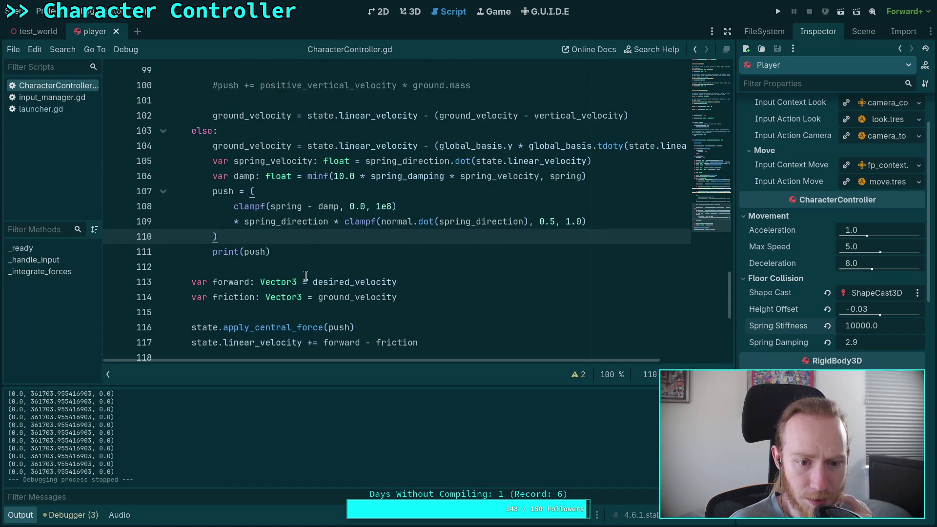
click(254, 326)
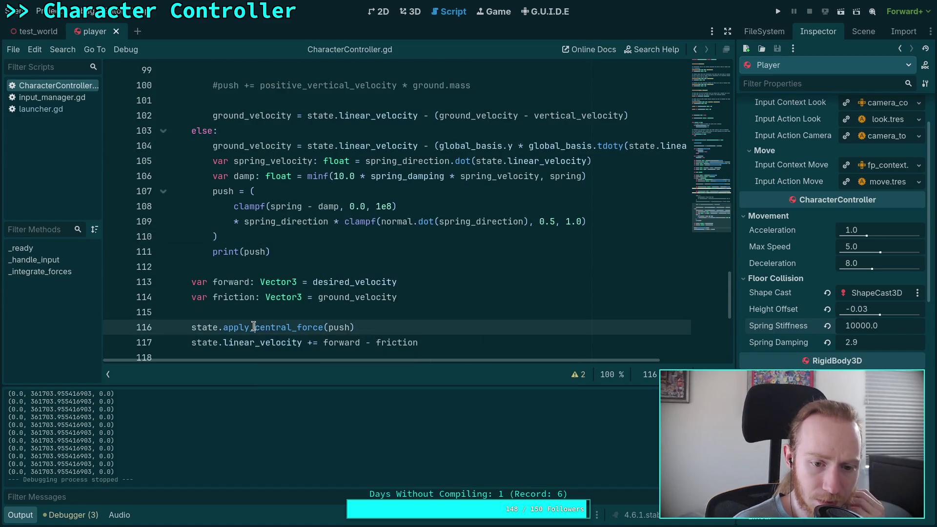
Delete the apply_central_force(push) line from the script.
click(317, 343)
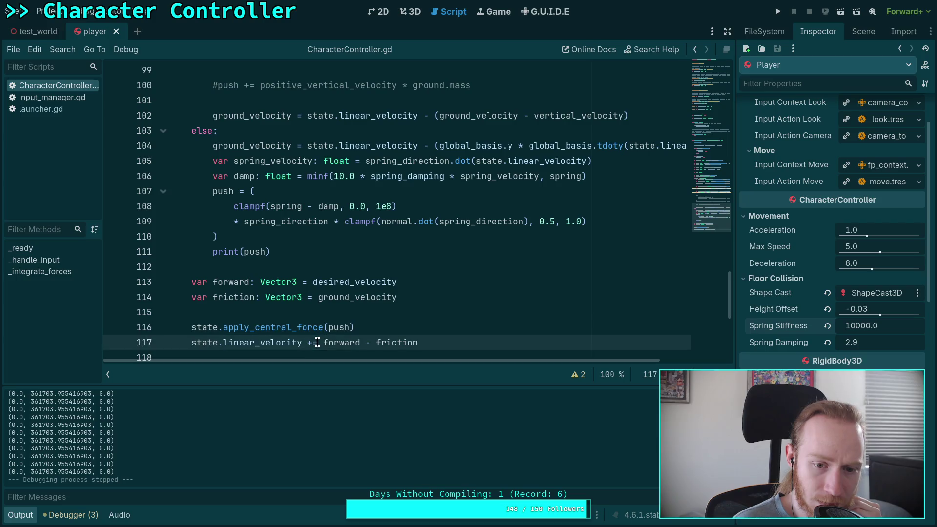
click(385, 327)
triple_click(385, 327)
key(BackSpace)
key(BackSpace)
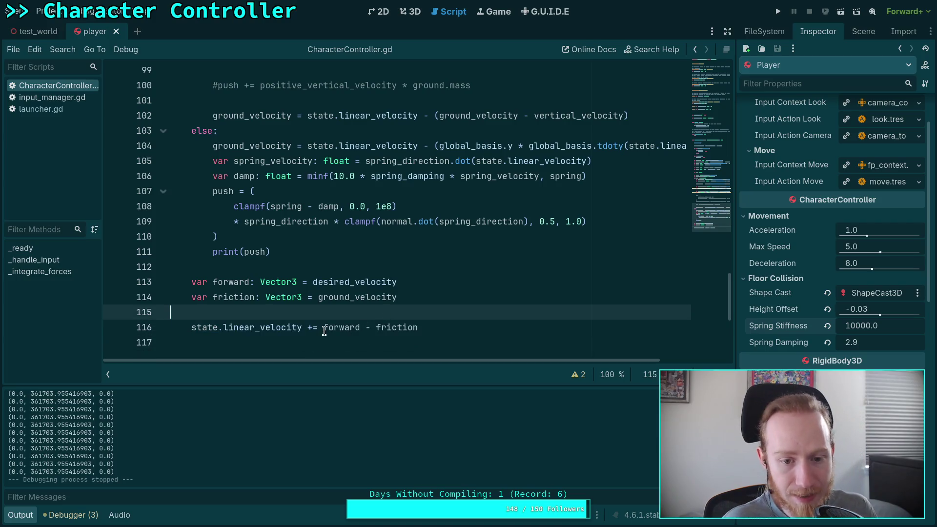
Add (state.step * push * state.inverse_mass) + to the linear_velocity line and save the script.
click(322, 327)
key(Left)
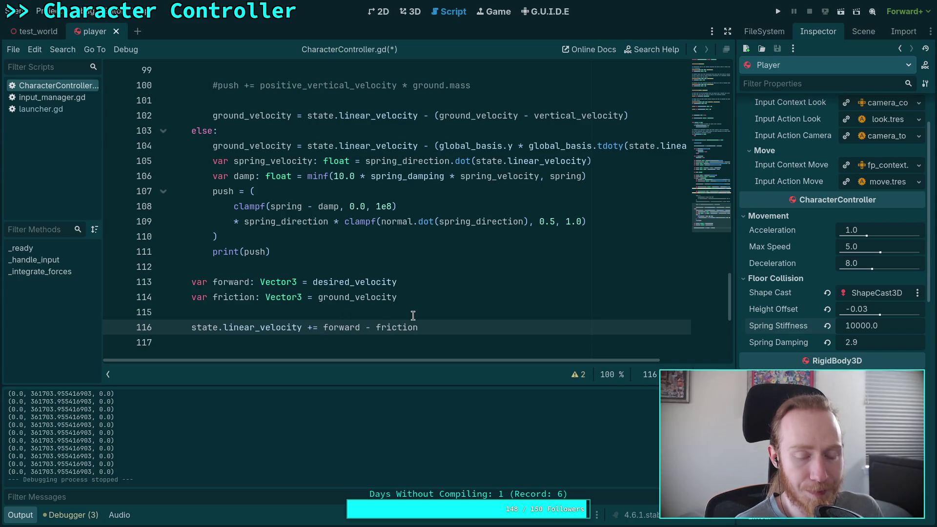
text(()
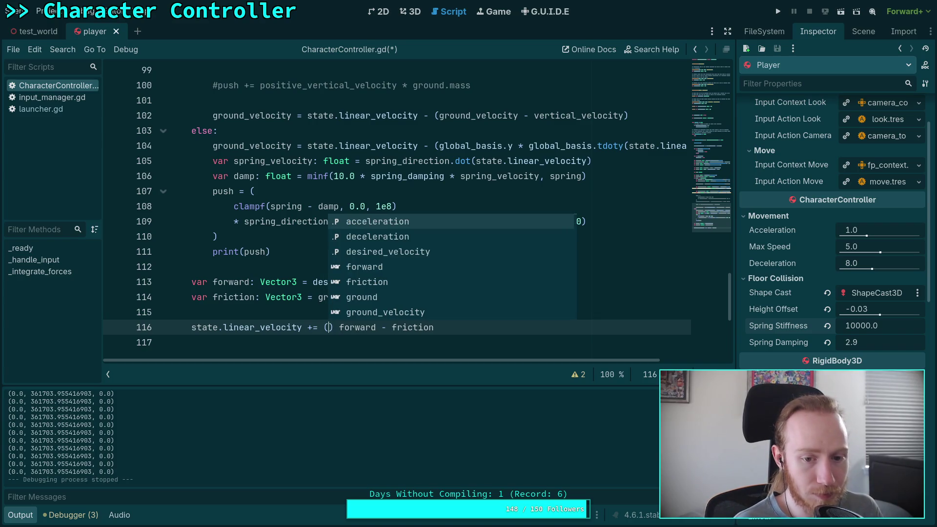
text(sta)
key(BackSpace)
key(BackSpace)
key(BackSpace)
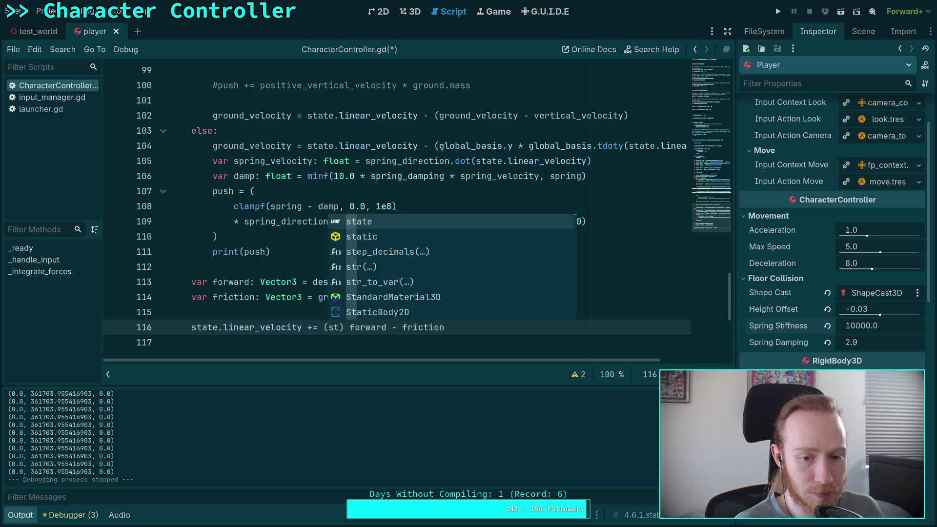
text(state.step * push * state.)
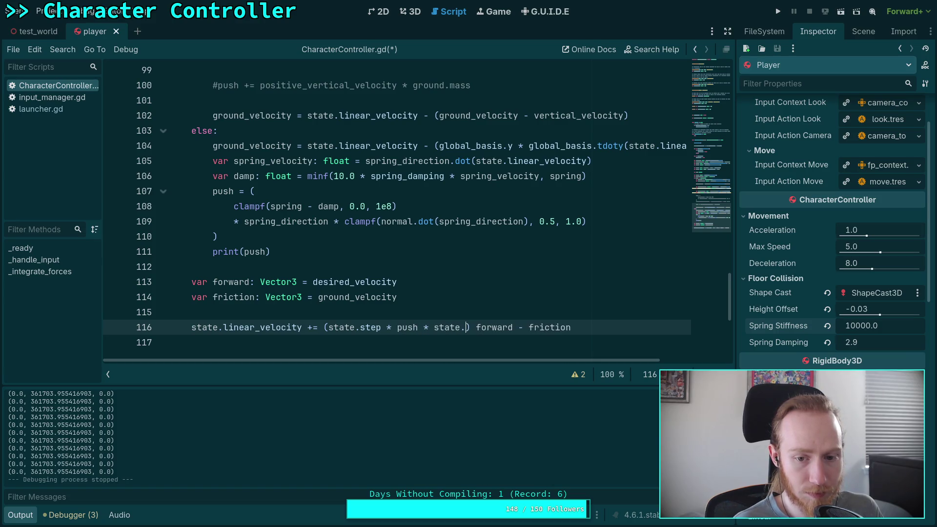
text(inv)
key(Return)
key(BackSpace)
key(BackSpace)
key(BackSpace)
key(Return)
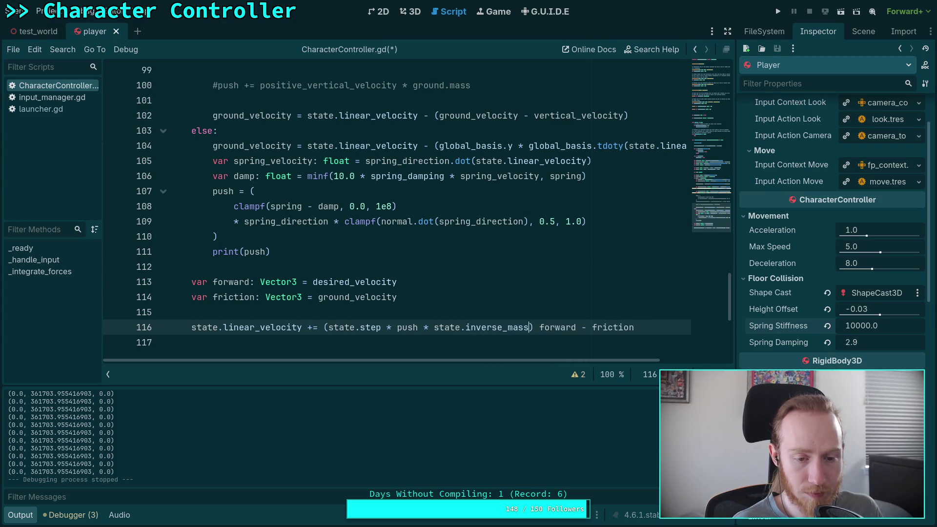
text(+)
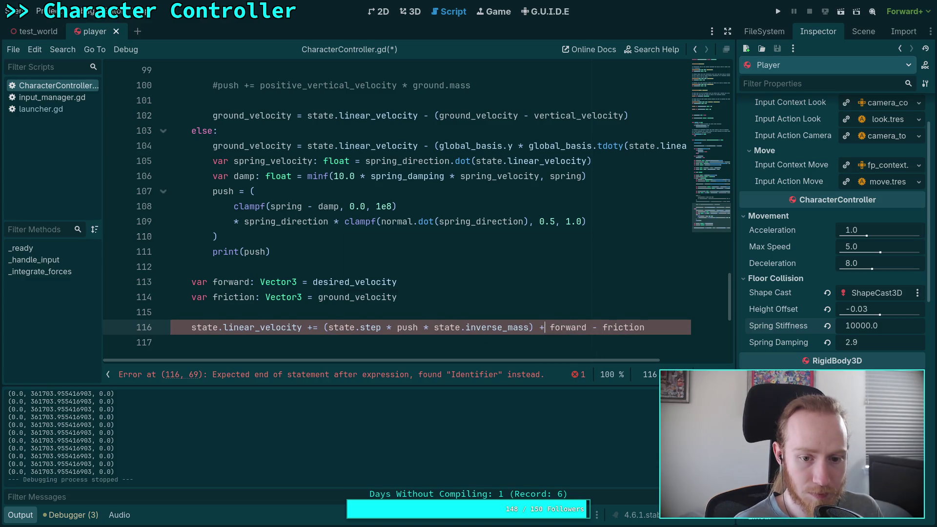
key(ctrl+s)
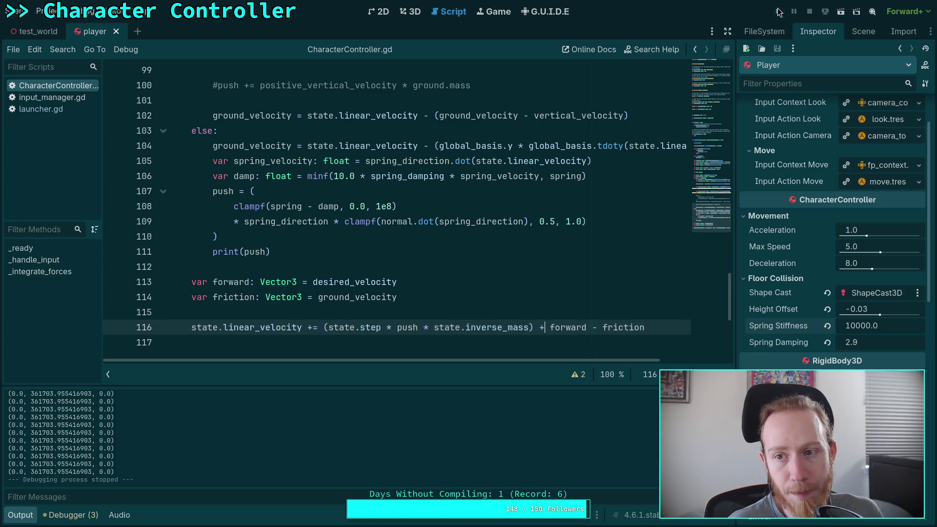
Test-run the integrated push, then set Spring Stiffness to 100, save, and test again.
click(778, 12)
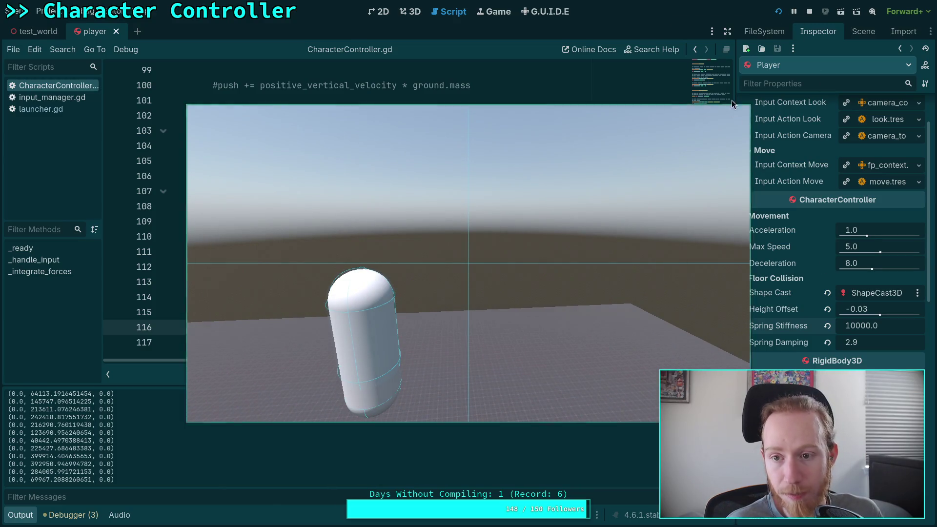
click(809, 12)
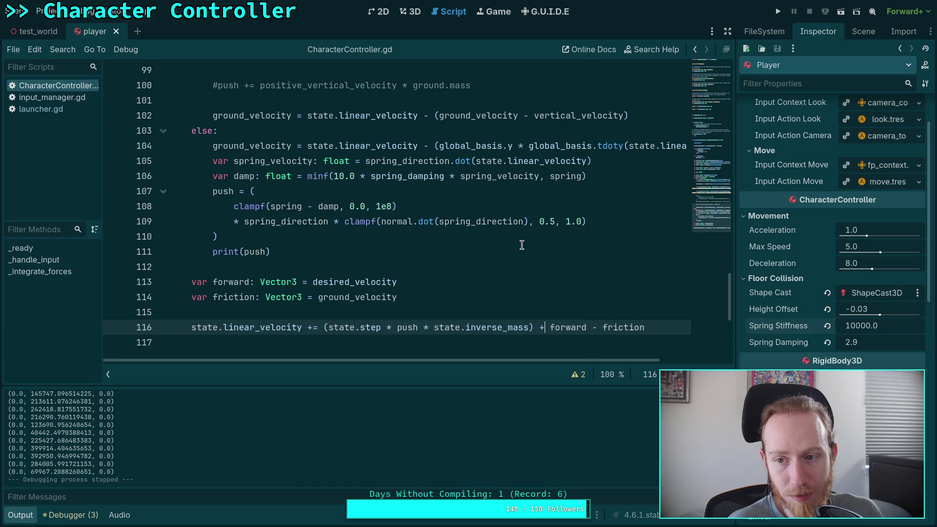
click(859, 327)
text(100)
key(Return)
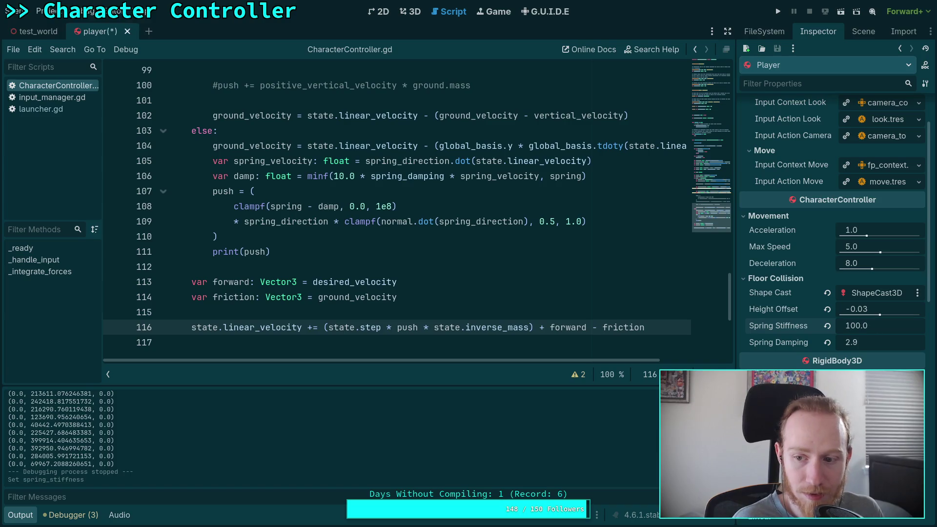
key(ctrl+s)
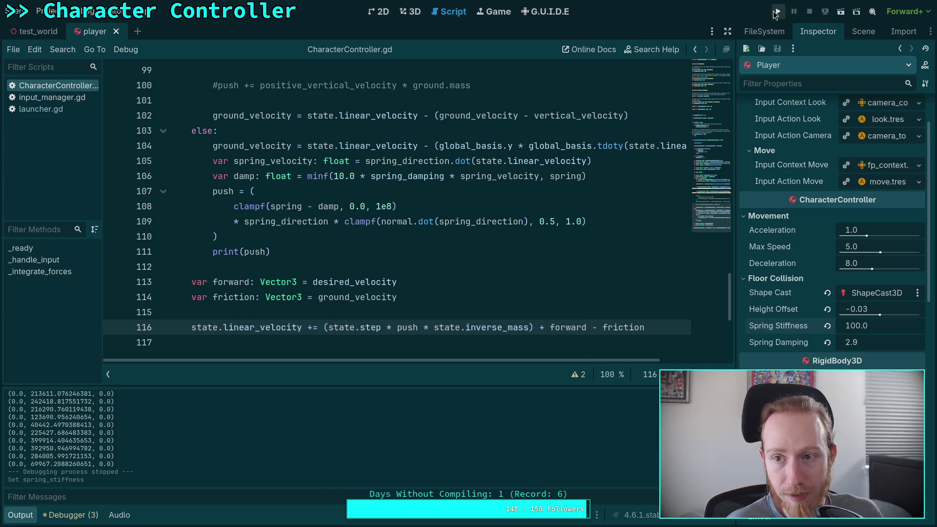
click(776, 12)
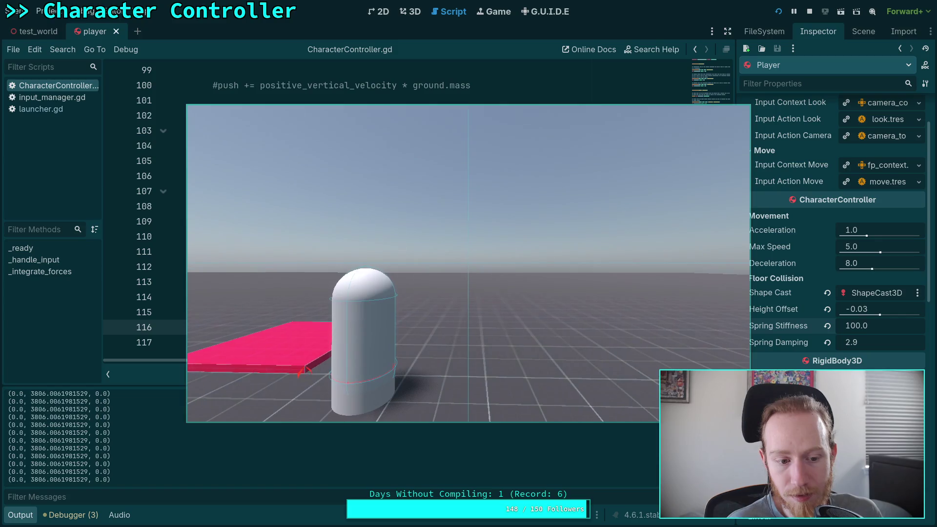
click(809, 11)
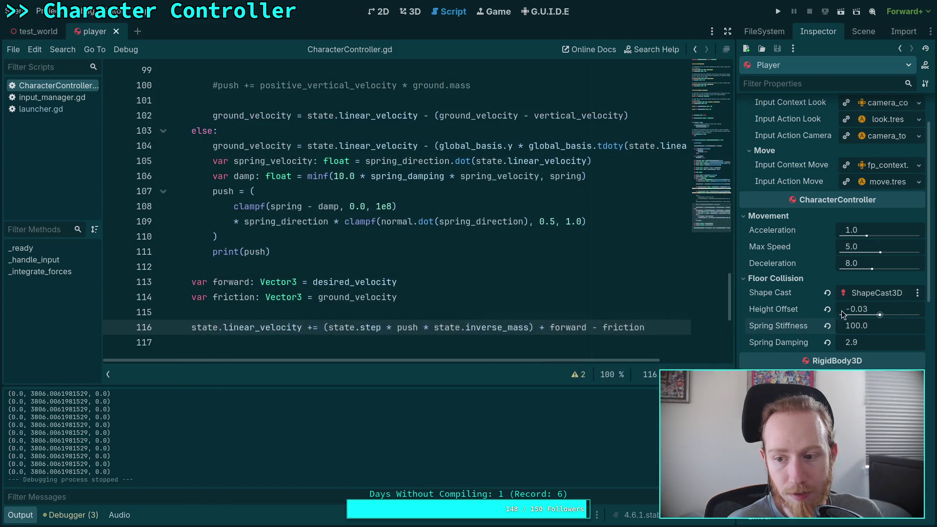
Set Spring Stiffness to 200, then 500, test-running the capsule after each value.
click(857, 326)
text(200)
key(Return)
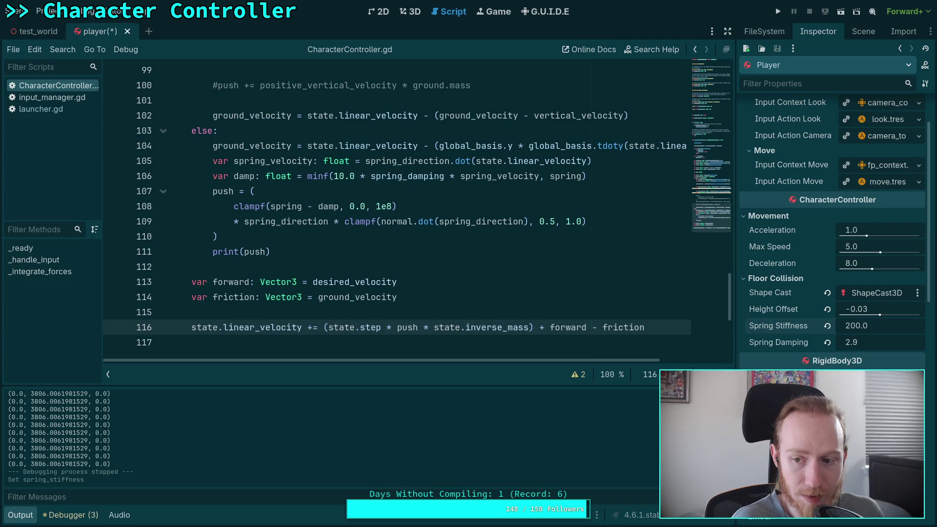
click(777, 12)
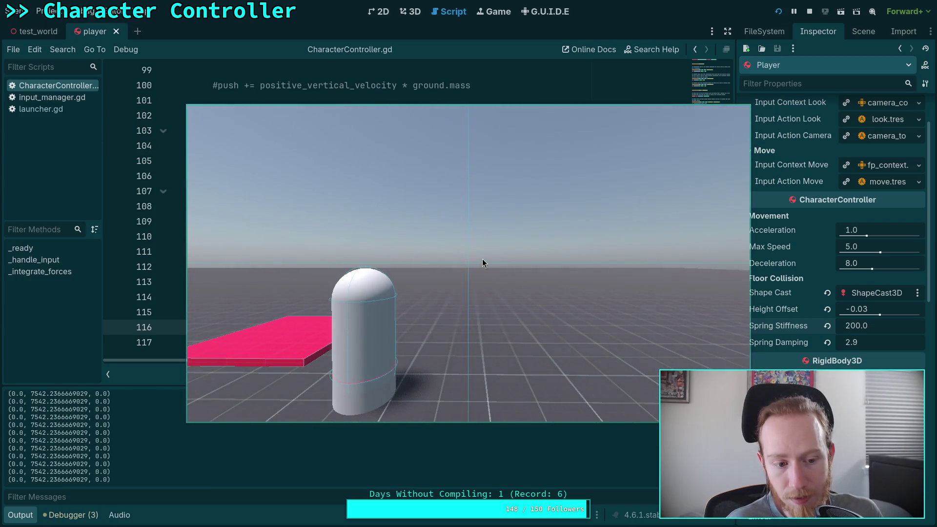
click(809, 11)
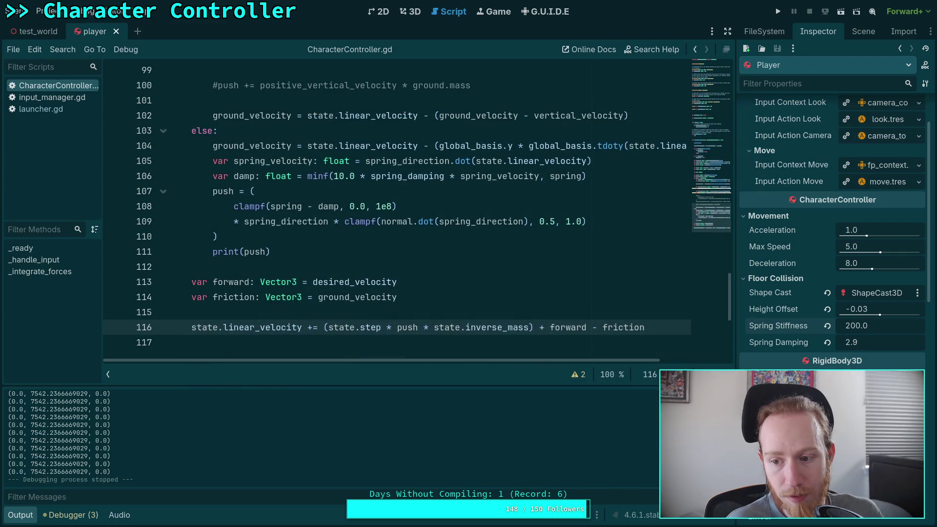
click(855, 326)
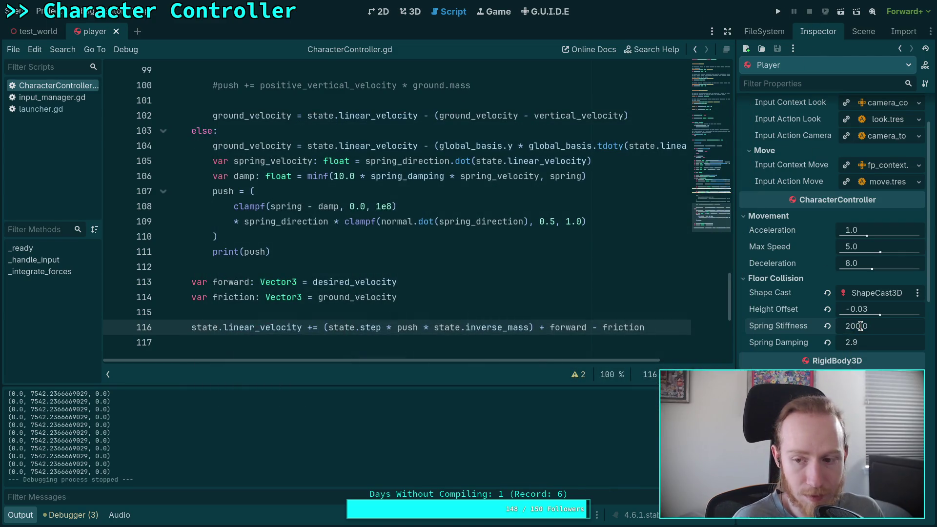
key(F5)
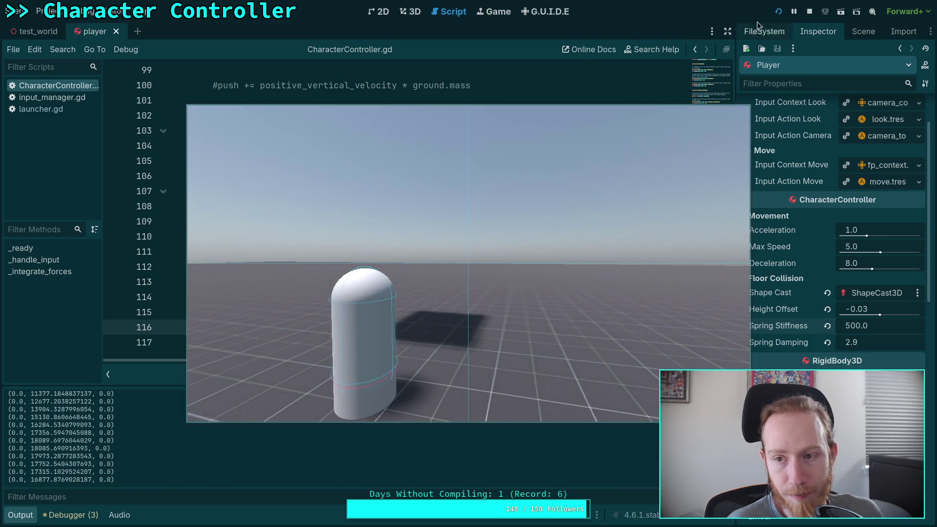
click(808, 12)
click(865, 342)
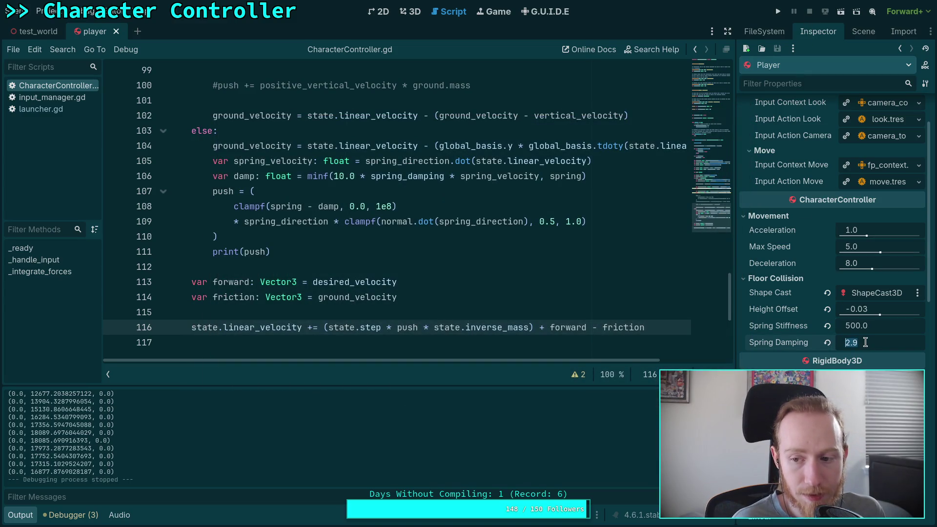
text(20)
Set Spring Damping to 20, then 100, test-running the capsule after each value.
key(Return)
key(F5)
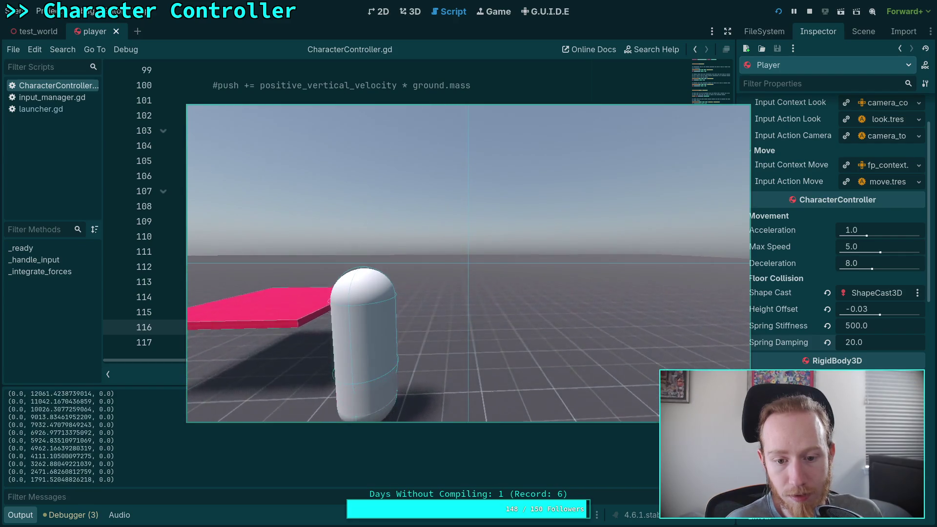
key(F8)
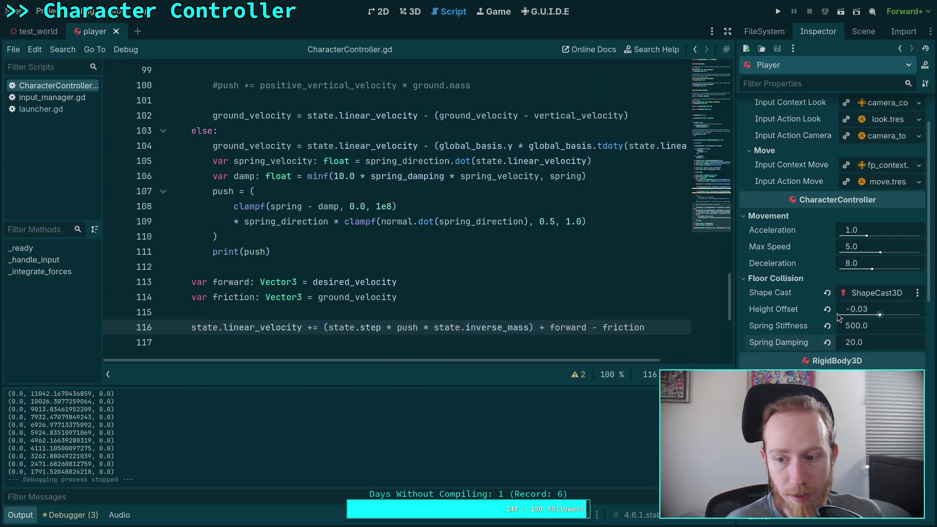
click(858, 342)
text(3)
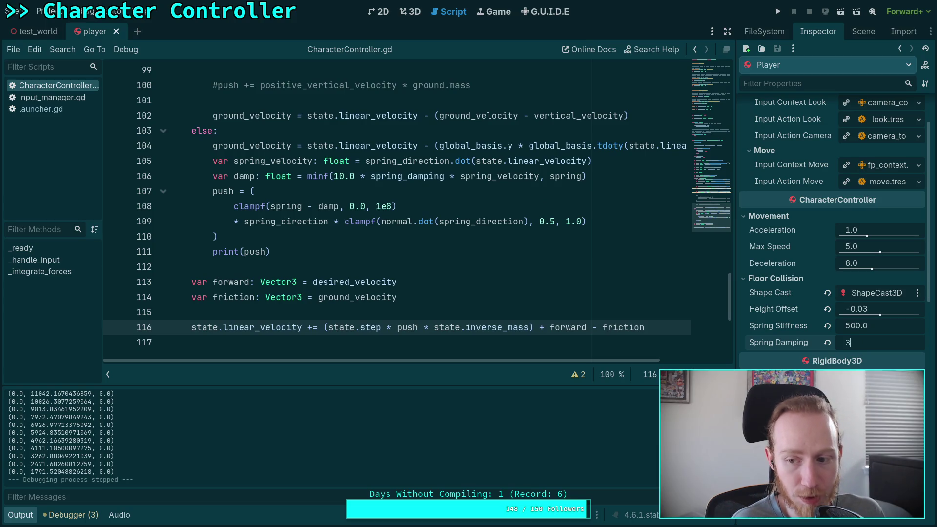
key(Return)
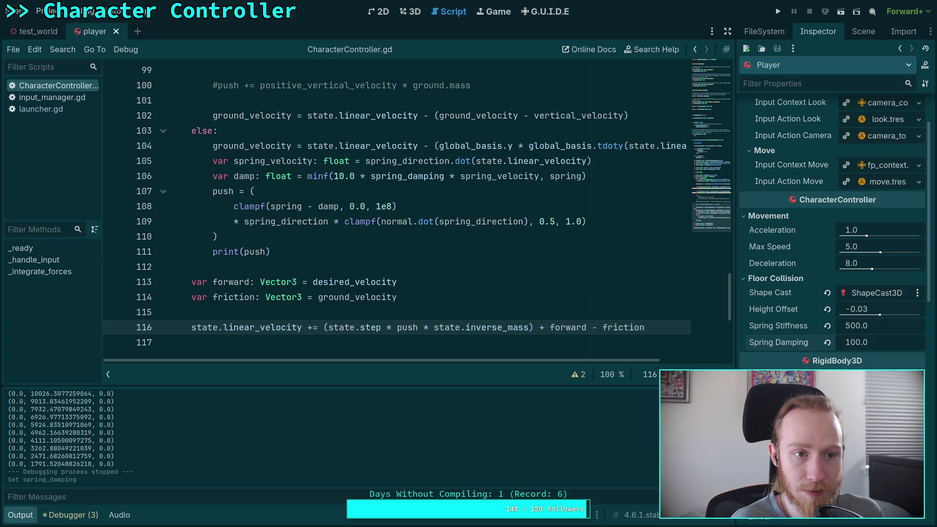
click(780, 16)
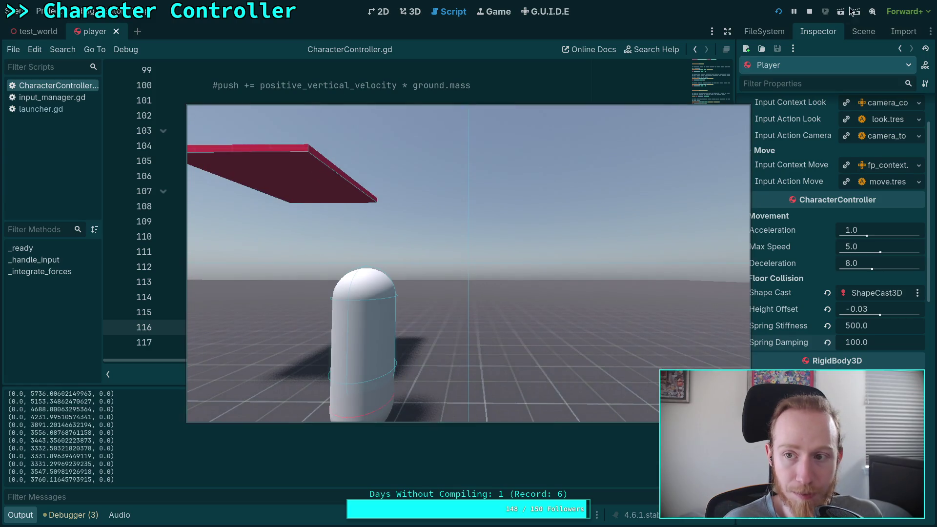
key(F8)
Set Spring Damping to 200 and test-run the capsule.
click(862, 342)
text(200)
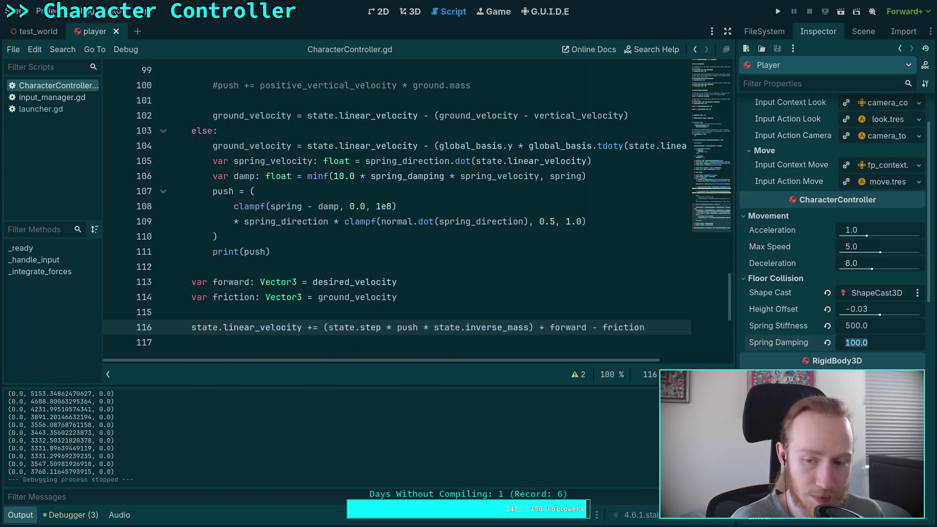
key(Return)
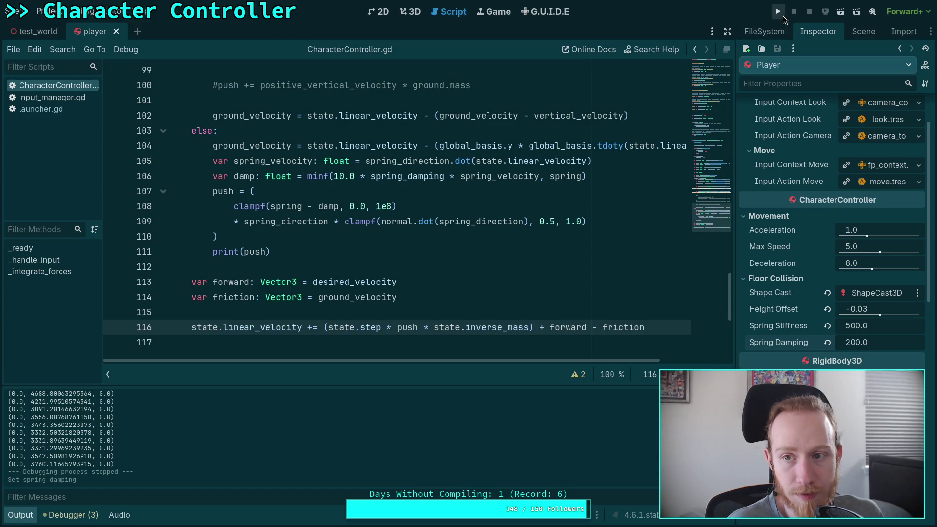
click(778, 11)
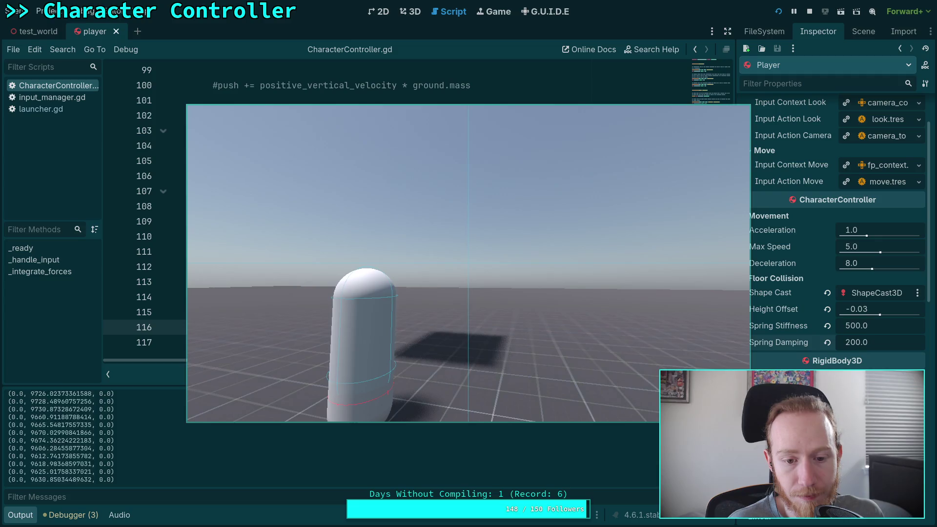
click(809, 11)
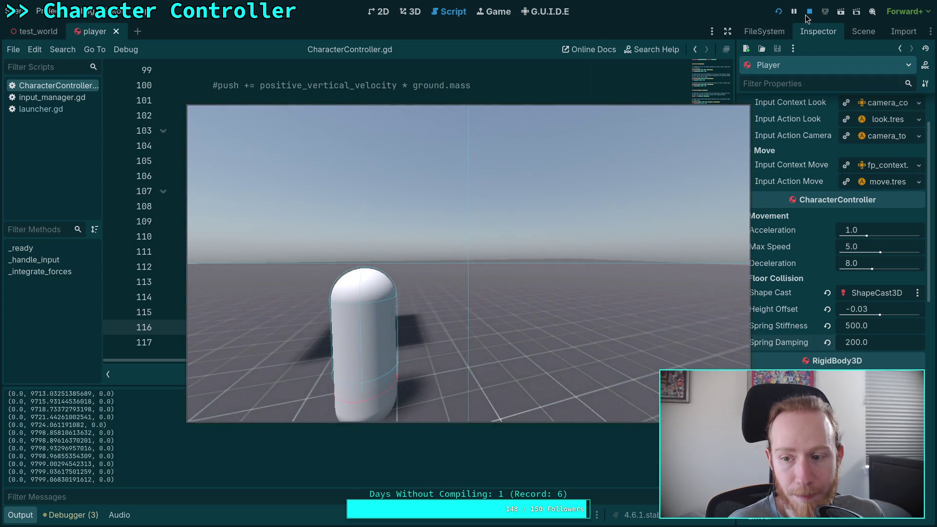
click(854, 343)
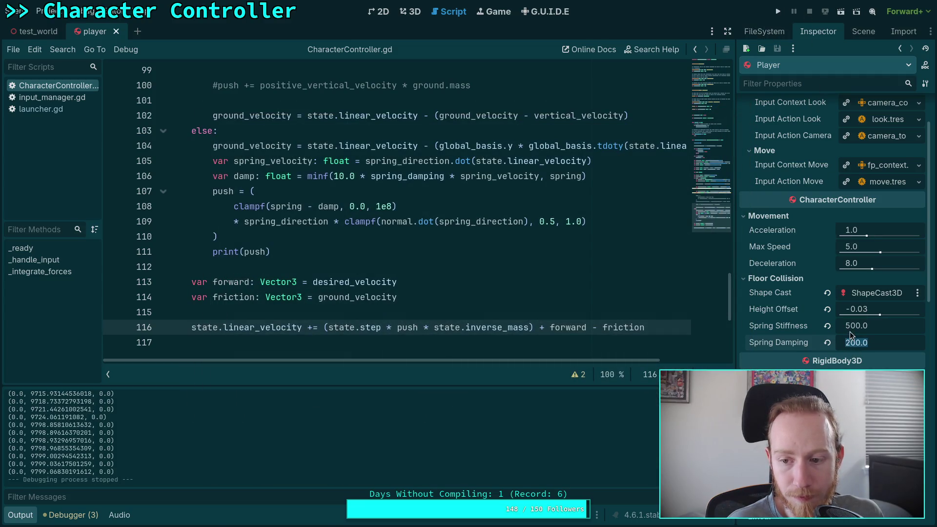
Set Spring Stiffness to 700, test-run the capsule, and save the player scene.
click(852, 329)
text(700)
key(Return)
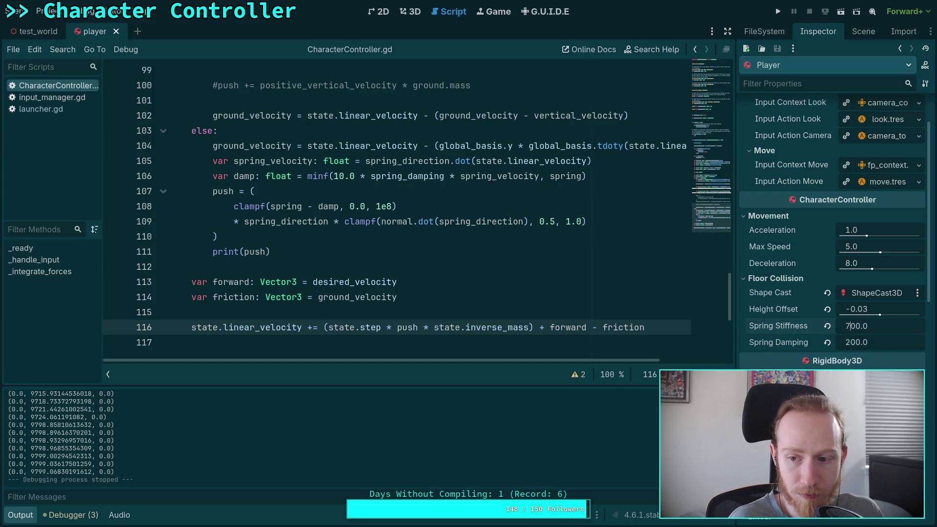
click(783, 16)
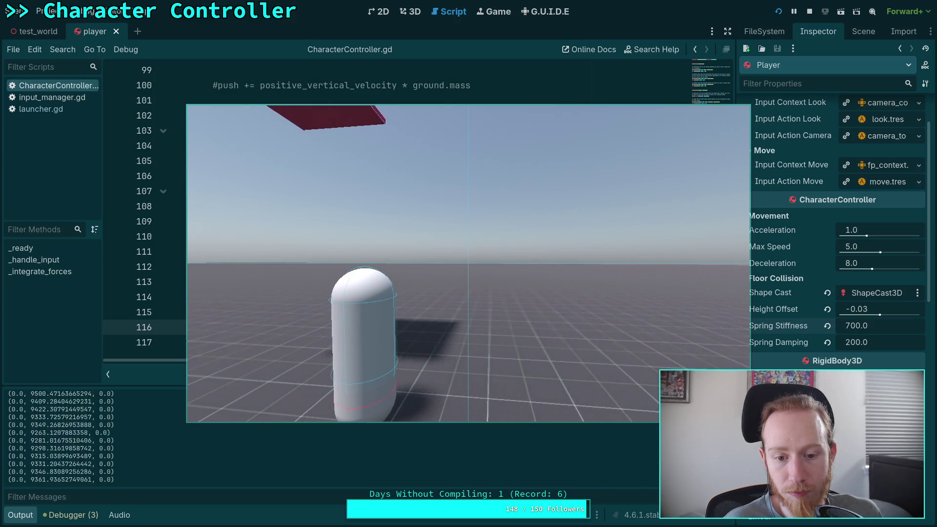
click(809, 12)
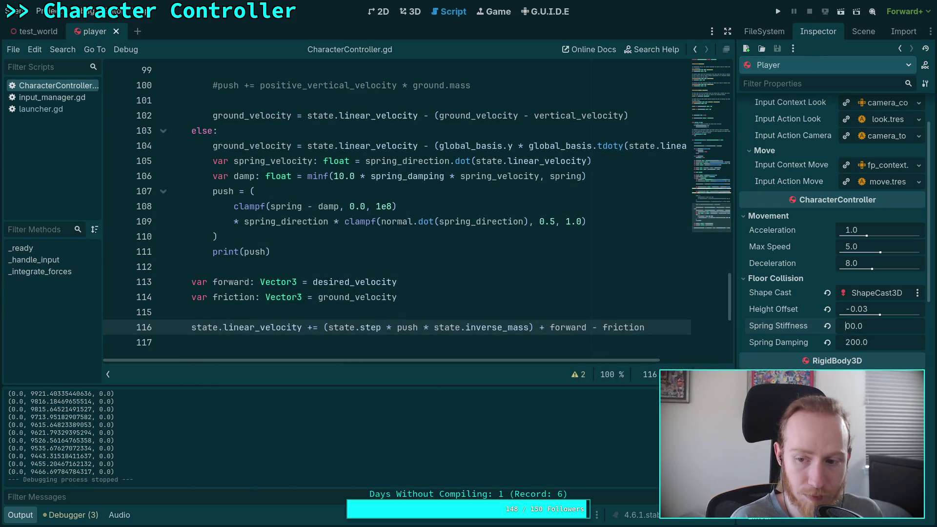
key(ctrl+s)
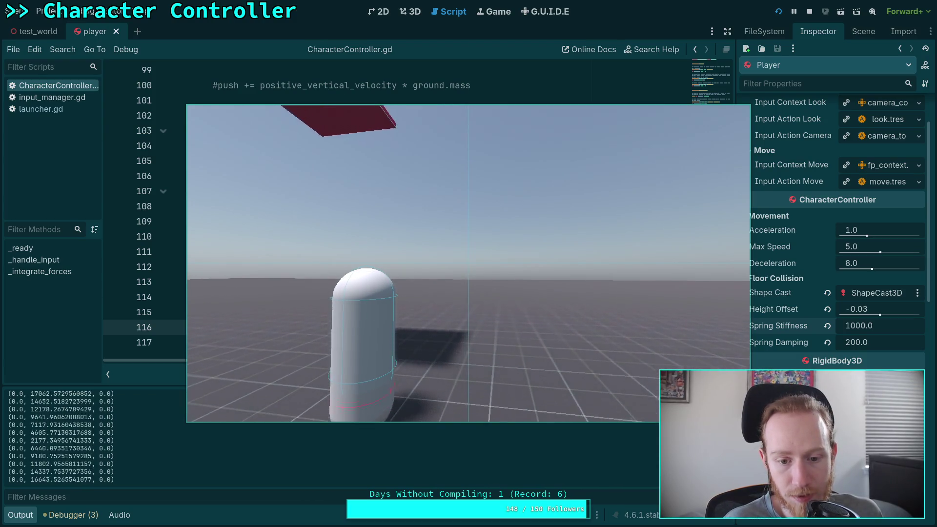
click(808, 11)
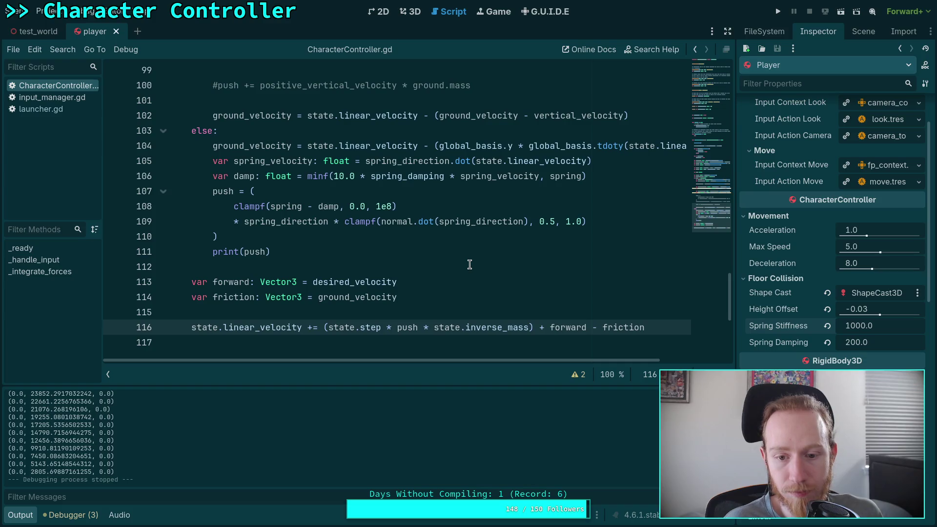
Set Spring Damping to 0, save the scene, and run the game to test it.
click(878, 343)
text(0)
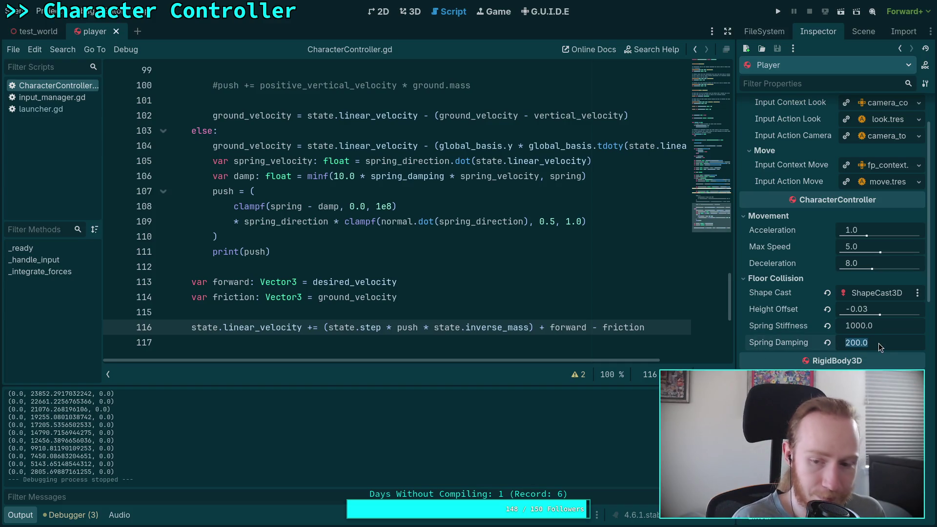
key(Return)
key(ctrl+s)
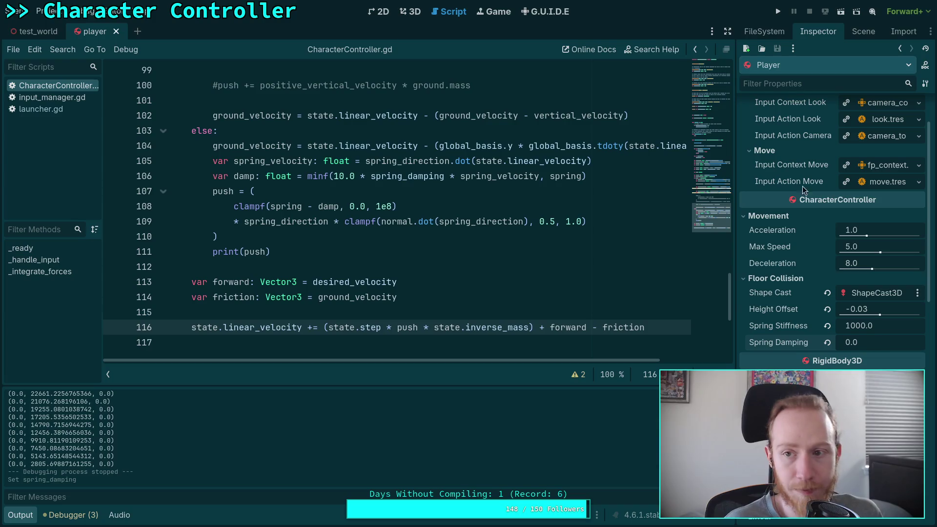
click(777, 12)
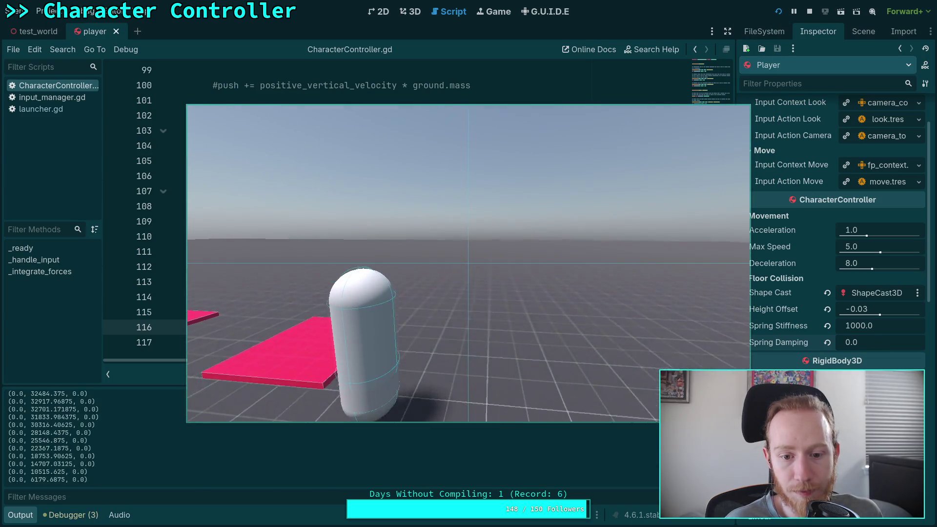
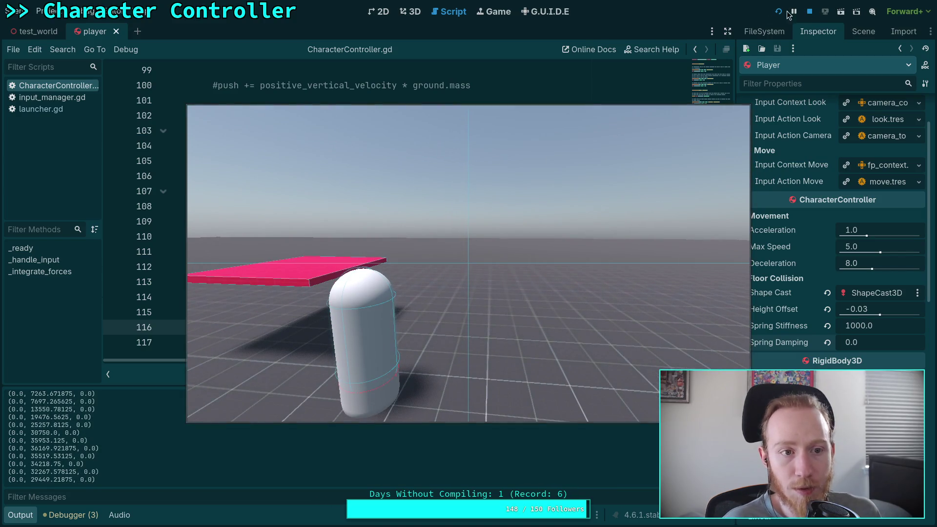
Stop the running game and open Project Settings on its General tab.
click(809, 11)
click(43, 11)
click(59, 27)
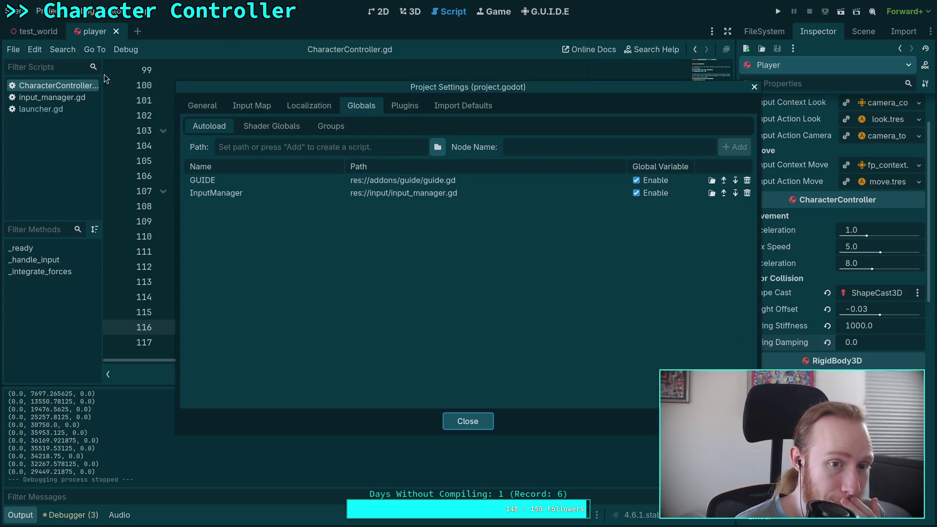
click(277, 112)
click(214, 108)
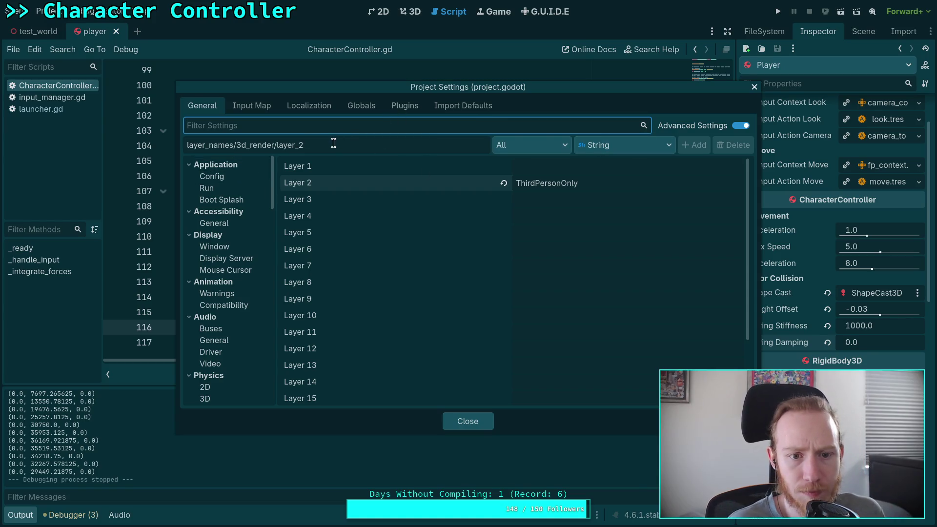
Clear the settings path field and browse the Application > Config section.
triple_click(215, 142)
key(BackSpace)
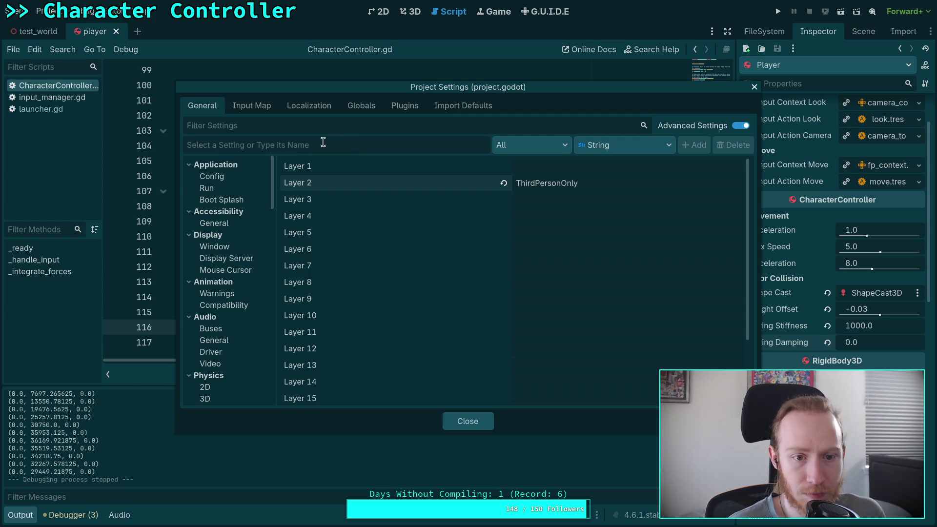
click(242, 176)
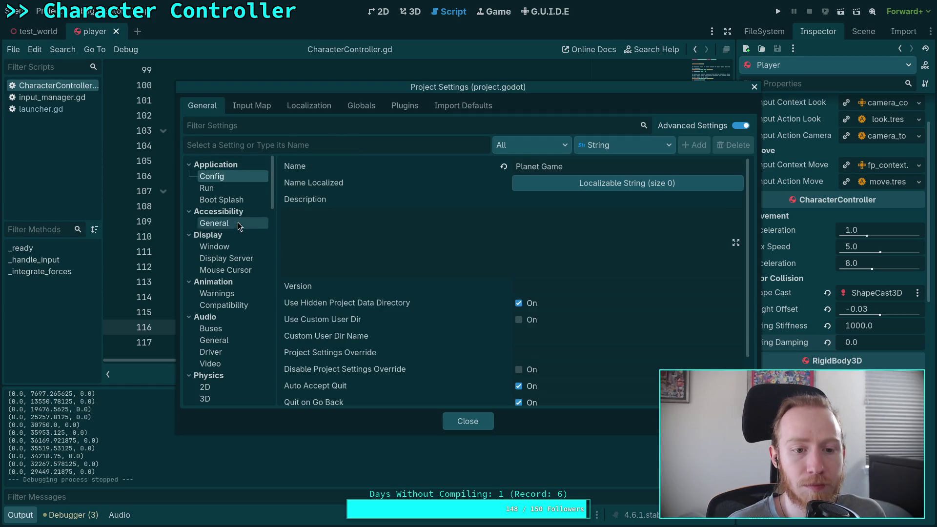
scroll(237, 233, down, 3)
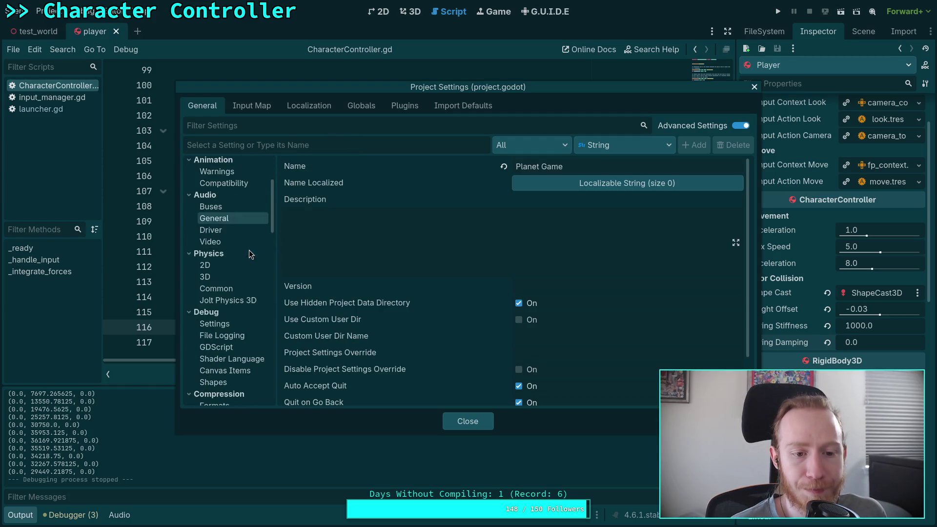
Review the Jolt Physics 3D settings, leaving the joint World Node on Node A.
click(221, 299)
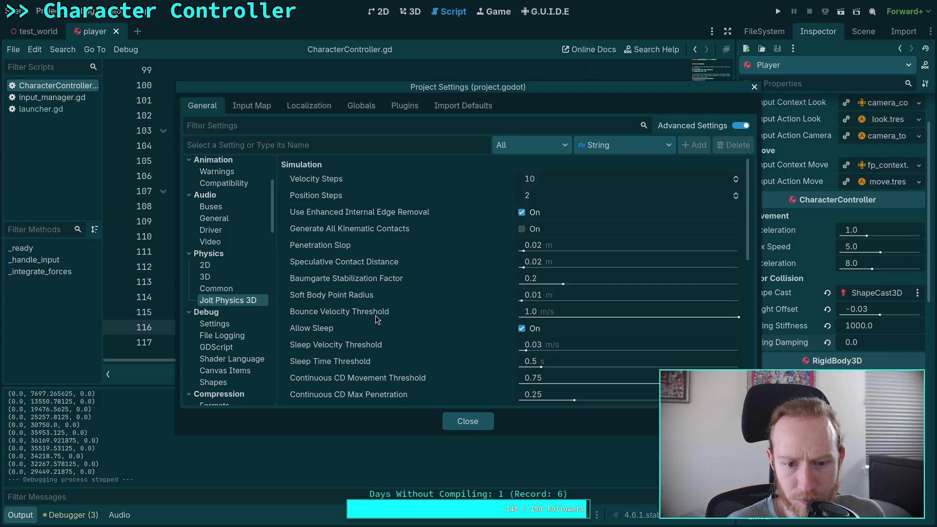
scroll(391, 314, down, 3)
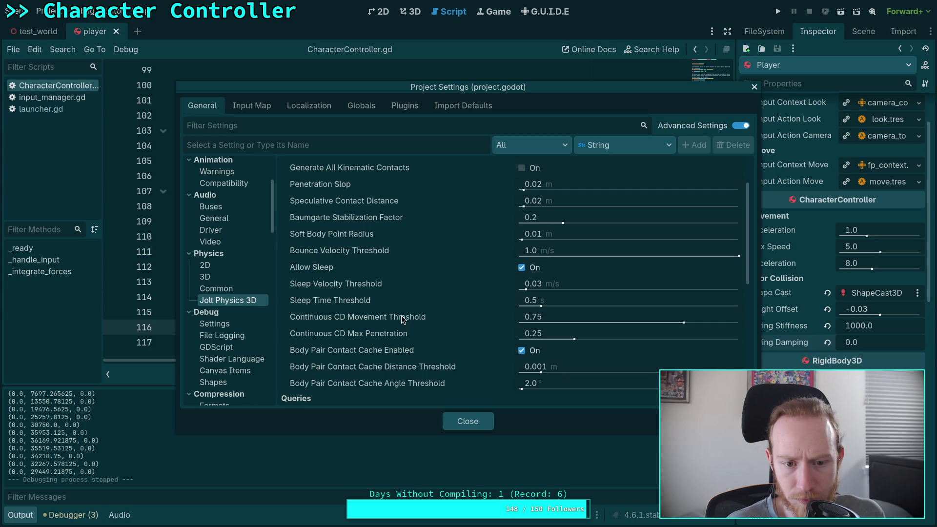
scroll(401, 319, down, 3)
scroll(401, 316, down, 5)
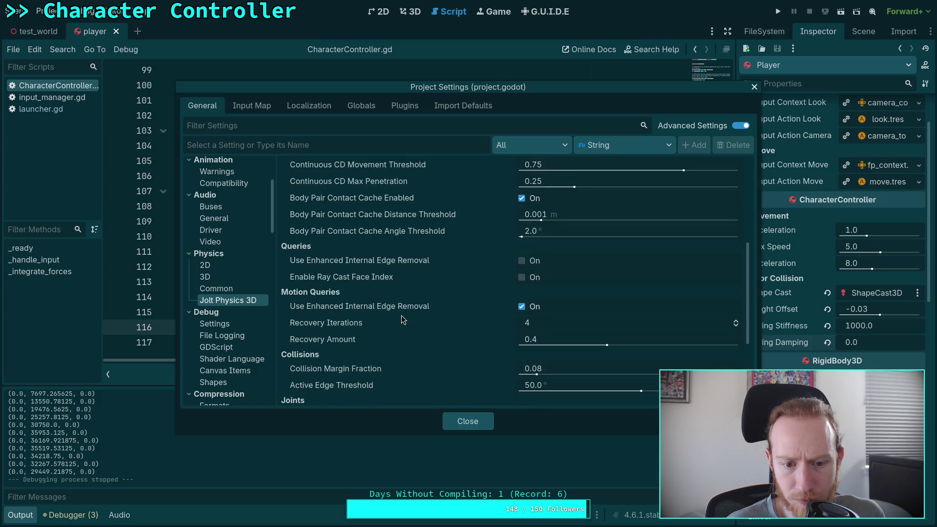
scroll(401, 320, down, 1)
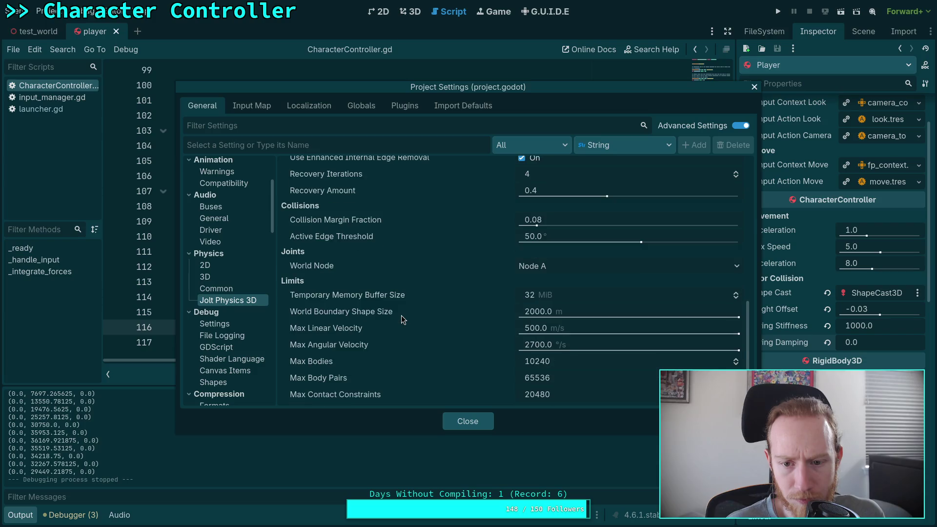
click(549, 264)
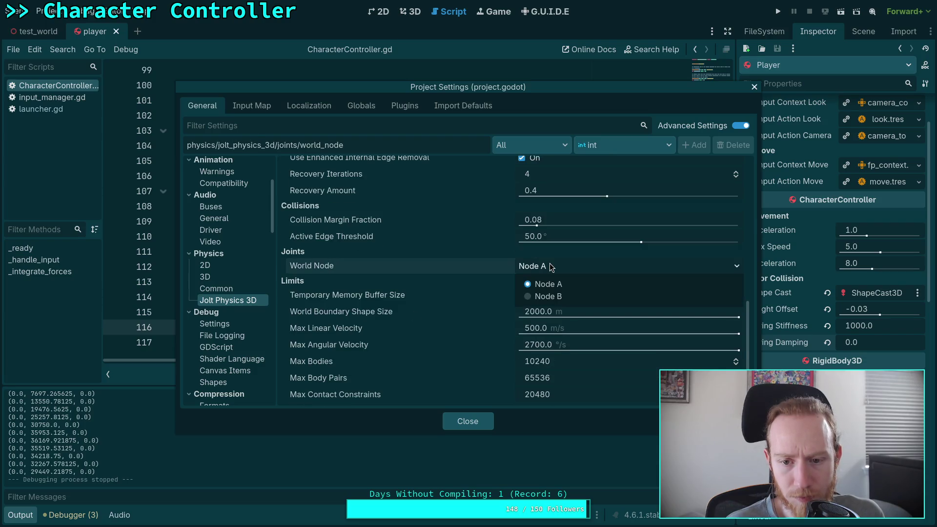
click(552, 267)
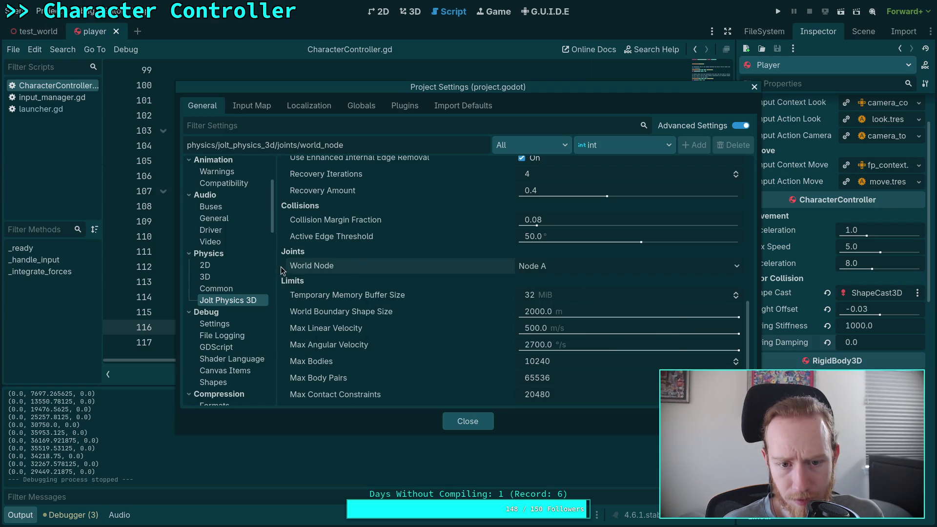
Scroll back up and show the Physics > Common settings page.
scroll(282, 270, up, 5)
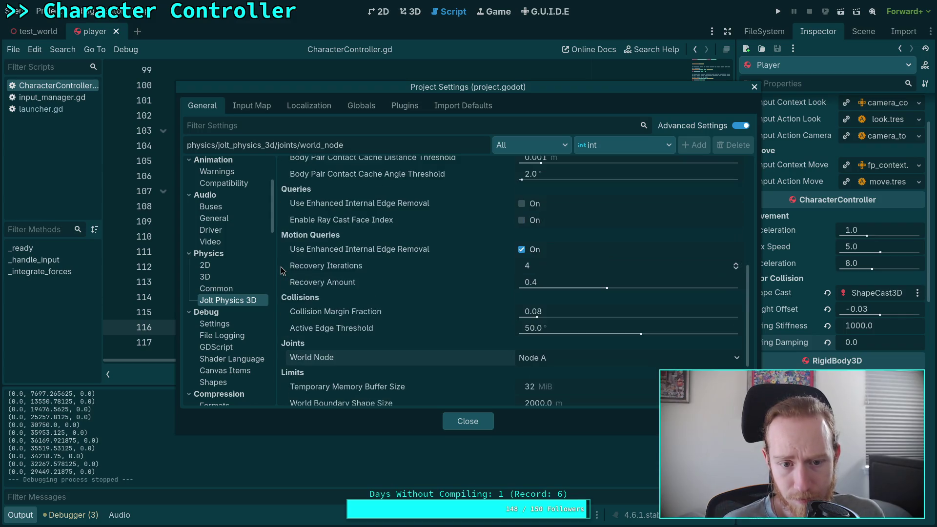
scroll(281, 268, up, 1)
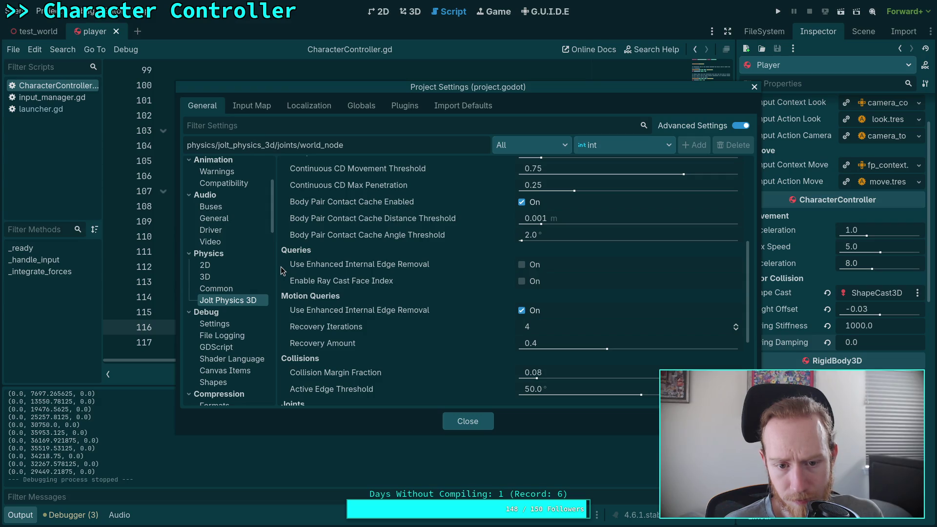
scroll(281, 268, up, 2)
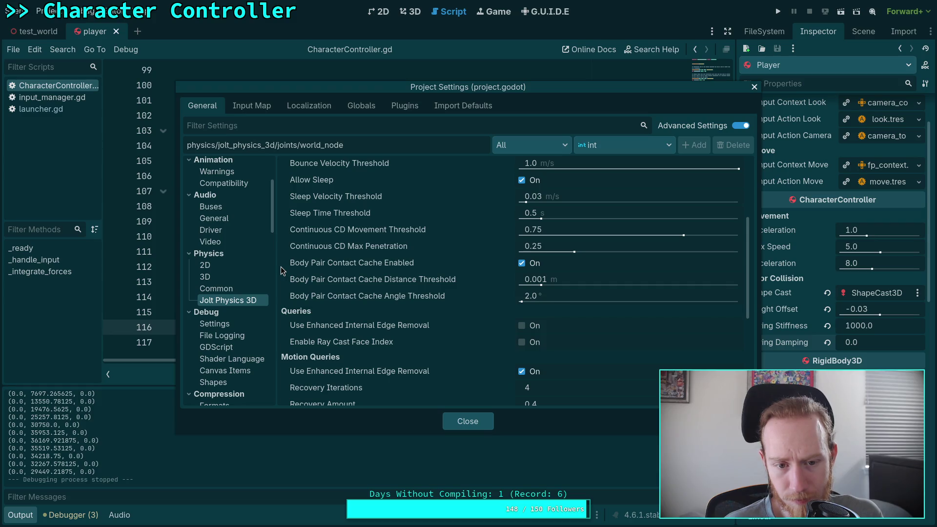
scroll(280, 266, up, 3)
scroll(280, 266, up, 2)
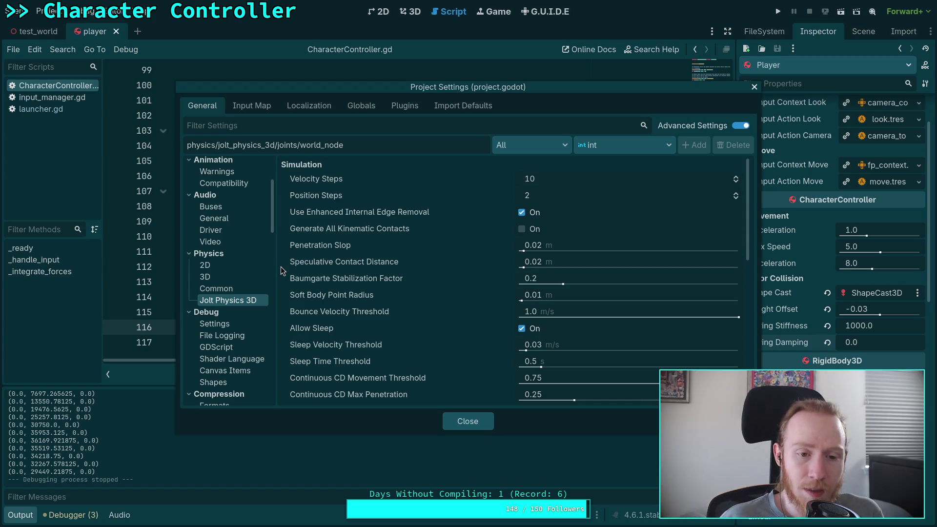
click(237, 287)
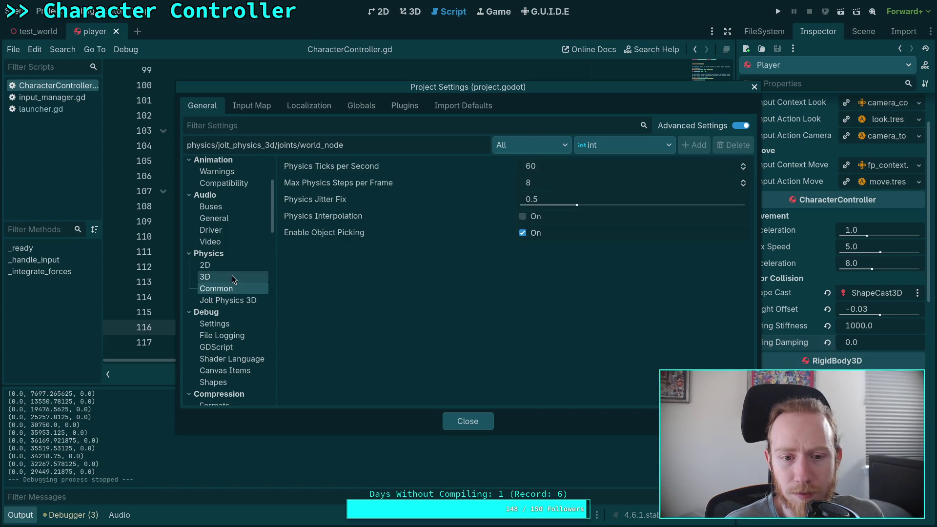
Turn on Physics Interpolation, set 3D Default Gravity to 9.81, and enable Run on Separate Thread.
click(523, 216)
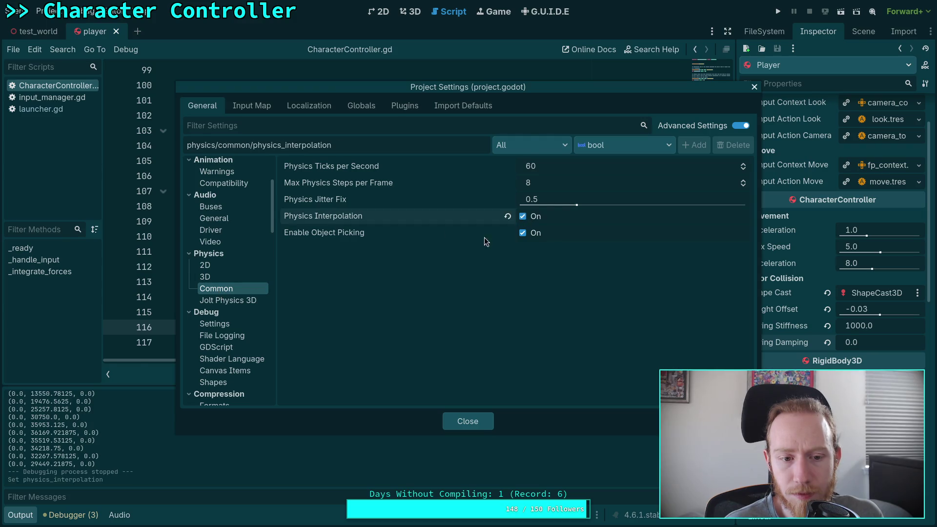
click(225, 279)
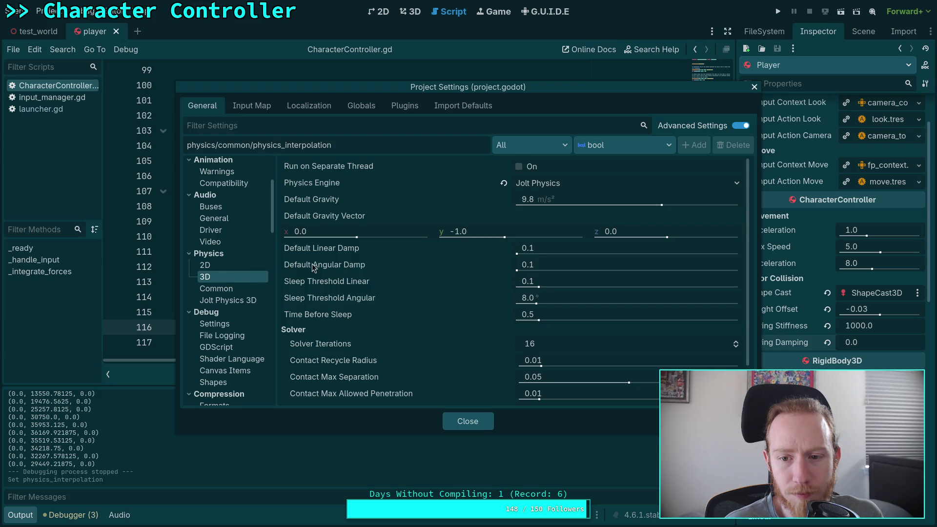
click(546, 204)
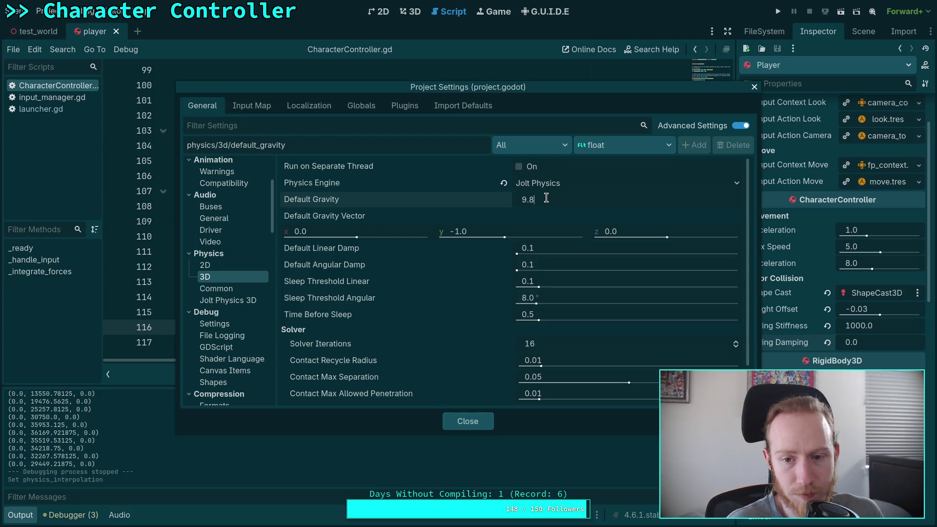
text(1)
key(Return)
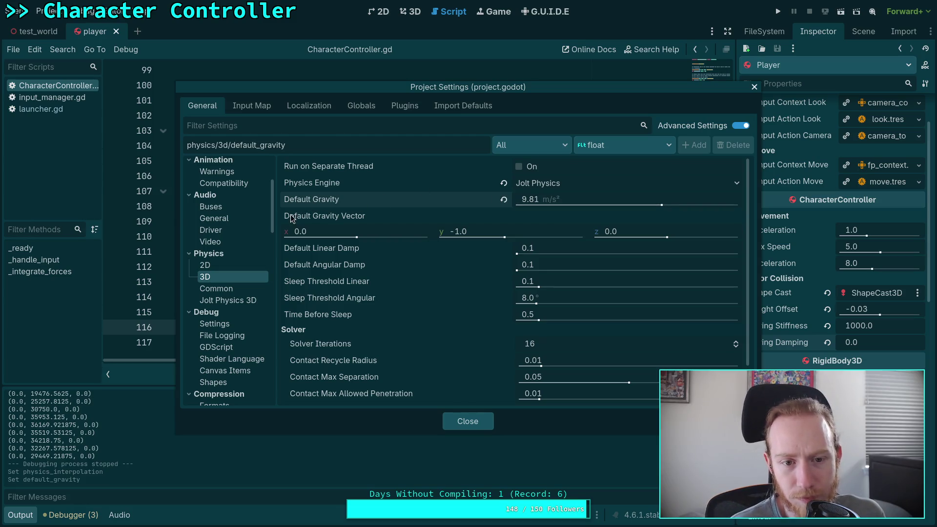
mouse_move(353, 165)
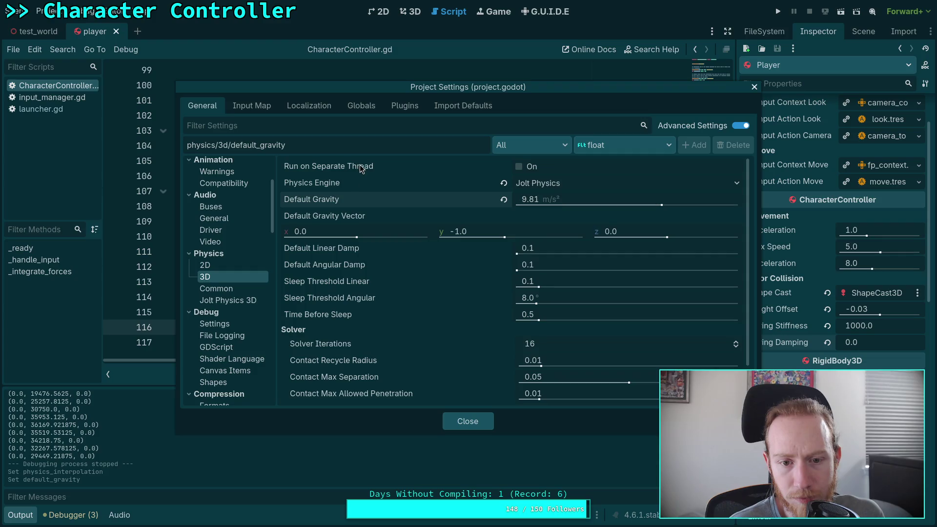
click(526, 171)
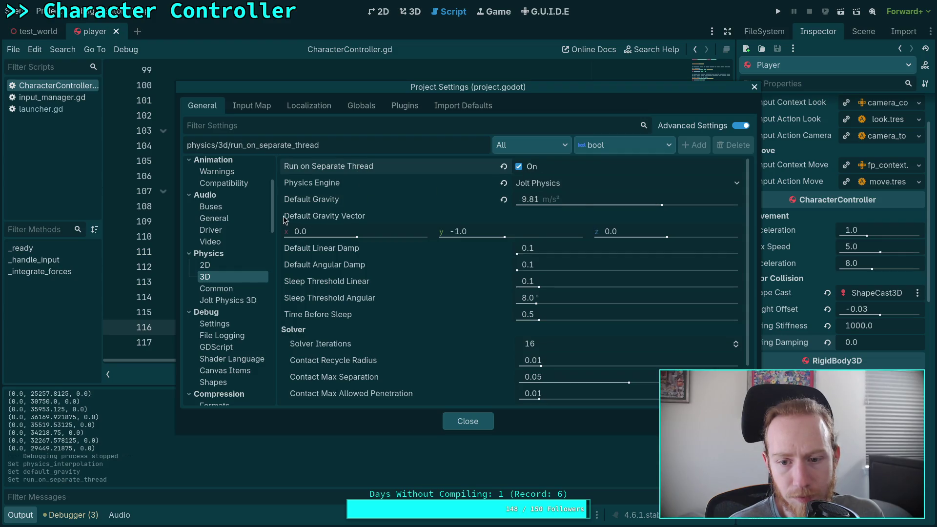
Set Default Linear Damp and Default Angular Damp both to 0.
scroll(288, 221, down, 2)
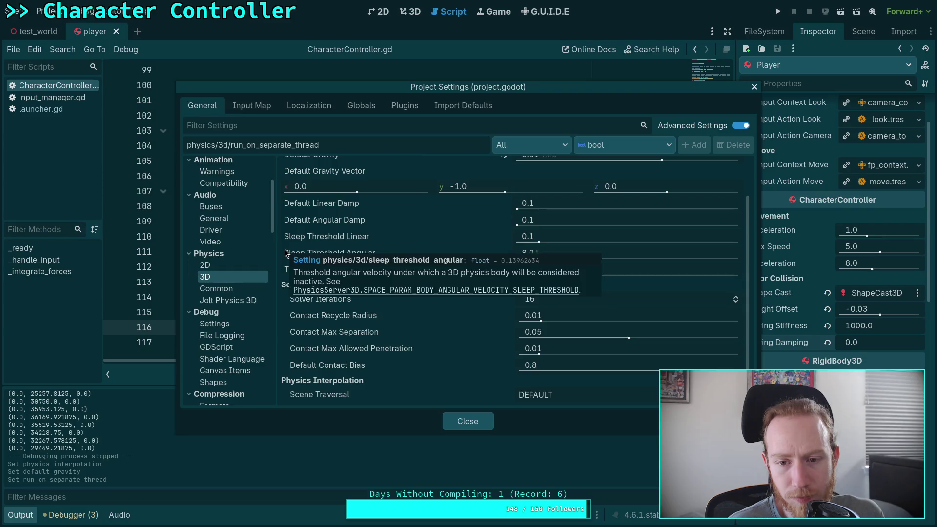
click(566, 204)
text(9)
click(560, 220)
click(521, 203)
text(0)
click(530, 219)
text(0)
click(375, 237)
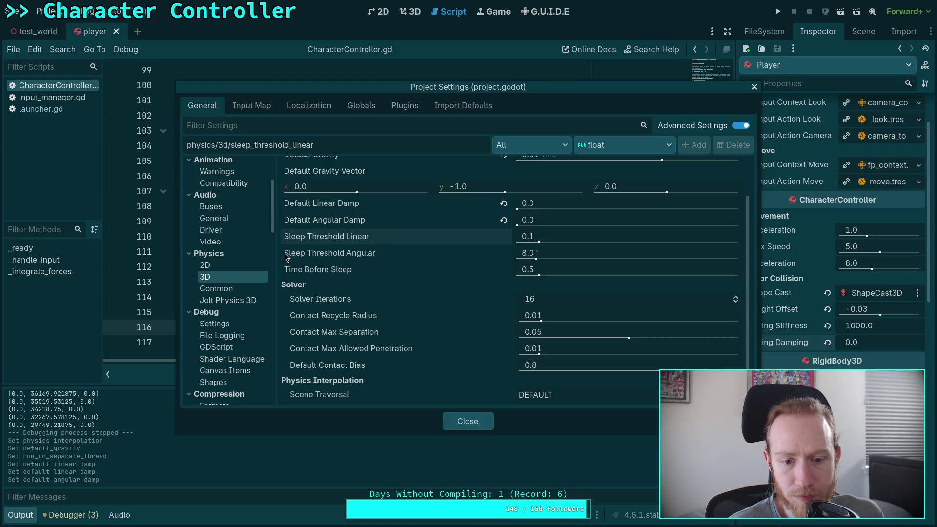
Close Project Settings, test-run the capsule scene, then stop it with F8.
click(463, 421)
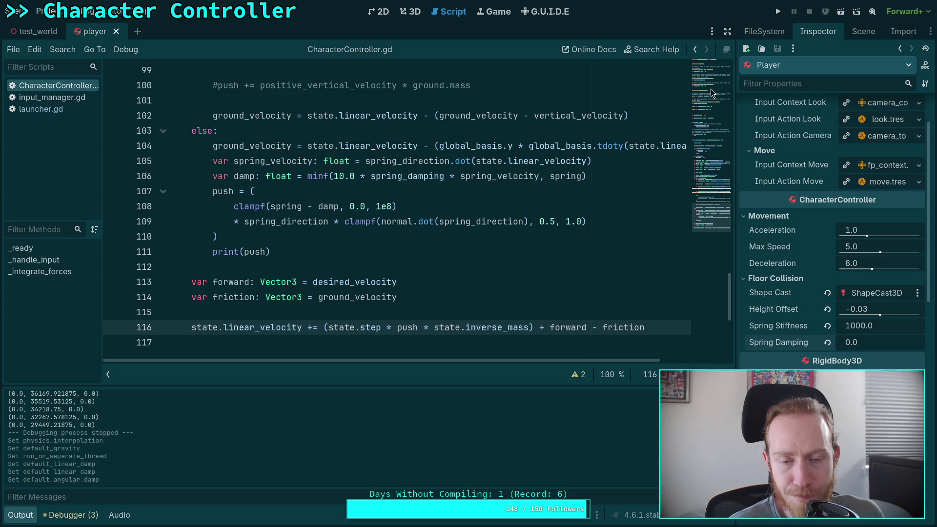
click(778, 11)
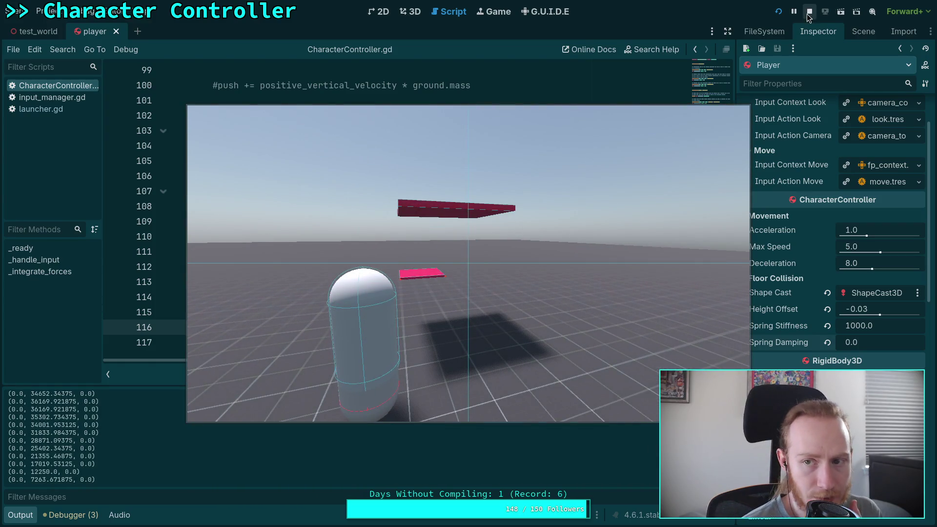
key(F8)
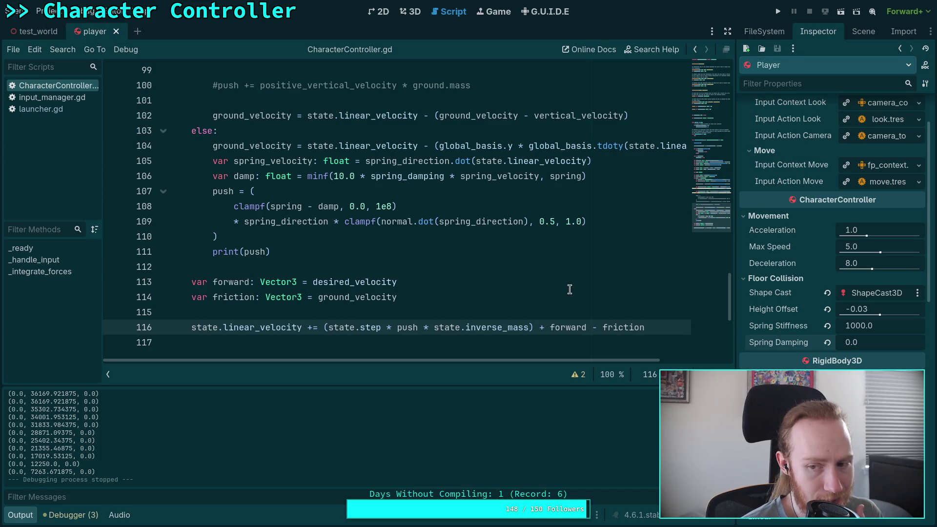
Switch to the browser showing Jolt's MotionProperties.inl on GitHub.
scroll(399, 277, up, 2)
scroll(399, 277, down, 2)
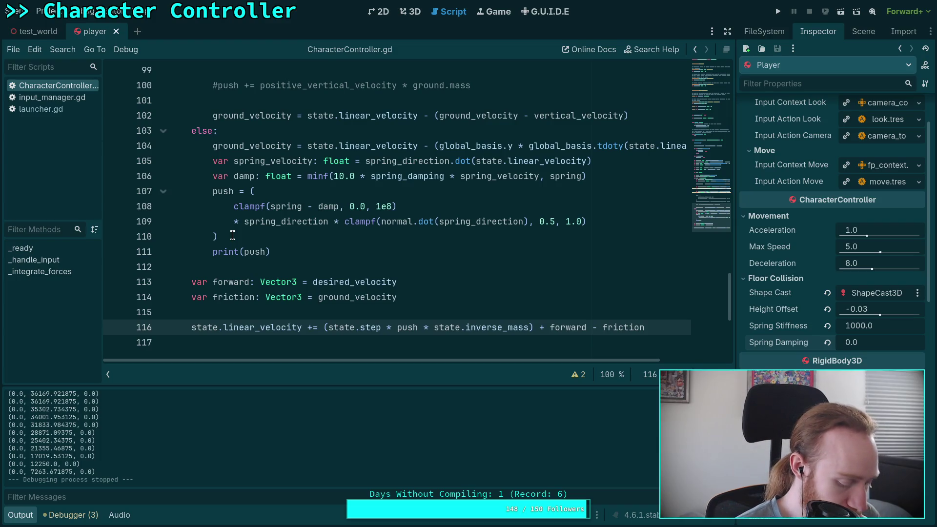
key(alt+Tab)
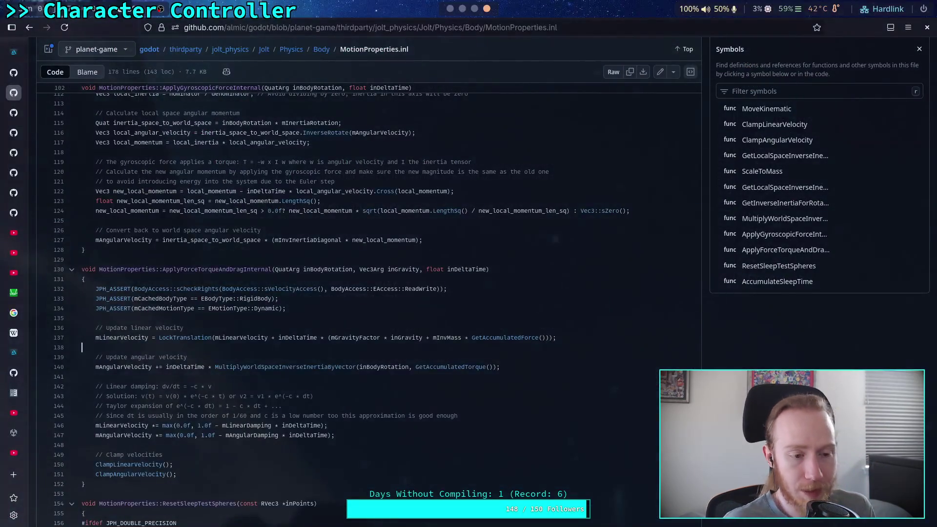
Search YouTube for 'how to code a spring godot' and scroll through the results.
click(14, 453)
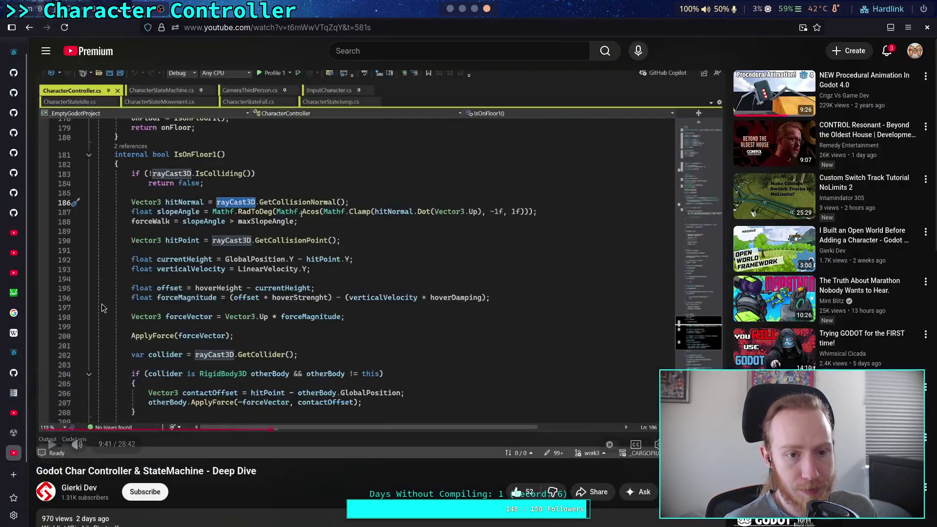
click(411, 48)
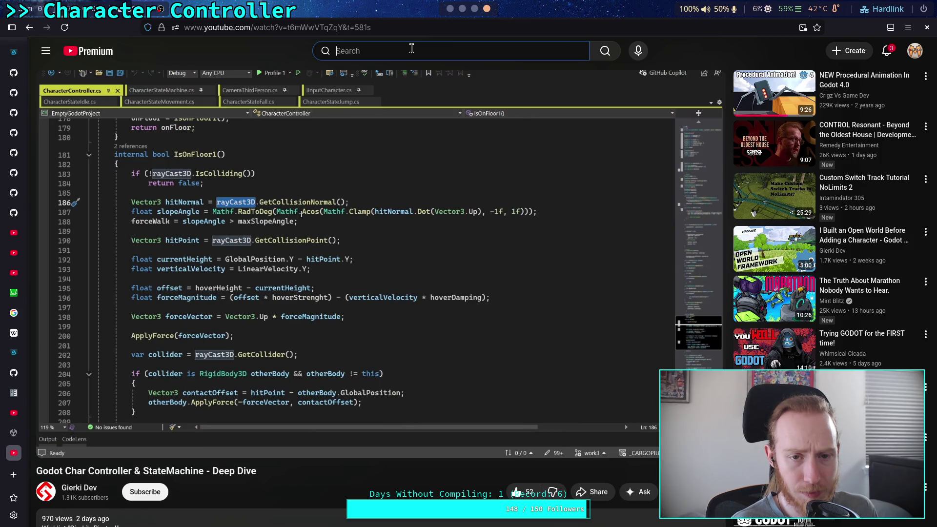
text(how t)
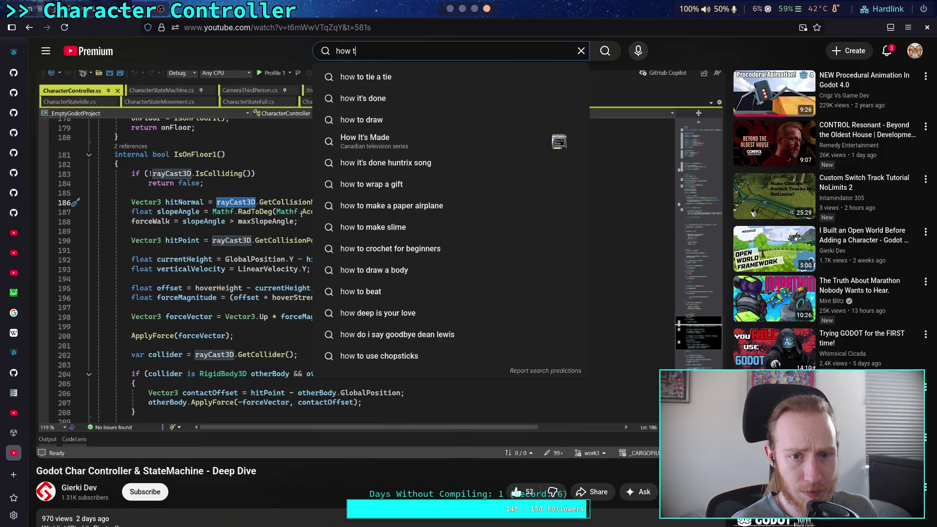
text(o code a sprin)
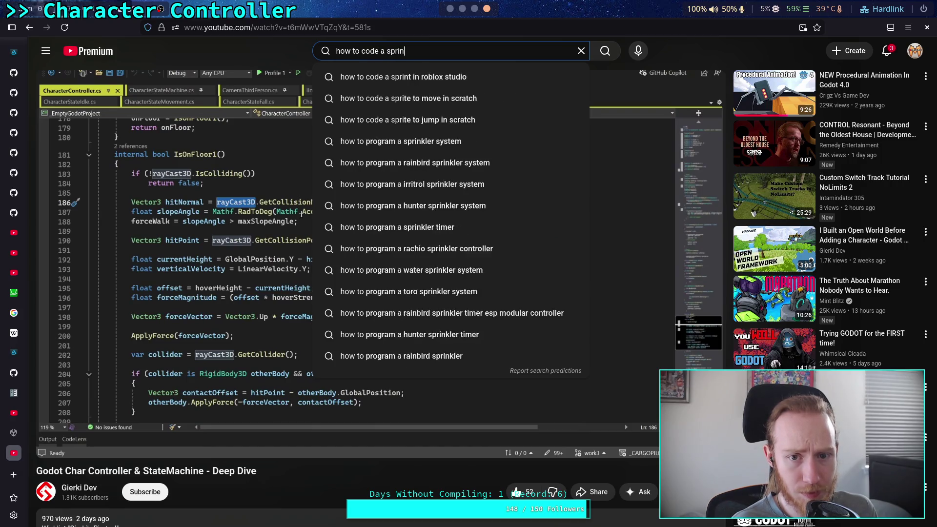
text(g godot)
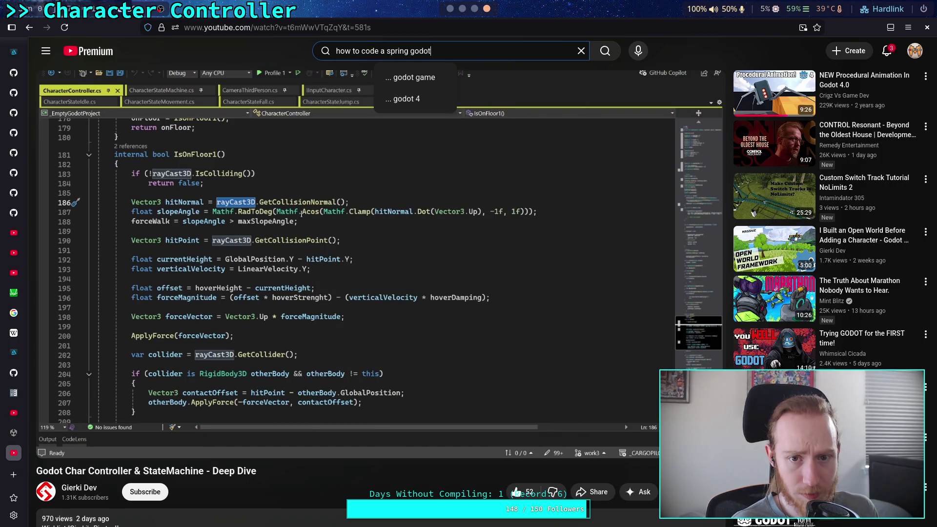
key(Return)
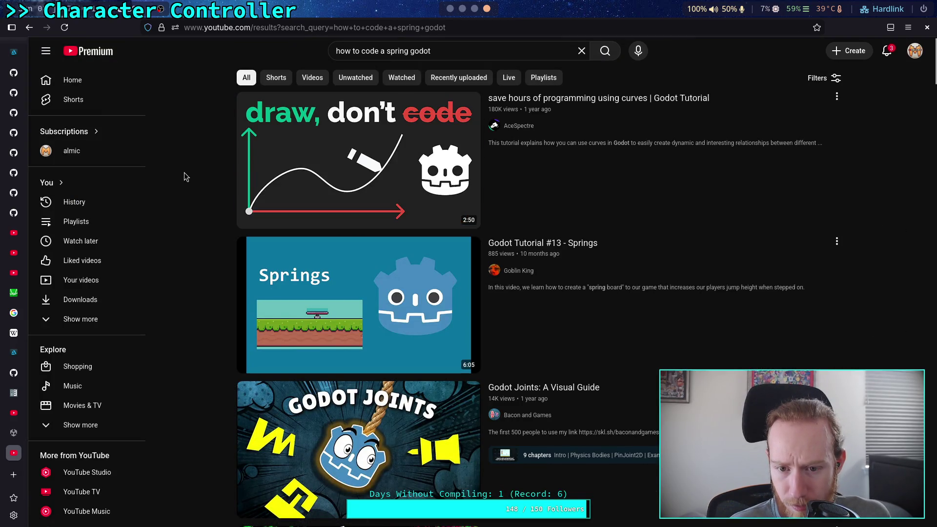
scroll(185, 176, down, 5)
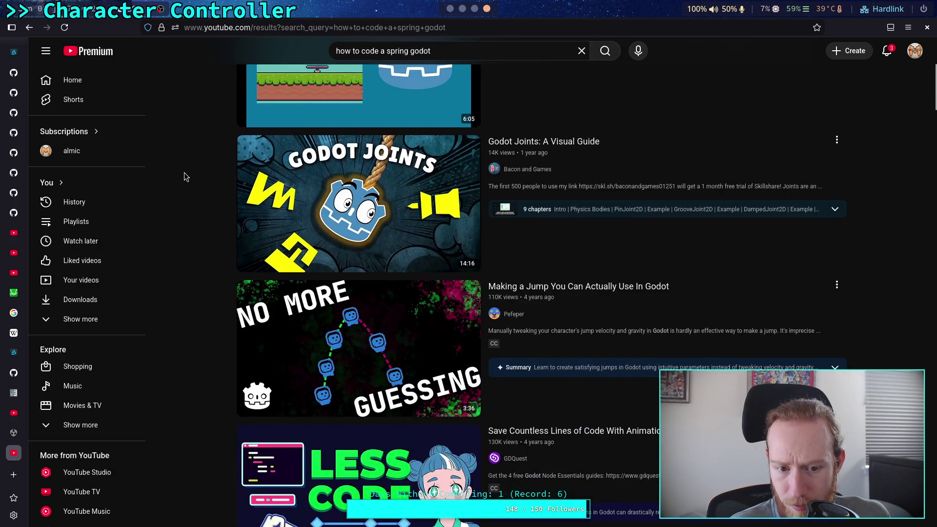
scroll(184, 173, down, 1)
scroll(184, 172, down, 3)
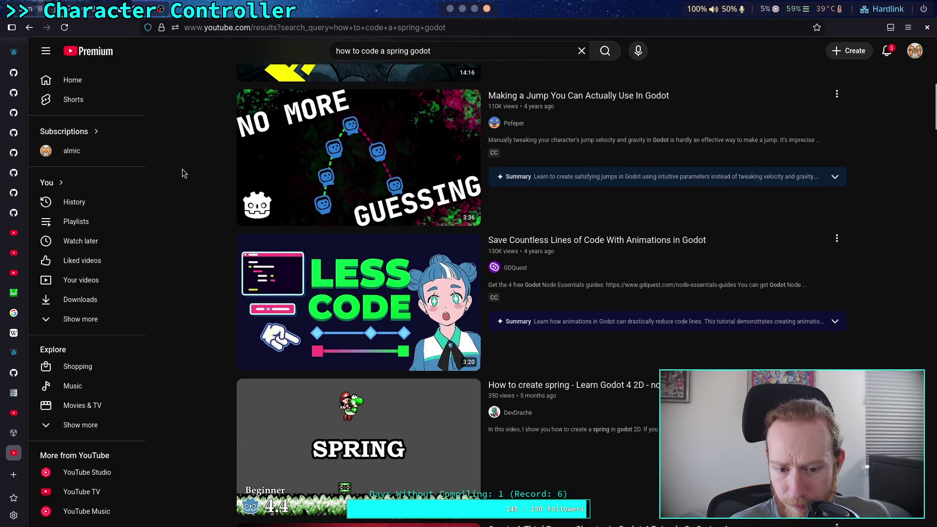
scroll(185, 166, down, 2)
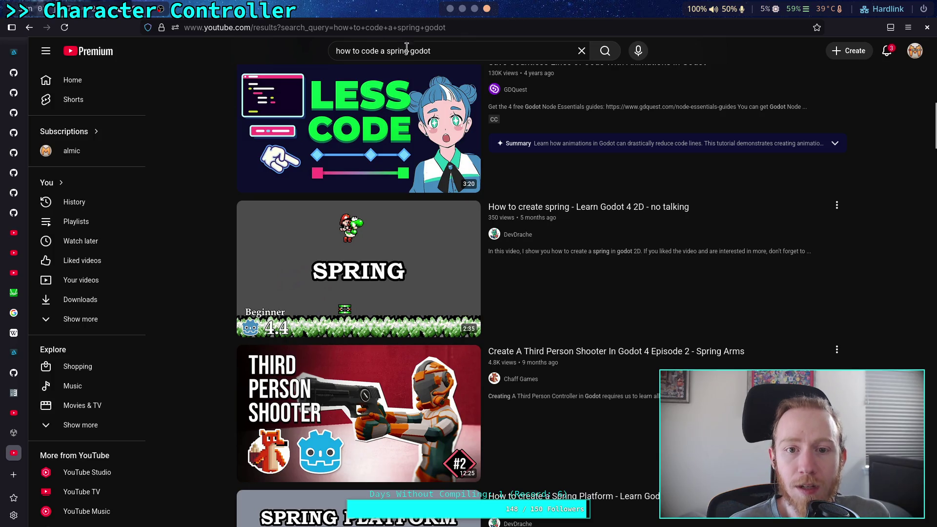
Change the query to 'how to code a spring simulation' and search again.
click(489, 50)
key(BackSpace)
key(BackSpace)
key(BackSpace)
key(BackSpace)
text(s)
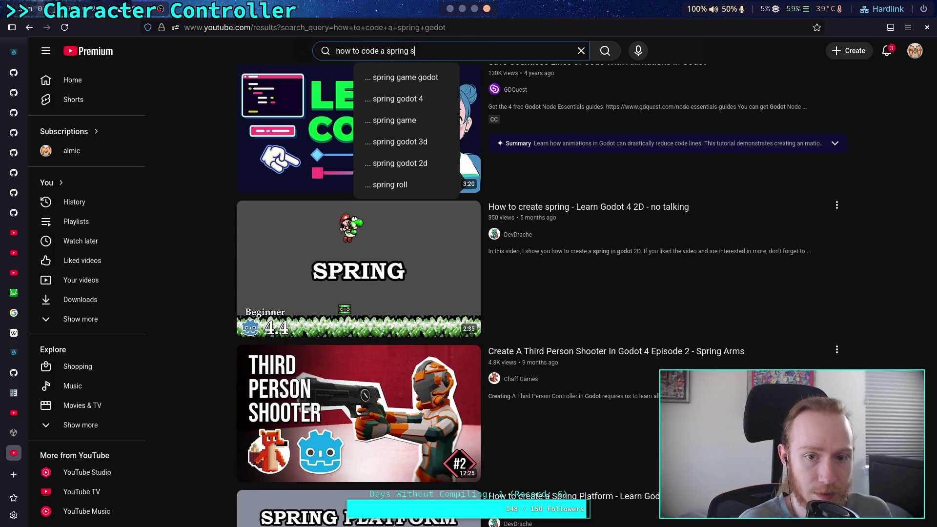
text(imulation)
key(Return)
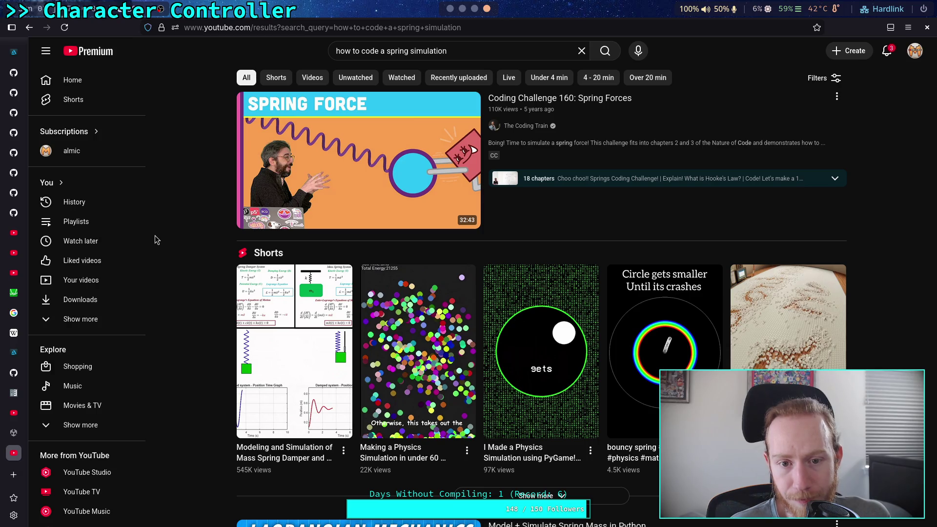
scroll(154, 235, down, 5)
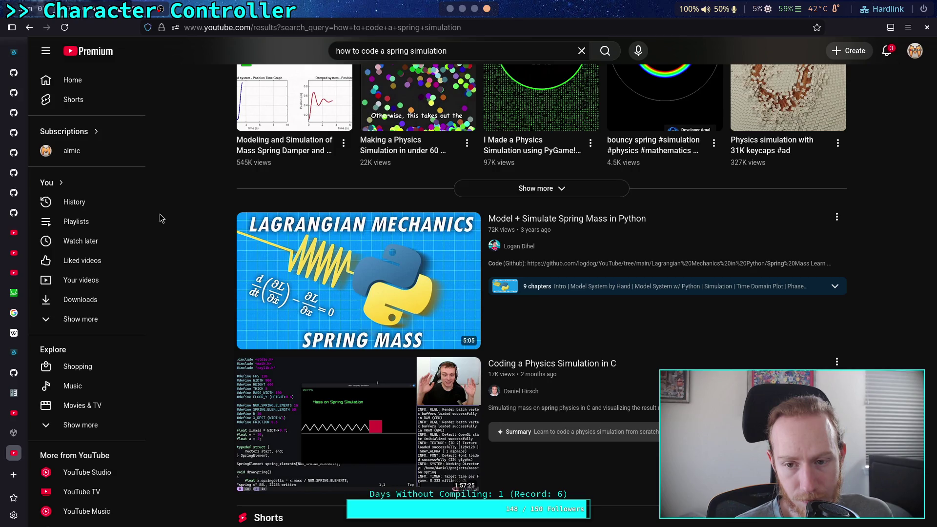
Open 'Model + Simulate Spring Mass in Python' and pause at 0:35 in Model System by Hand.
click(634, 220)
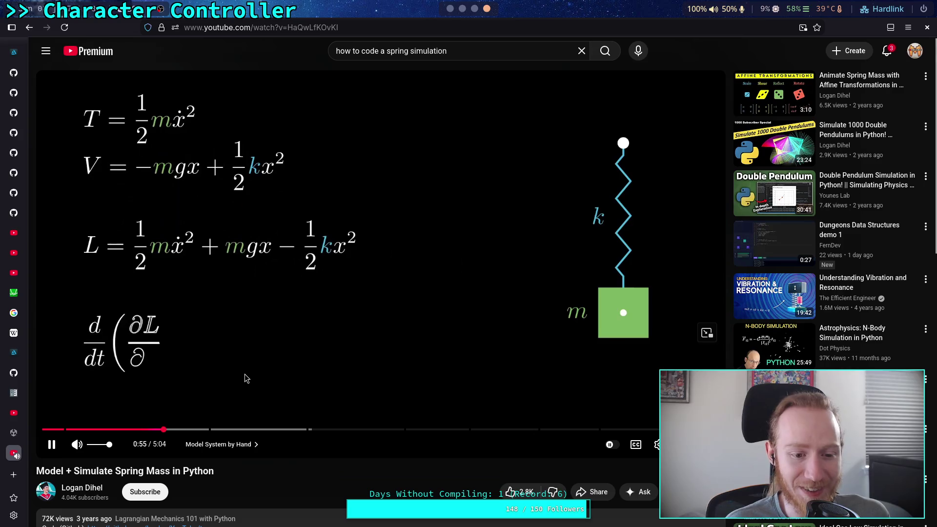
drag(161, 430, 53, 429)
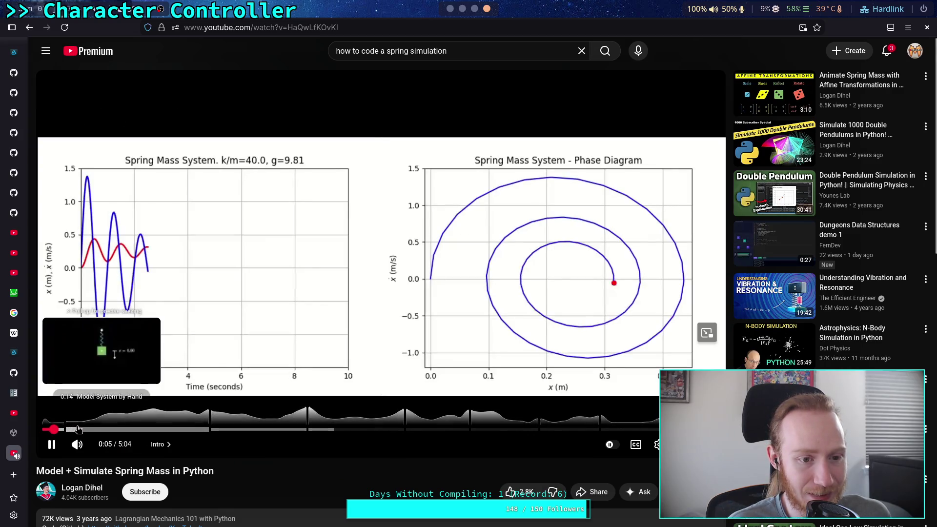
click(121, 430)
click(225, 348)
scroll(282, 318, down, 6)
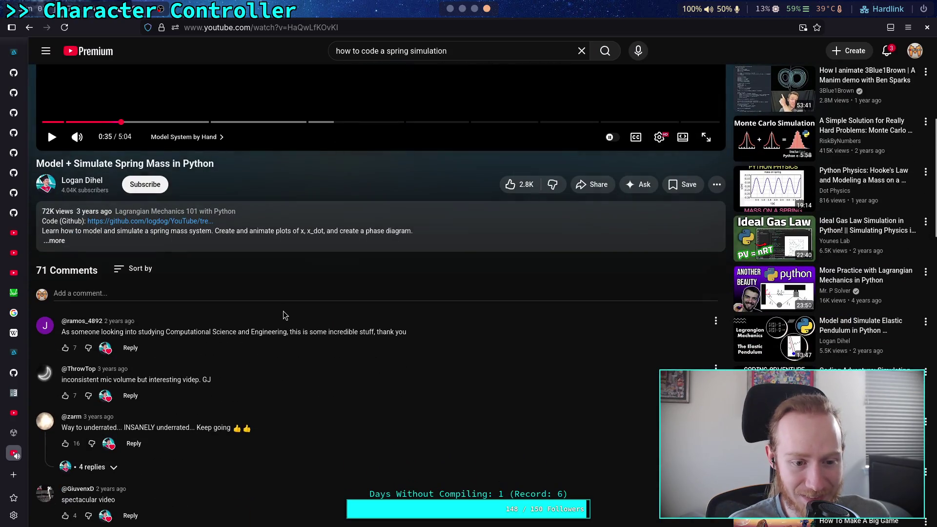
scroll(285, 312, up, 6)
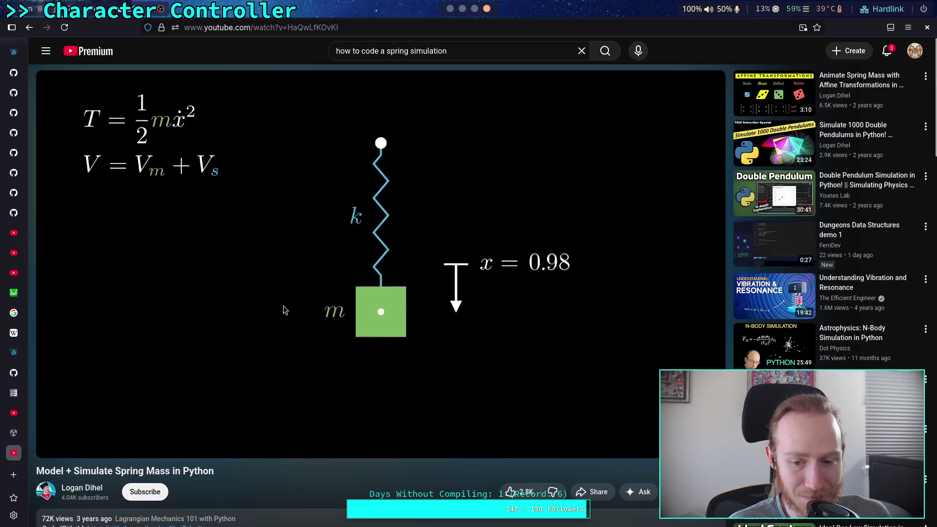
Play the video, skipping ahead to about 1:16 and then the 2:00 code section.
click(309, 291)
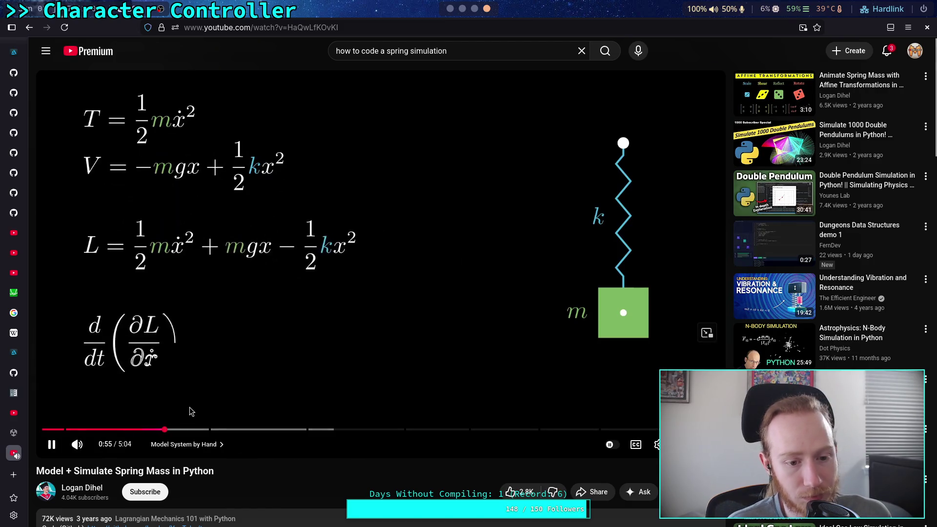
click(211, 430)
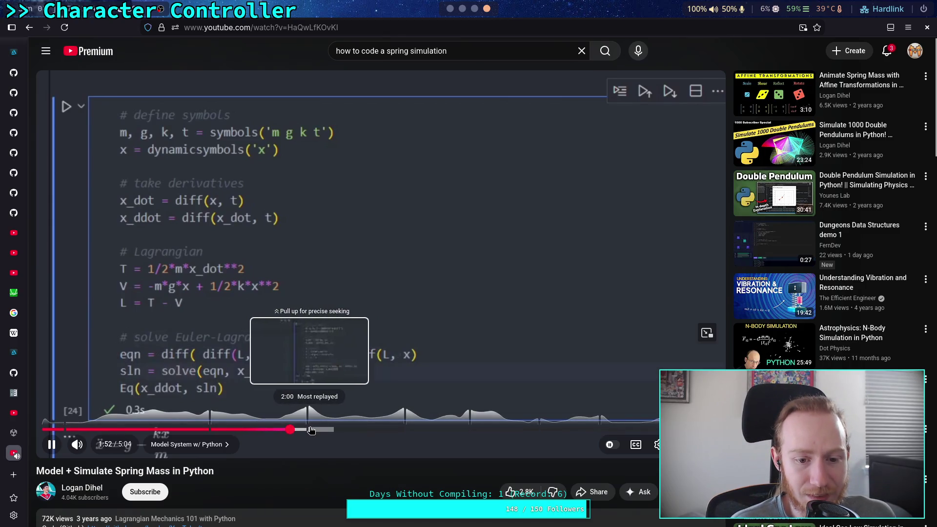
click(309, 429)
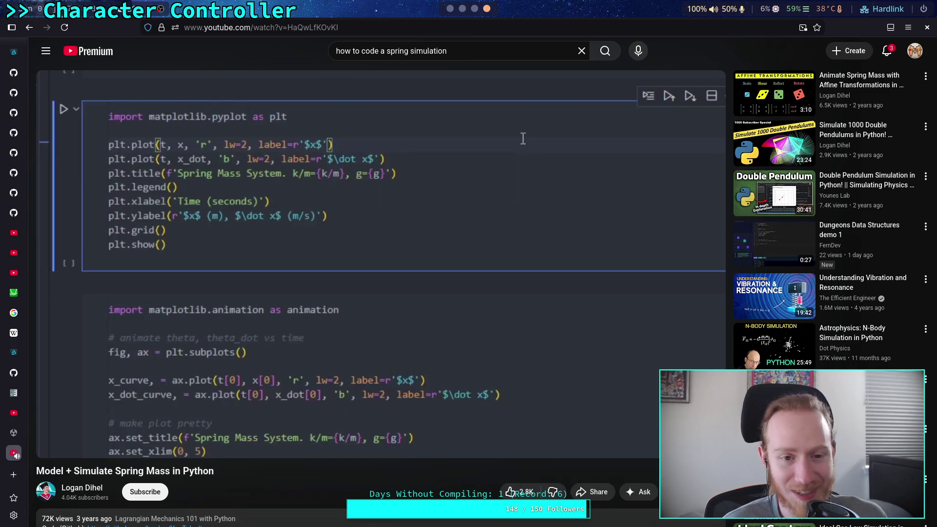
Skip forward to the friction simulation code, pause at 4:26, and return to the results.
mouse_move(419, 442)
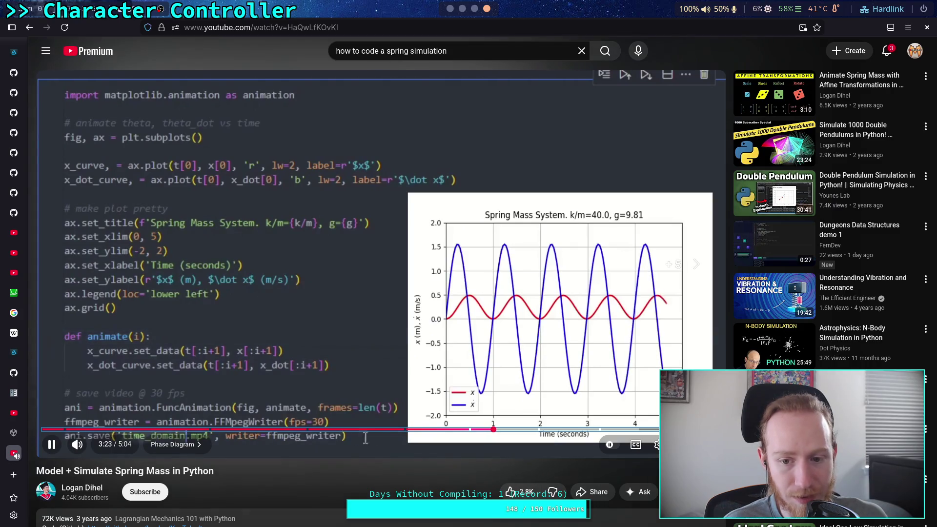
key(l)
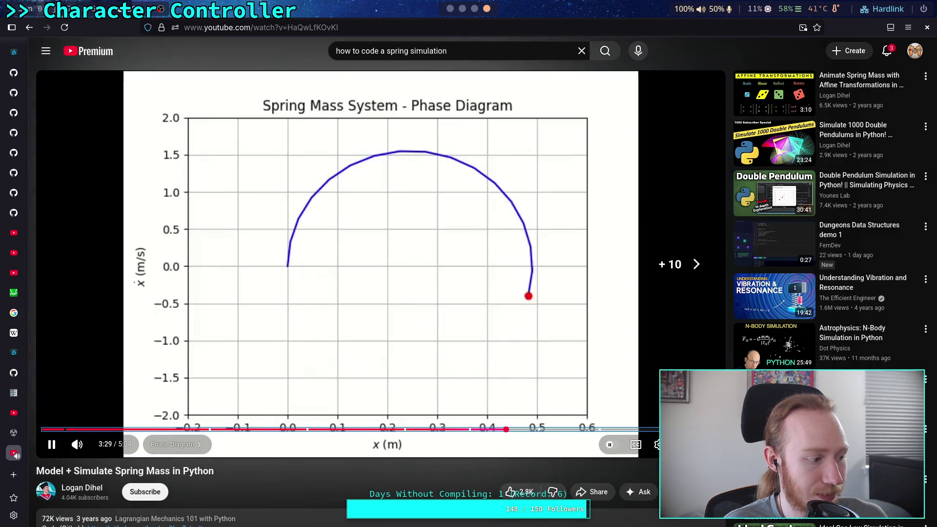
key(Right)
key(Right)
key(Right)
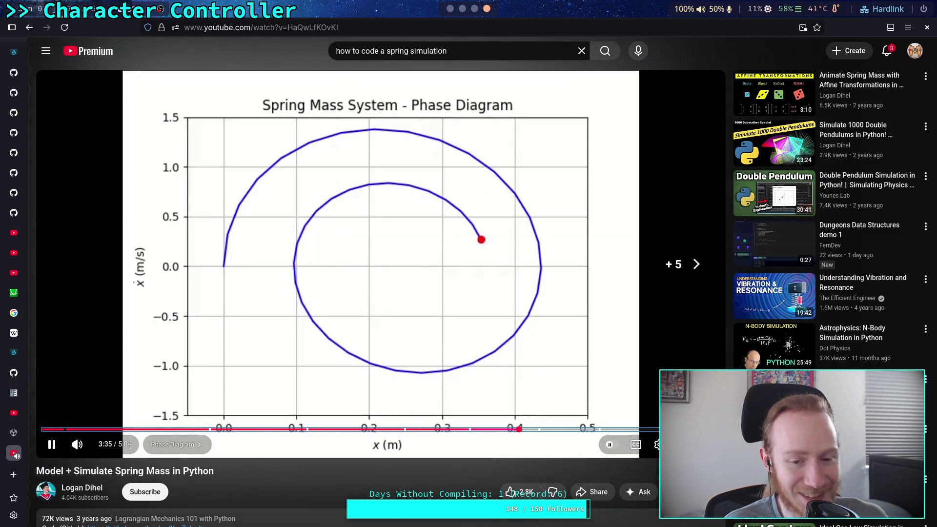
key(Right)
key(Right)
key(Right)
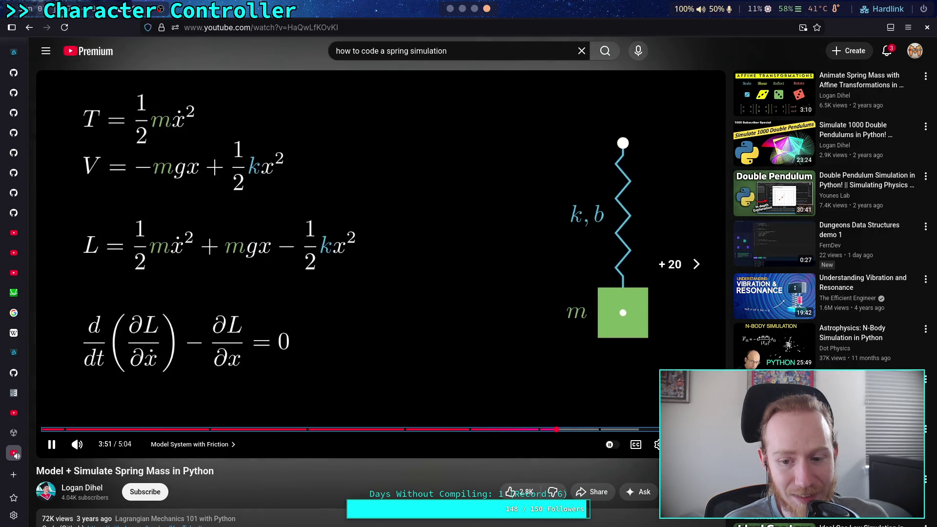
key(Right)
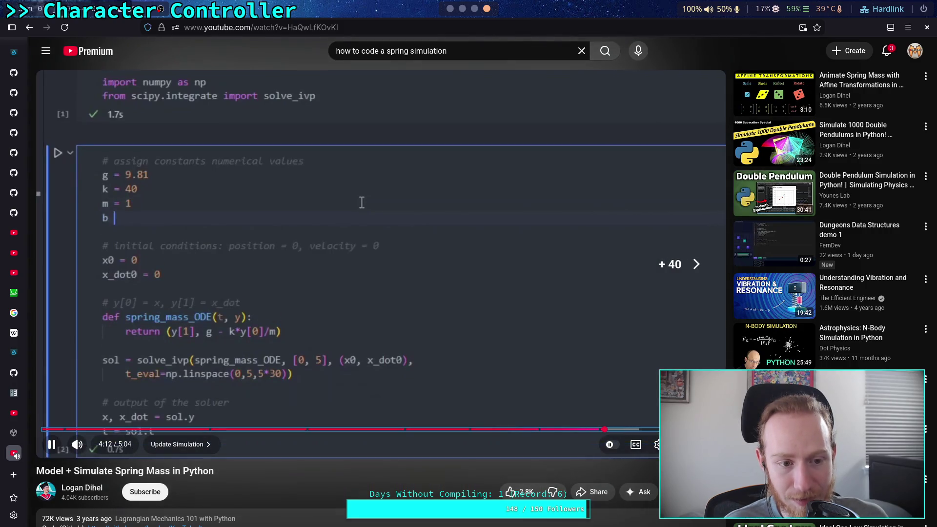
key(Right)
key(Right)
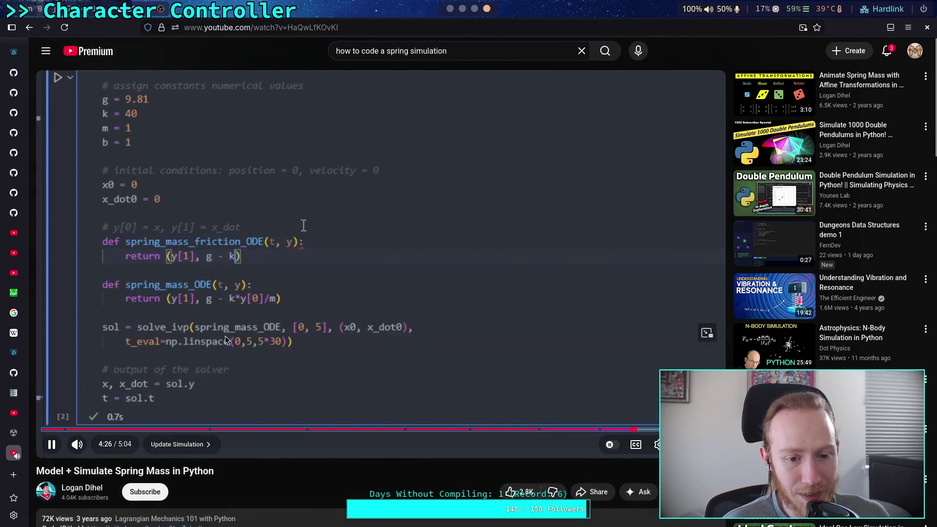
click(362, 371)
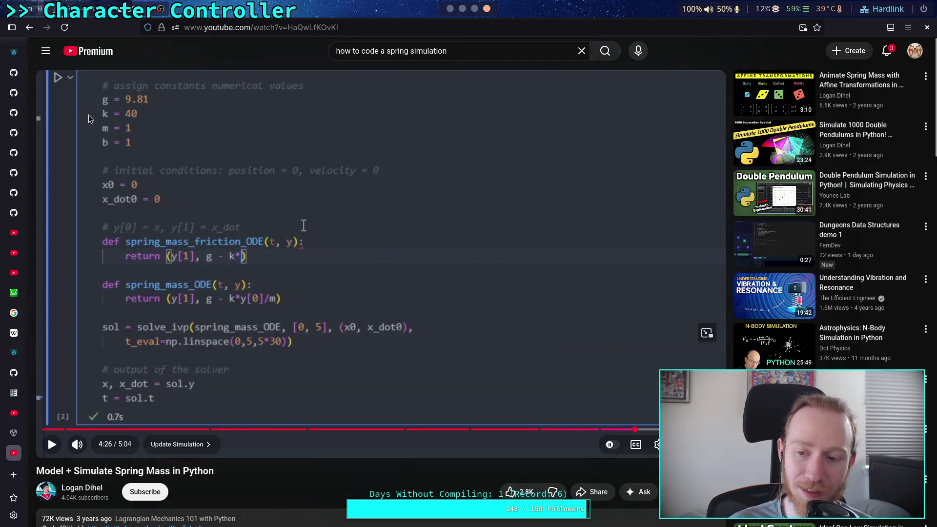
click(30, 27)
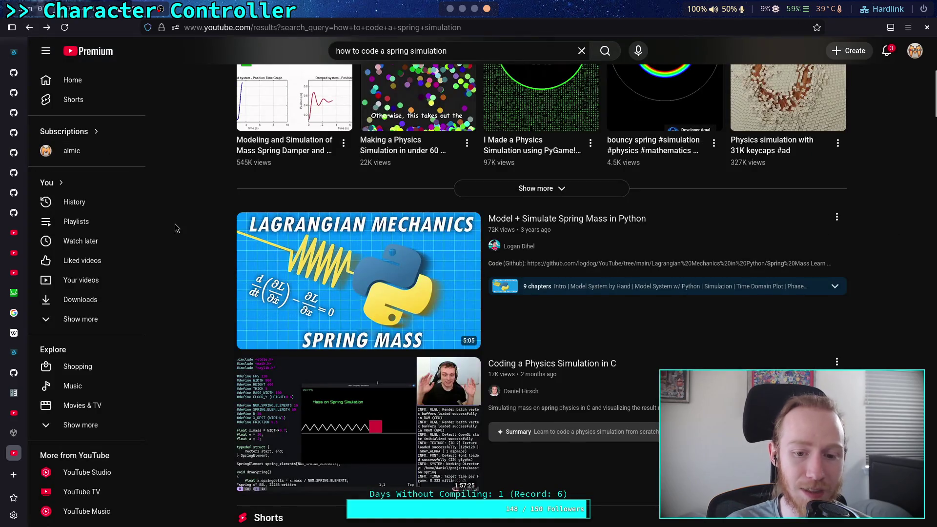
Scroll the spring simulation results and open 'Coding Challenge 160: Spring Forces'.
scroll(175, 224, down, 3)
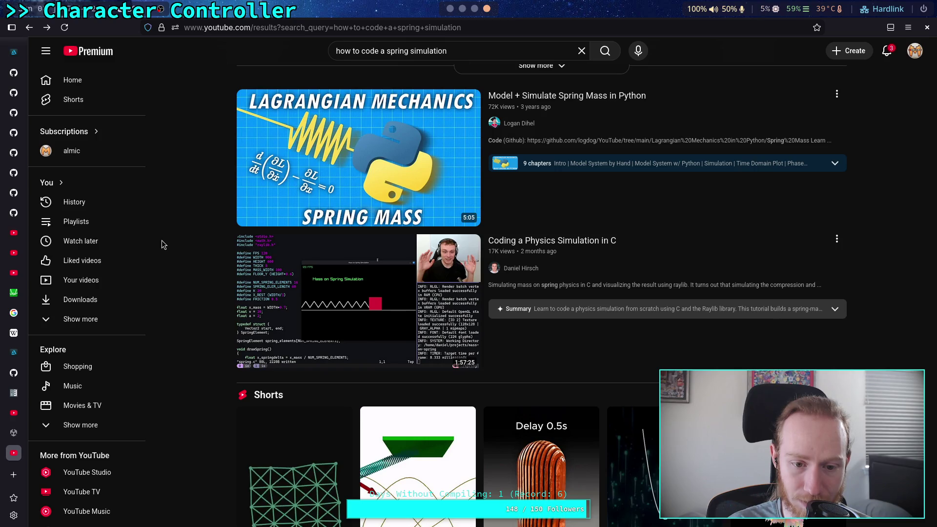
scroll(162, 240, down, 10)
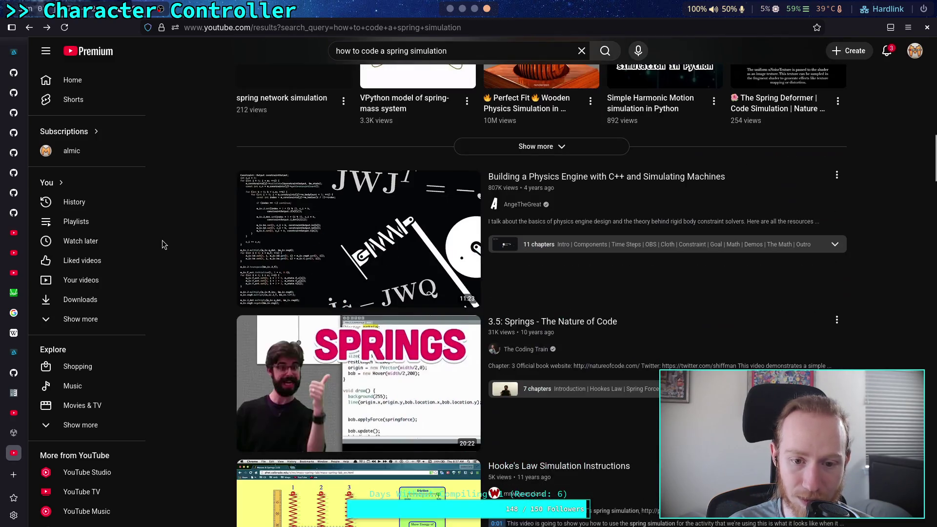
scroll(162, 240, down, 4)
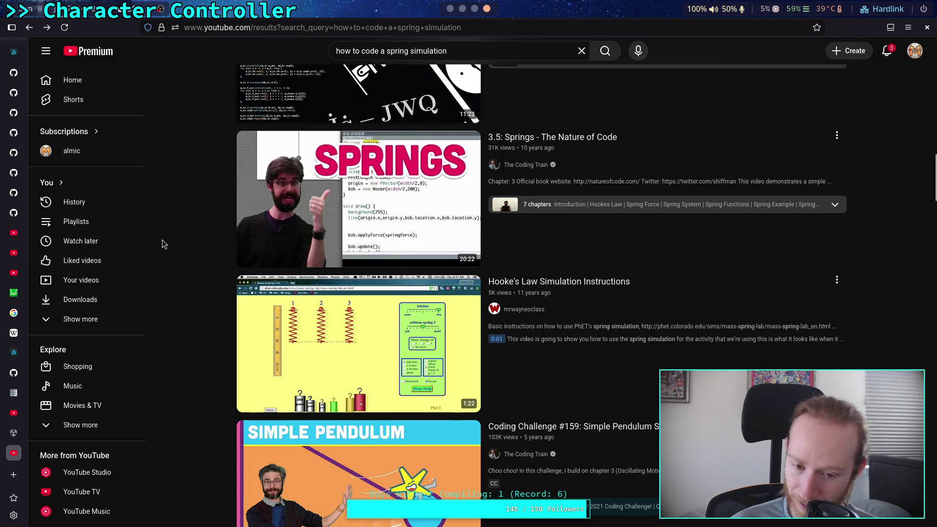
scroll(163, 243, down, 4)
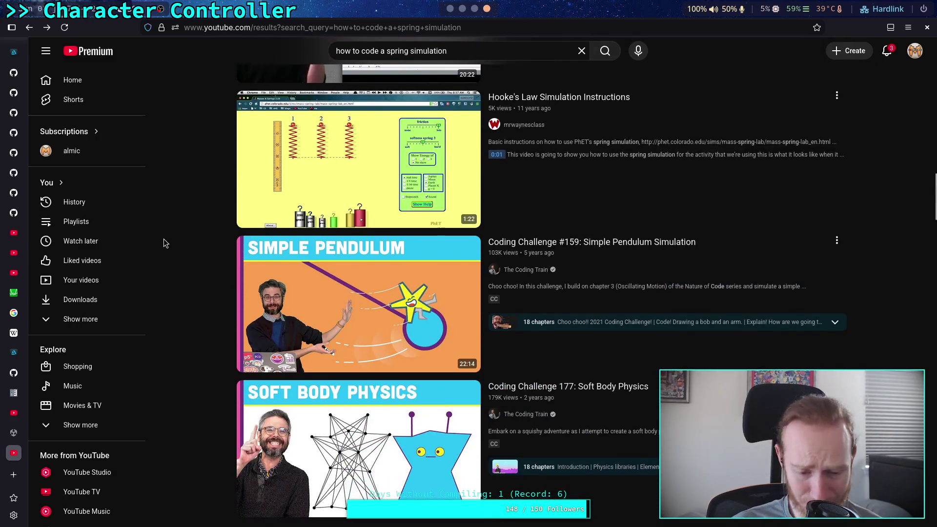
scroll(164, 240, down, 3)
scroll(163, 240, down, 4)
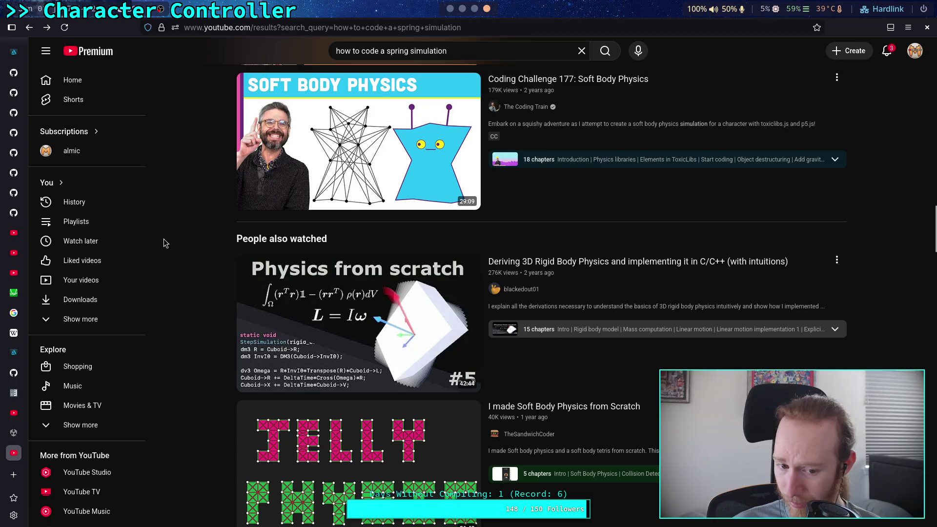
scroll(164, 242, up, 15)
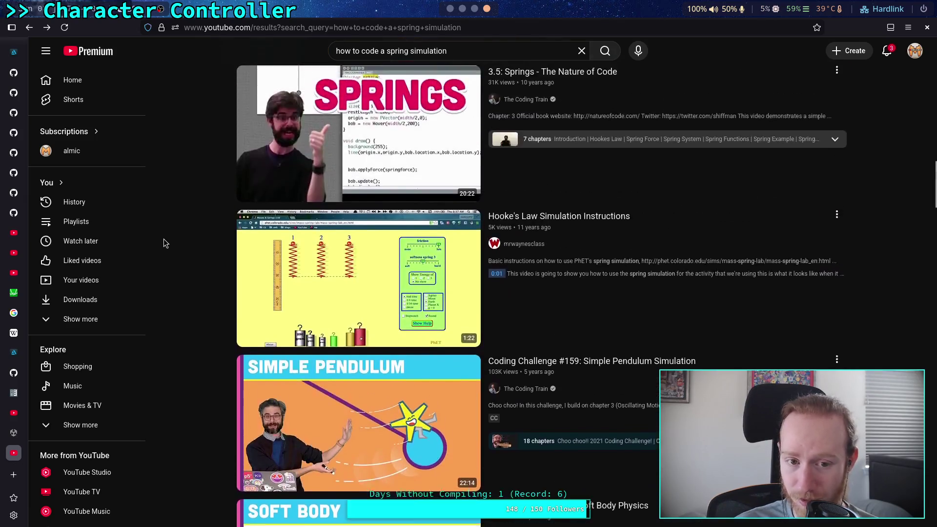
scroll(164, 243, up, 10)
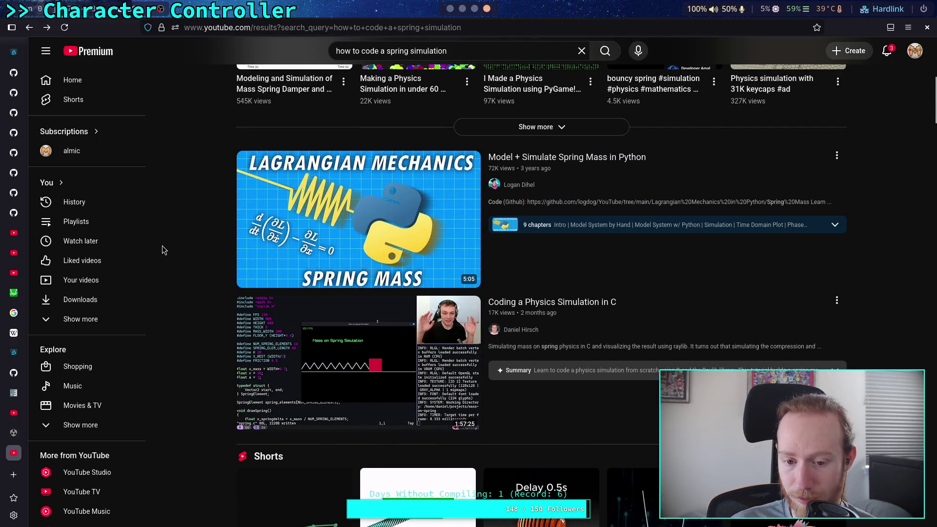
scroll(163, 247, up, 3)
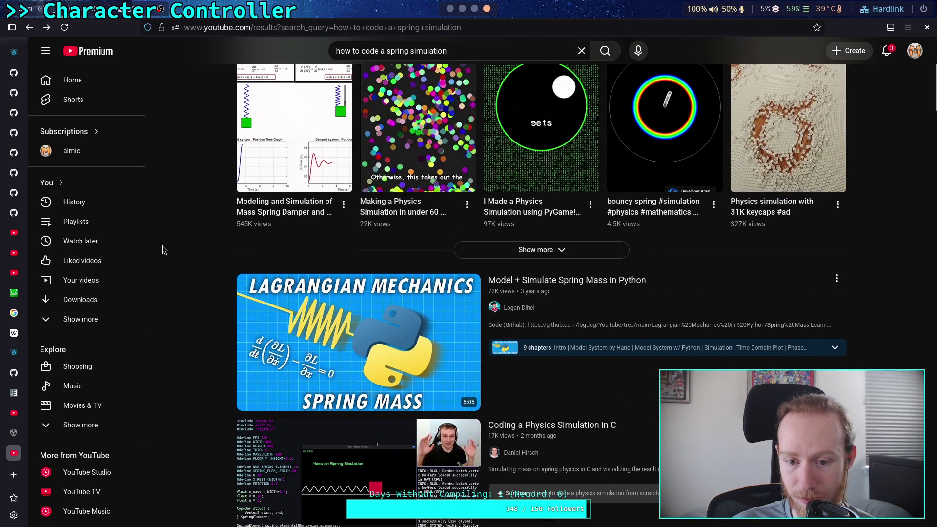
scroll(163, 246, up, 5)
mouse_move(608, 112)
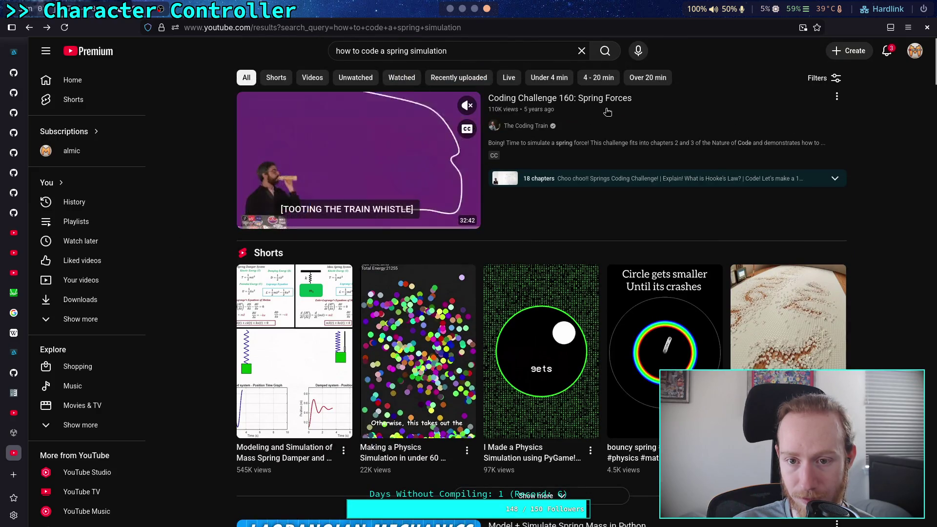
click(586, 99)
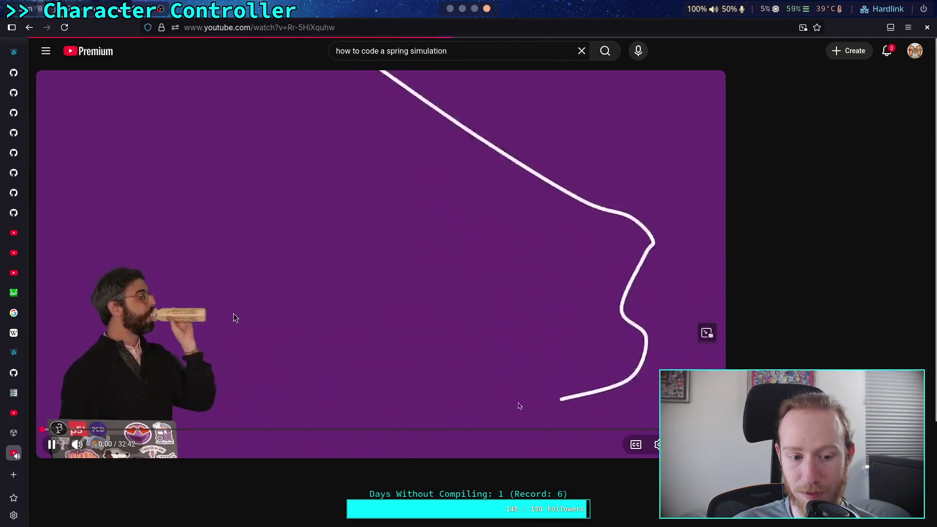
Jump around the Spring Forces video and play its Hooke's Law explanation.
click(50, 443)
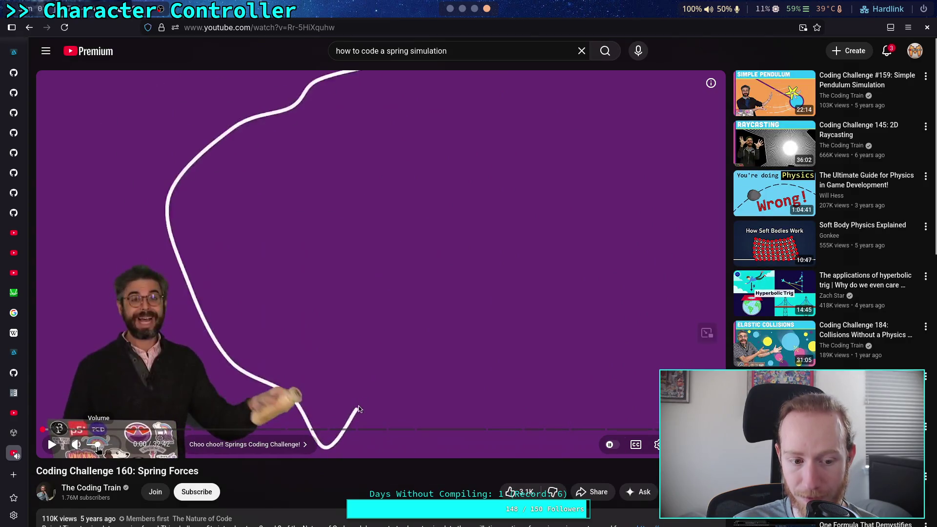
click(52, 444)
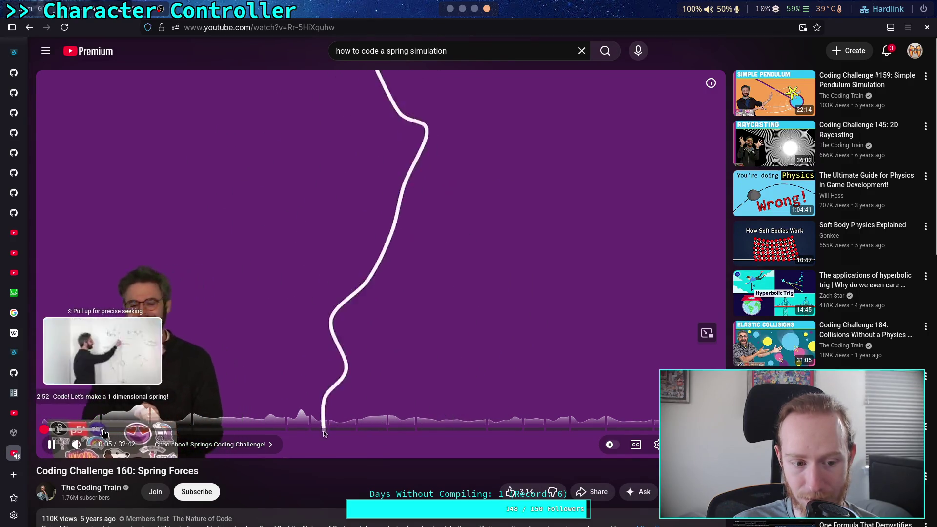
click(323, 433)
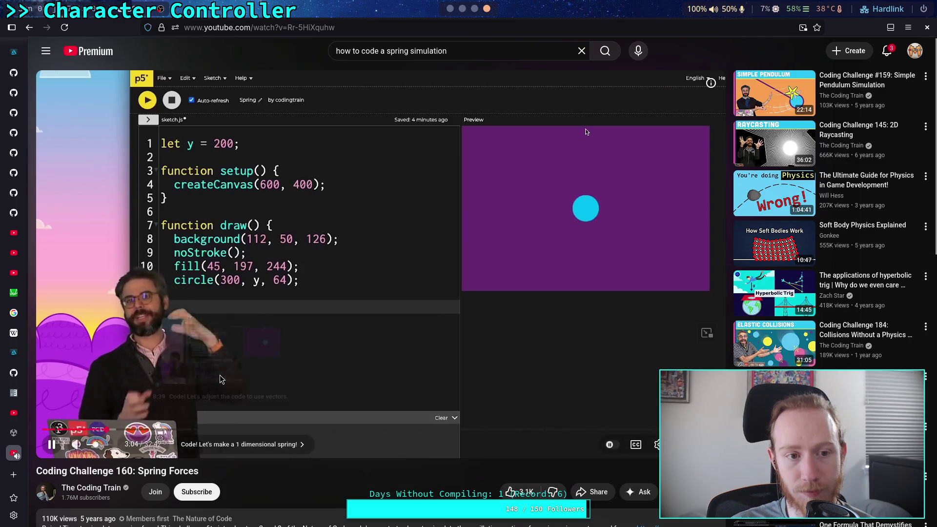
click(50, 439)
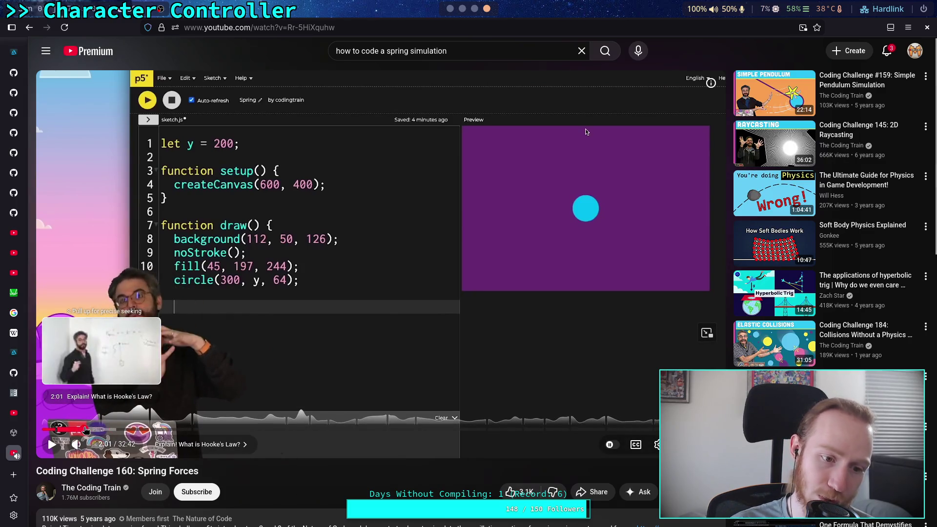
click(85, 430)
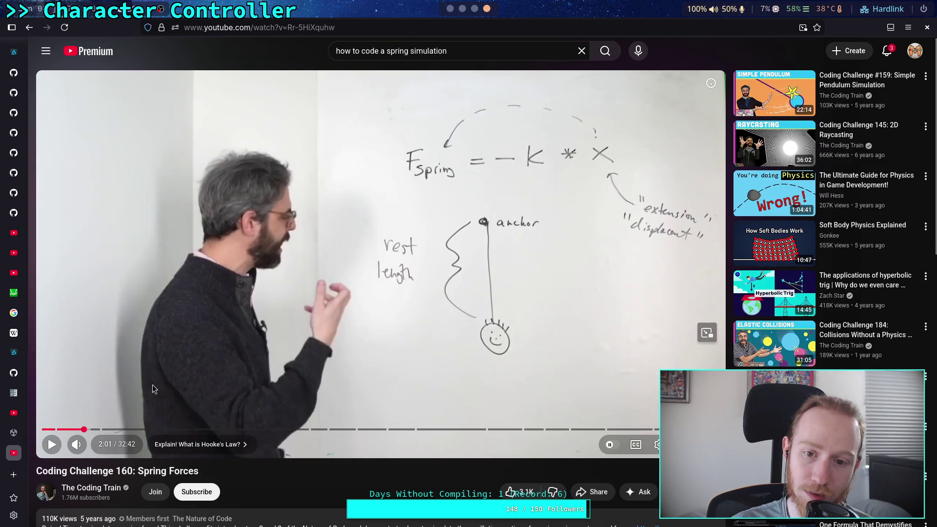
click(166, 381)
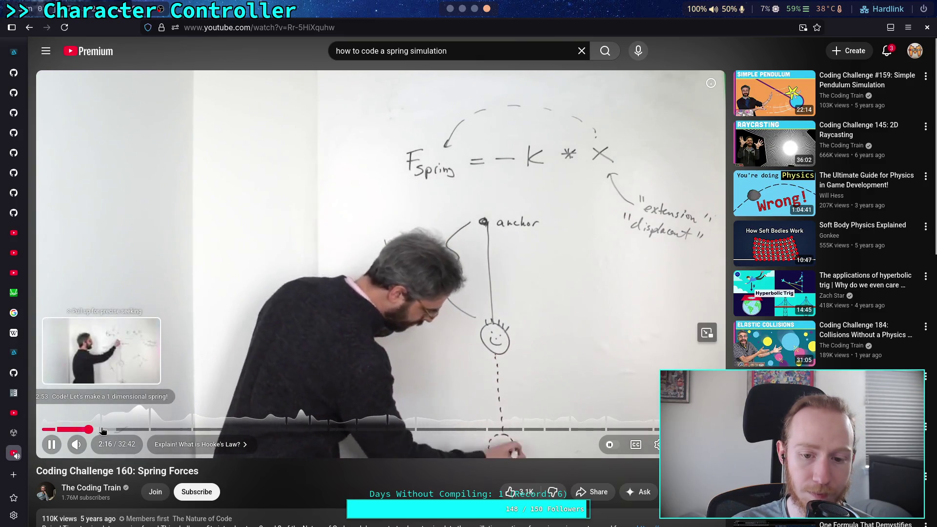
Watch on to the spring code, pause there, and switch back to the Godot editor.
click(100, 429)
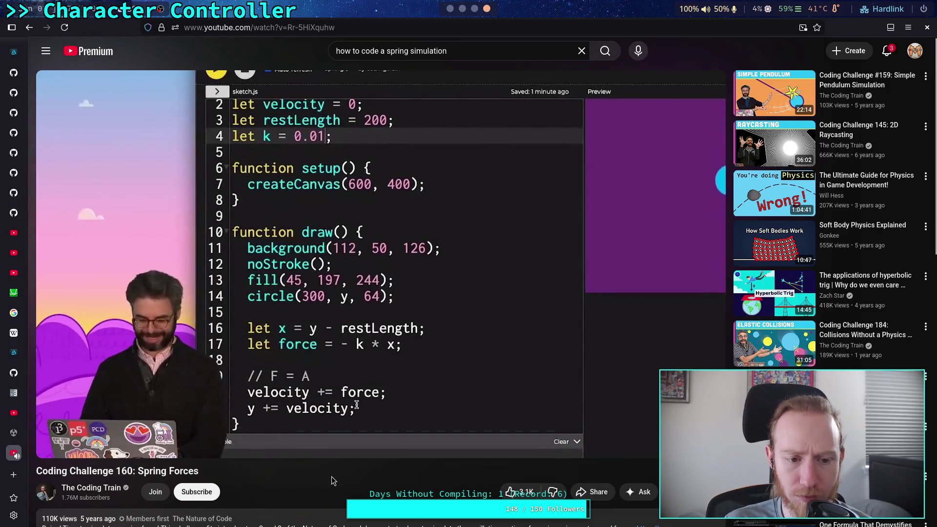
click(323, 353)
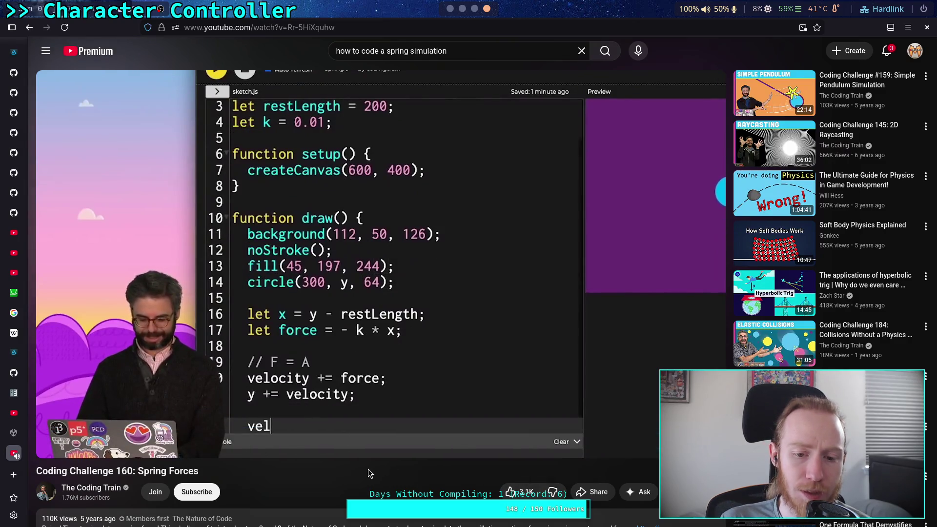
click(474, 10)
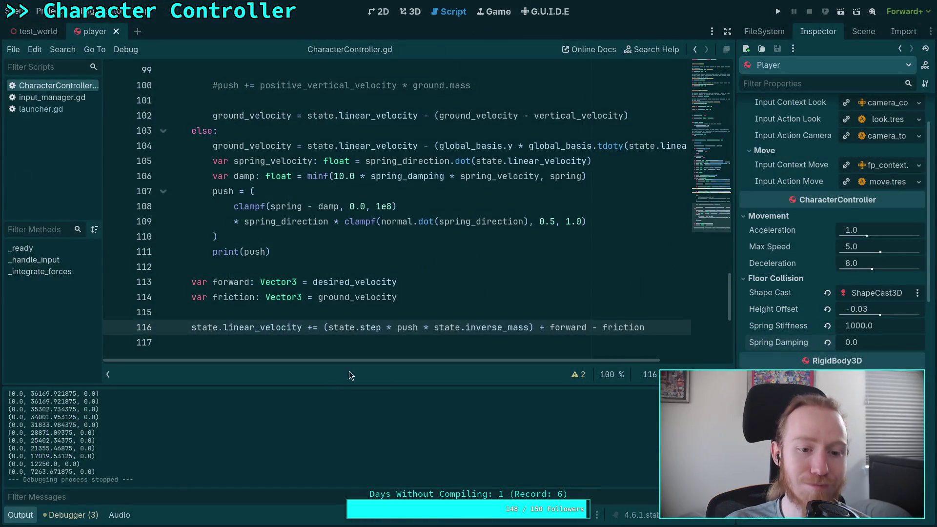
Collapse the Output panel and scroll CharacterController.gd up to the spring calculation.
click(20, 516)
click(312, 341)
scroll(329, 352, up, 10)
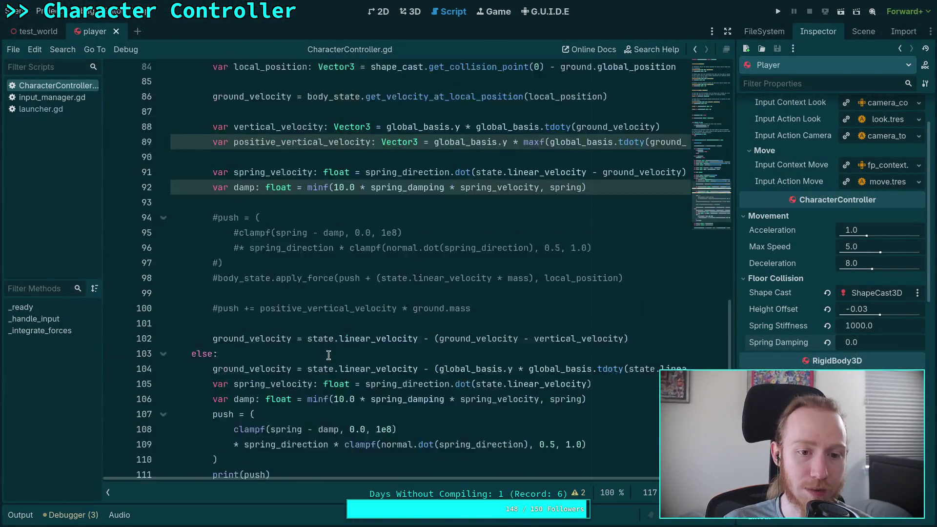
scroll(330, 352, up, 4)
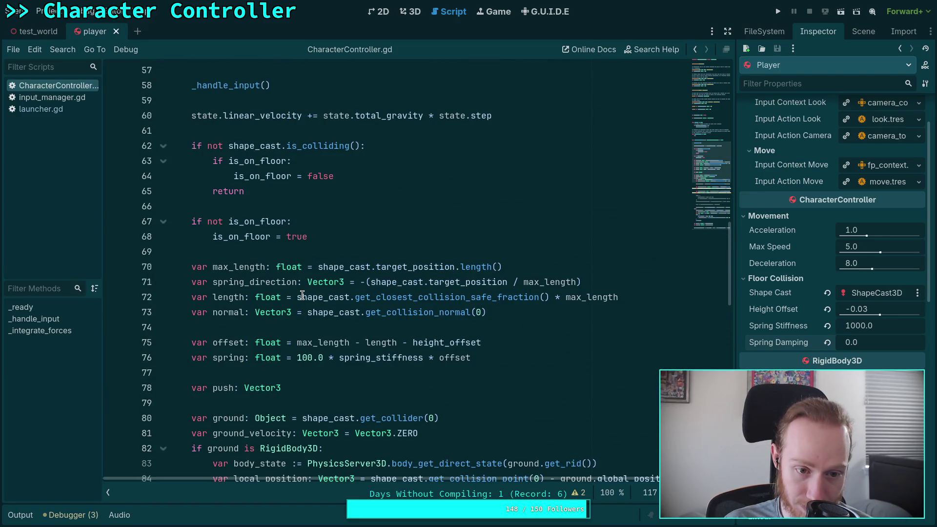
mouse_move(302, 295)
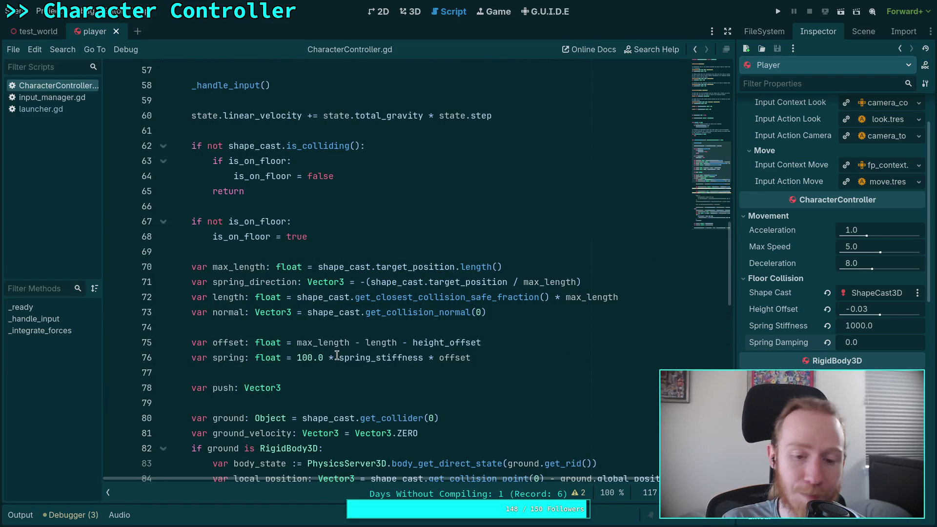
Highlight the 100.0 spring multiplier, then max_length and its line 70 declaration.
drag(296, 357, 332, 357)
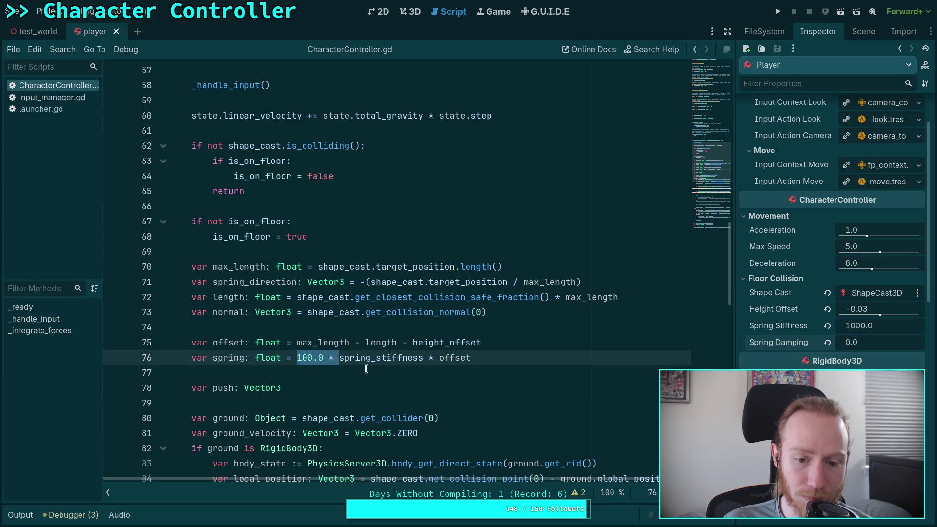
click(435, 381)
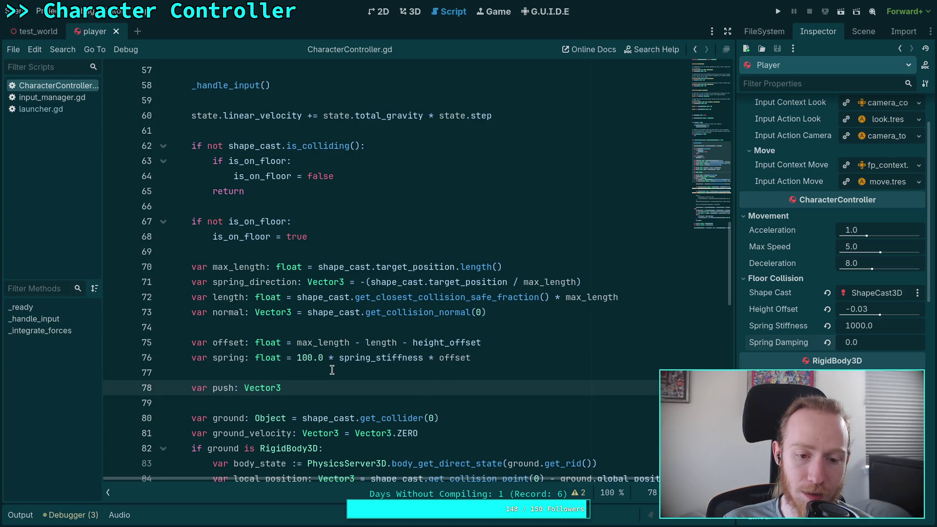
double_click(319, 343)
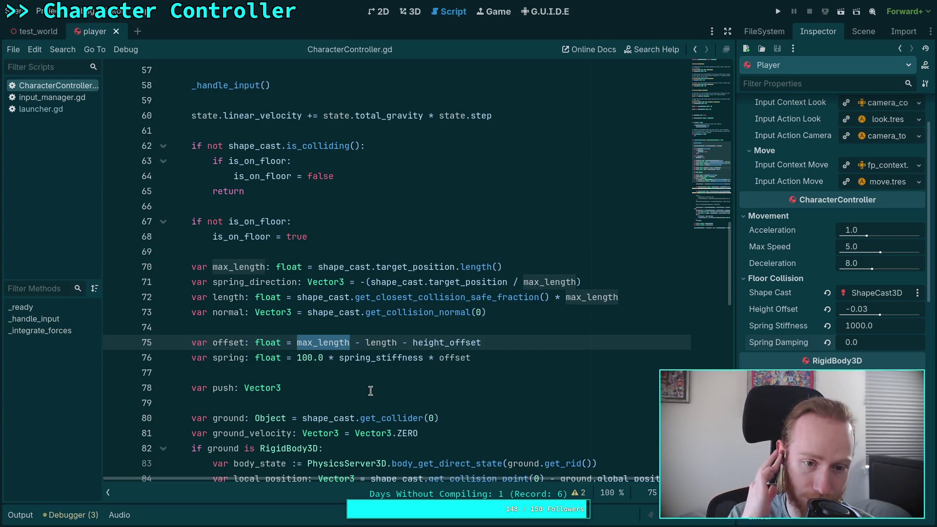
double_click(219, 269)
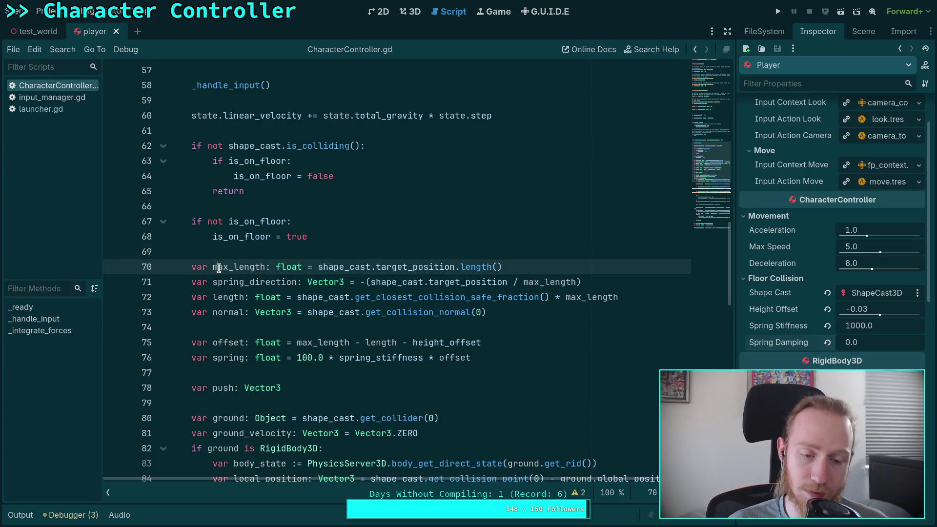
Revert the rest_length rename to max_length and rewrite line 75's offset around a parenthesized height_offset.
text(rest_length)
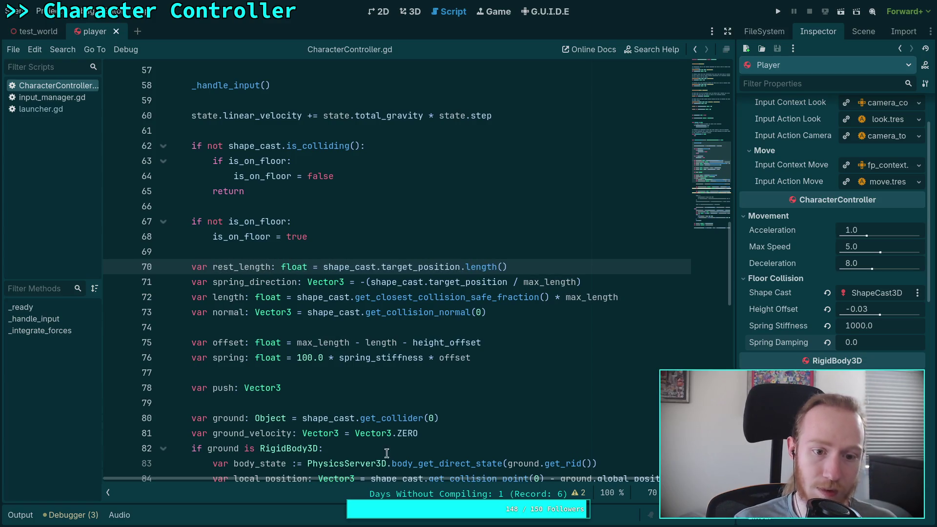
double_click(248, 268)
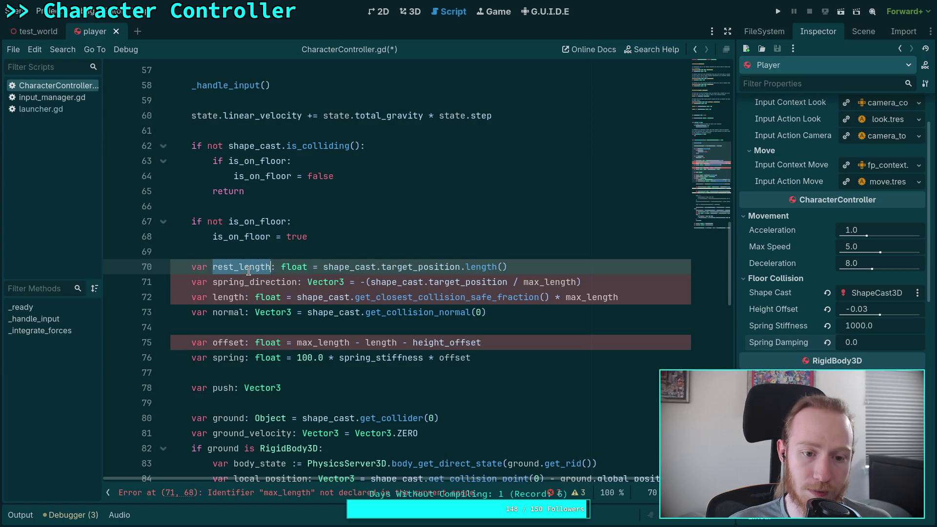
key(ctrl+z)
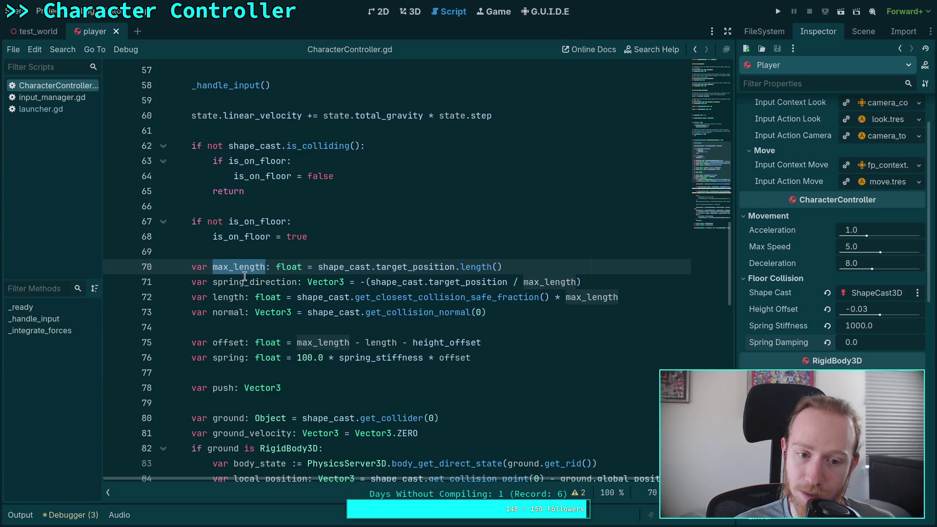
double_click(245, 268)
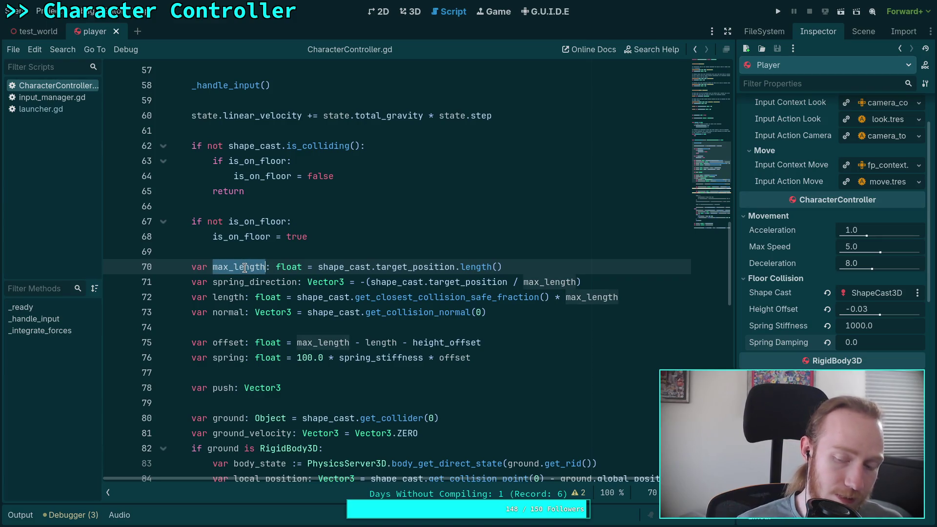
click(297, 343)
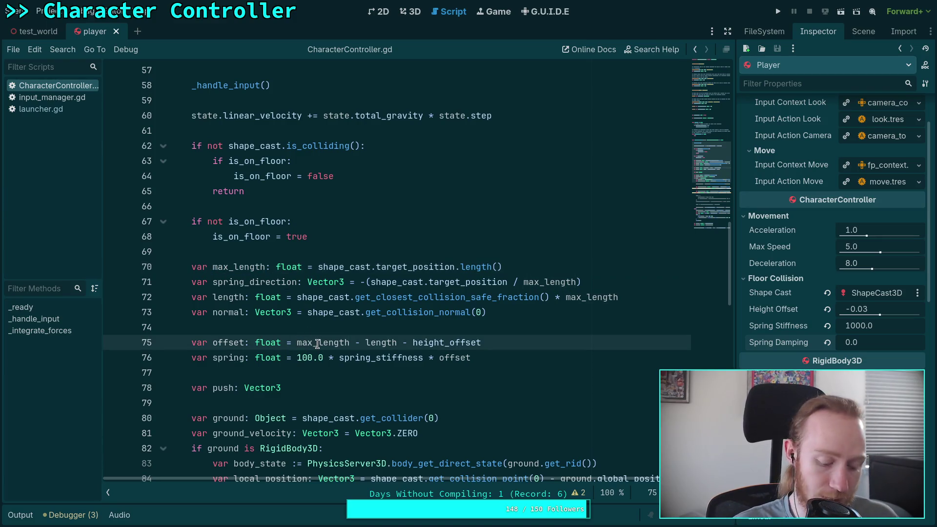
text(()
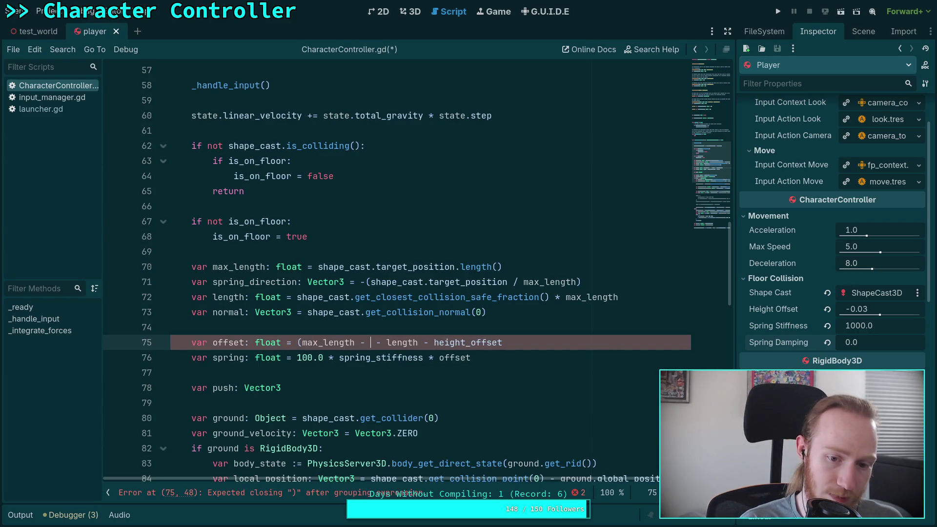
key(Return)
text())
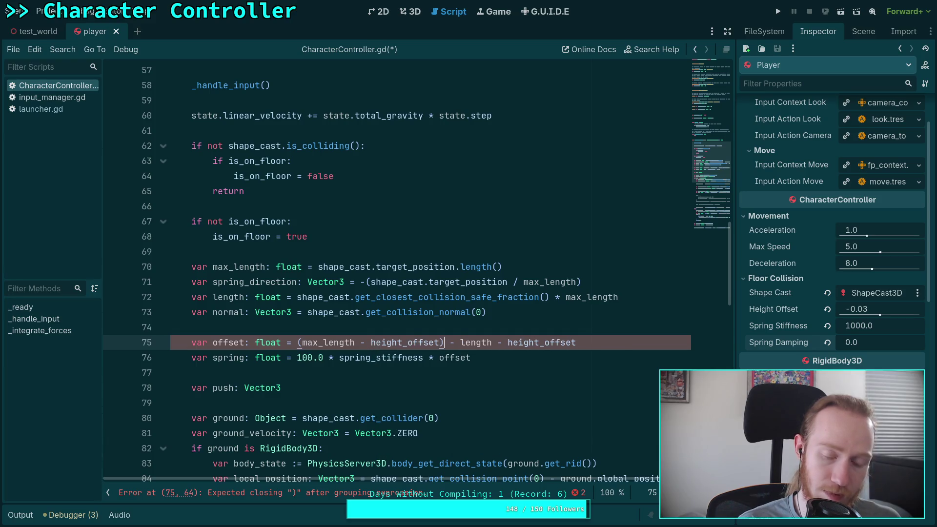
drag(493, 341, 585, 347)
key(BackSpace)
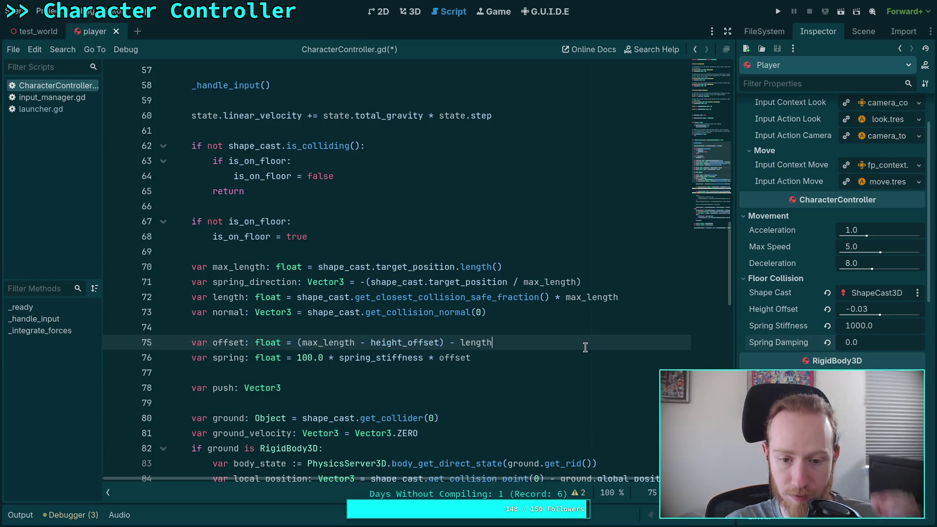
Remove the 100.0 multiplier from the spring force on line 76.
double_click(478, 344)
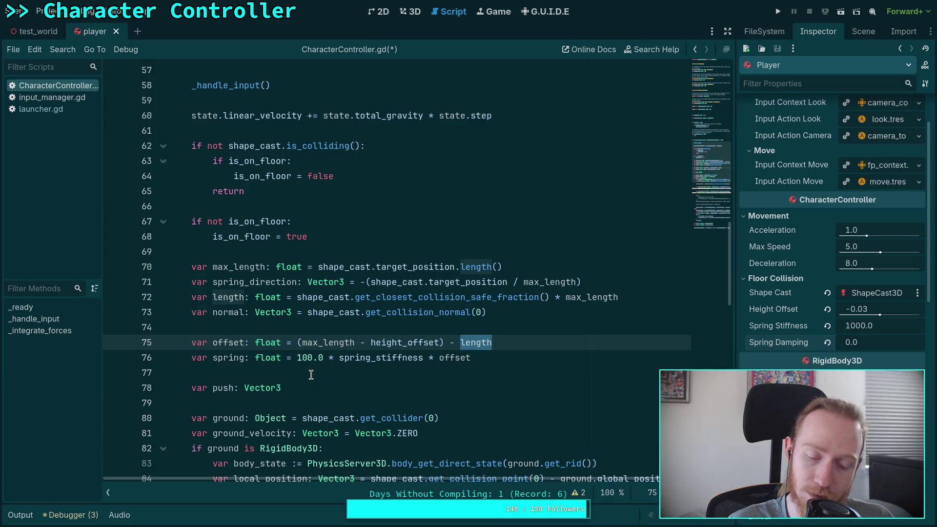
click(346, 357)
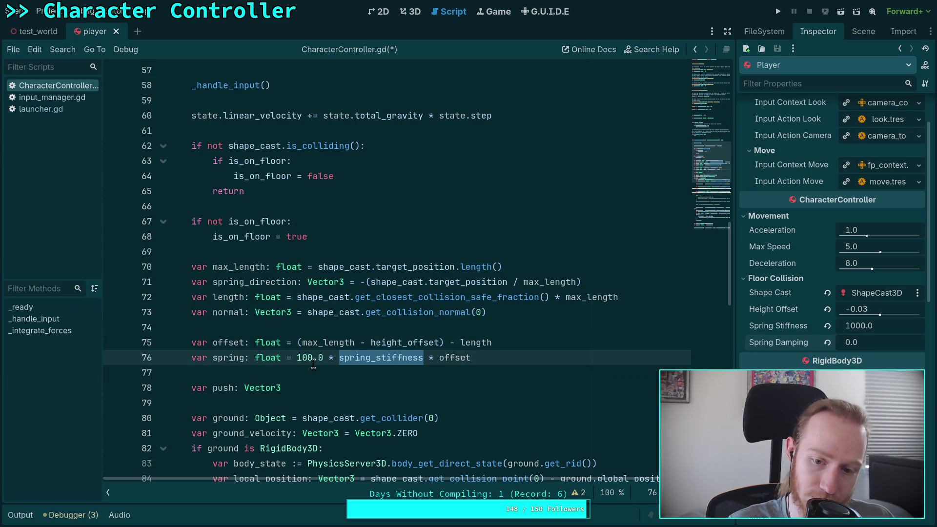
drag(298, 361, 340, 358)
key(BackSpace)
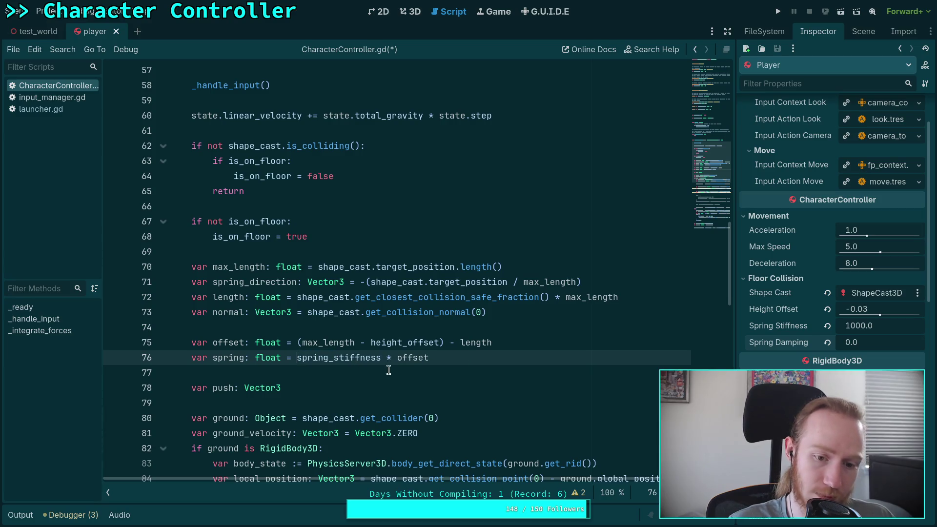
Insert 'mass *' before spring_stiffness so the spring force scales with mass.
double_click(356, 356)
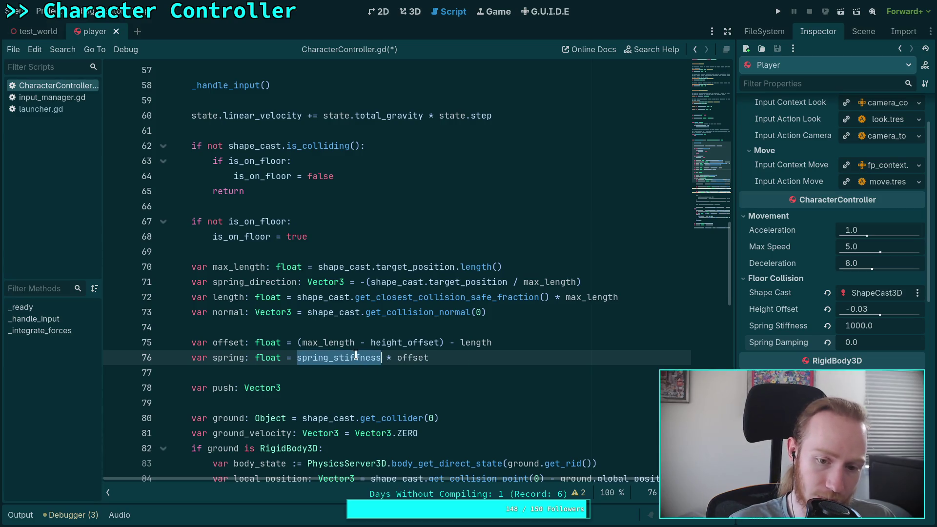
click(312, 374)
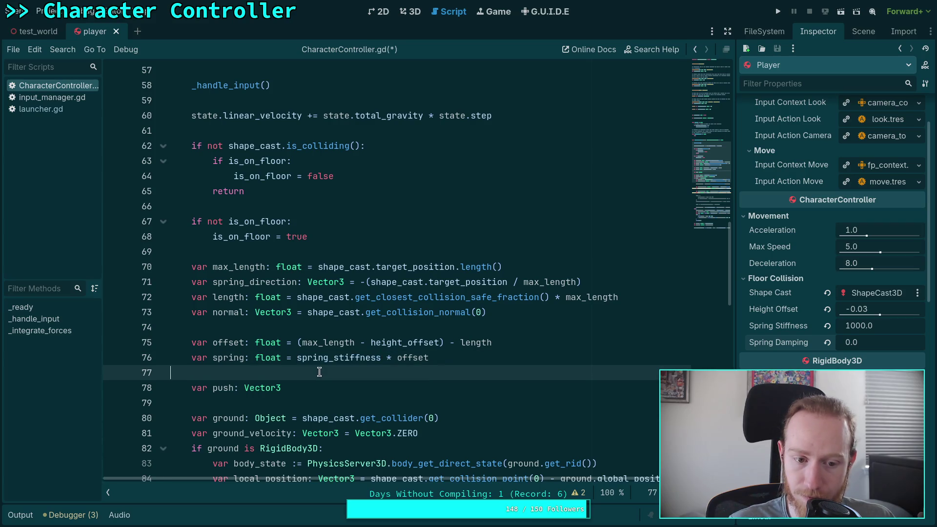
scroll(314, 373, down, 3)
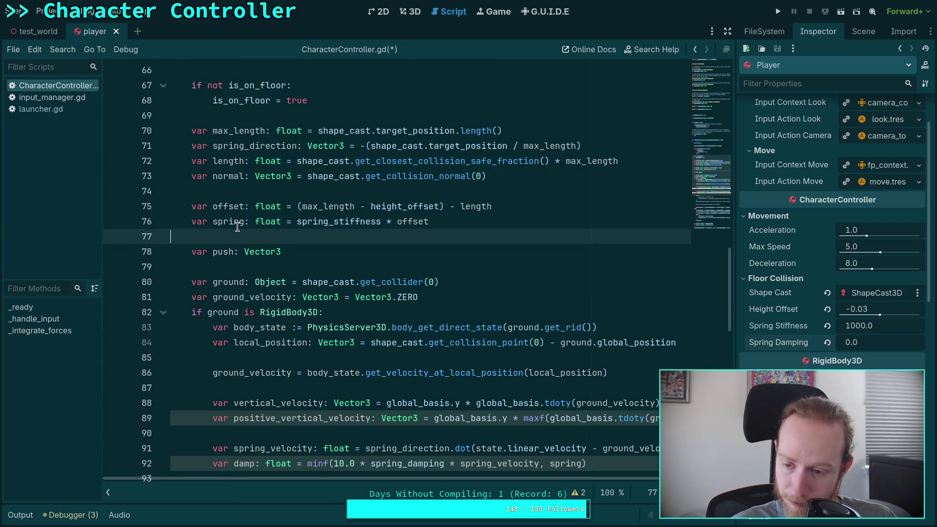
scroll(362, 289, down, 2)
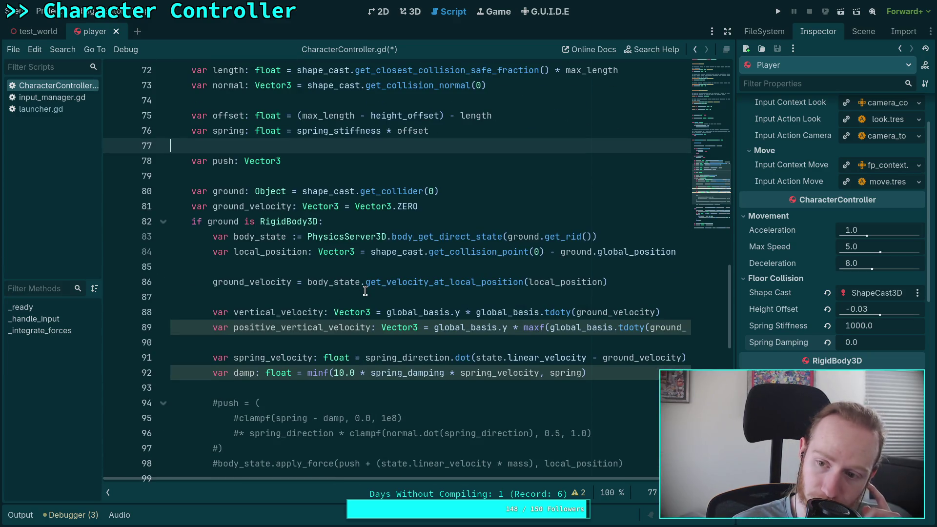
scroll(365, 291, up, 2)
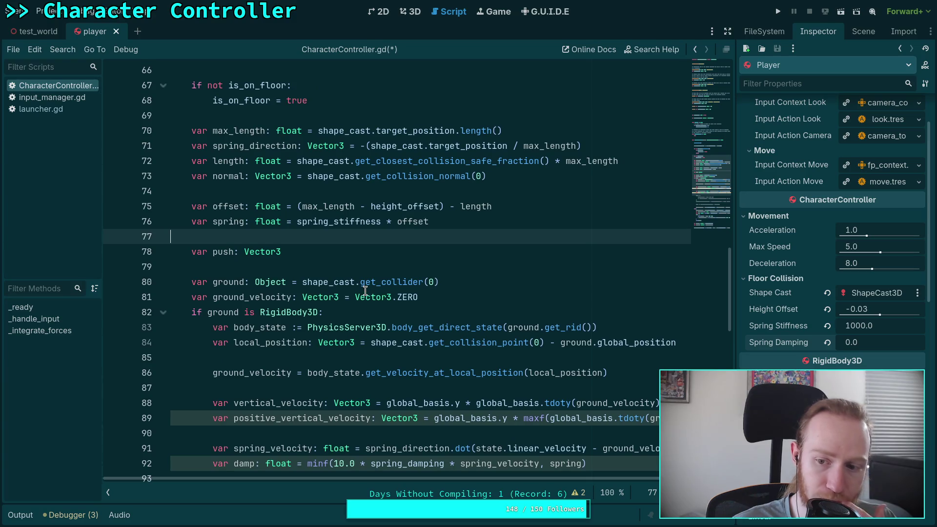
click(297, 221)
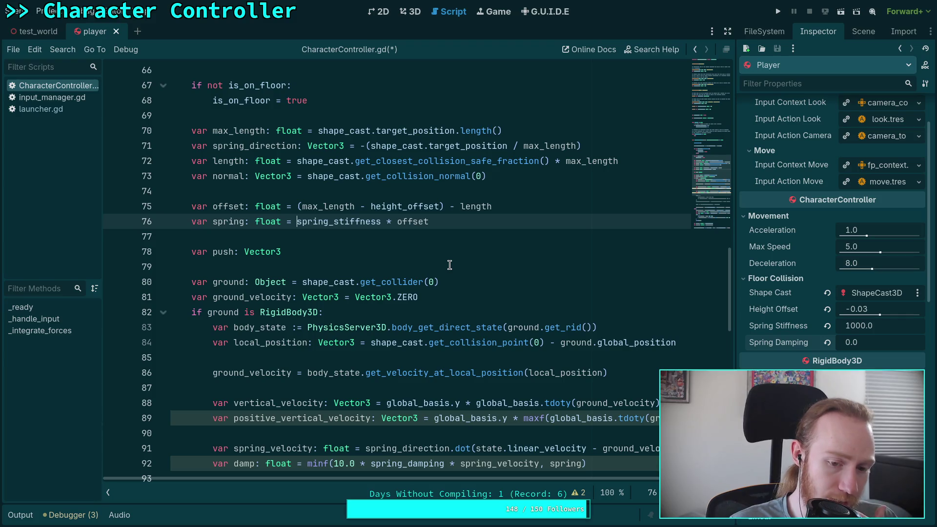
text(mass *)
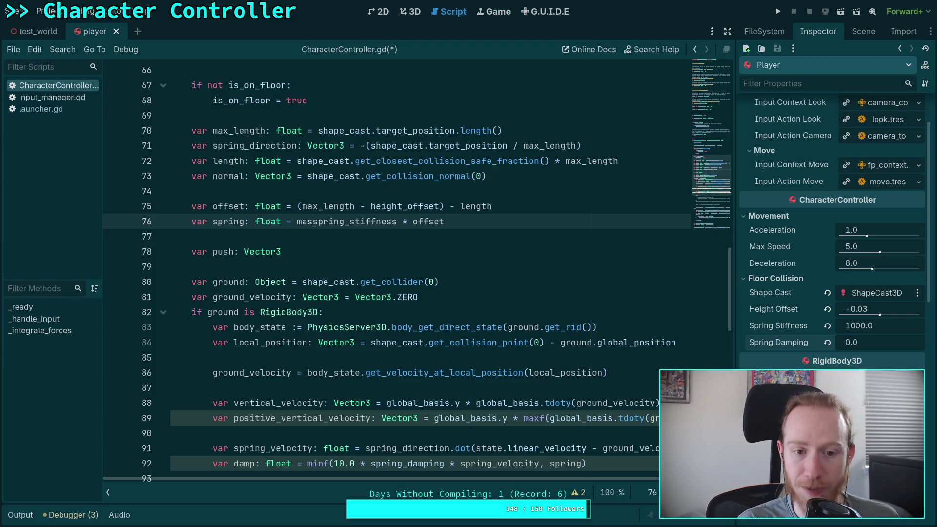
click(419, 236)
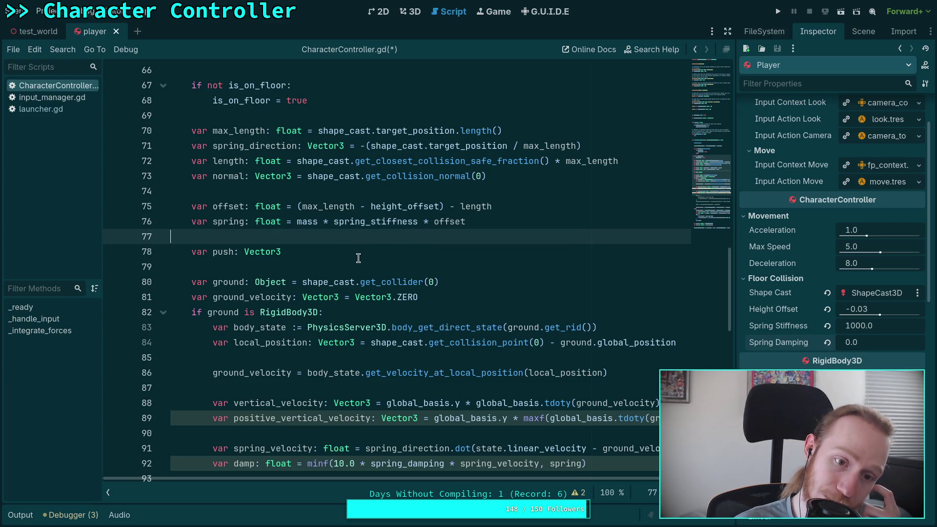
Set Spring Stiffness to 2 in the Inspector and save the script.
scroll(367, 265, down, 2)
click(878, 330)
text(2)
key(Return)
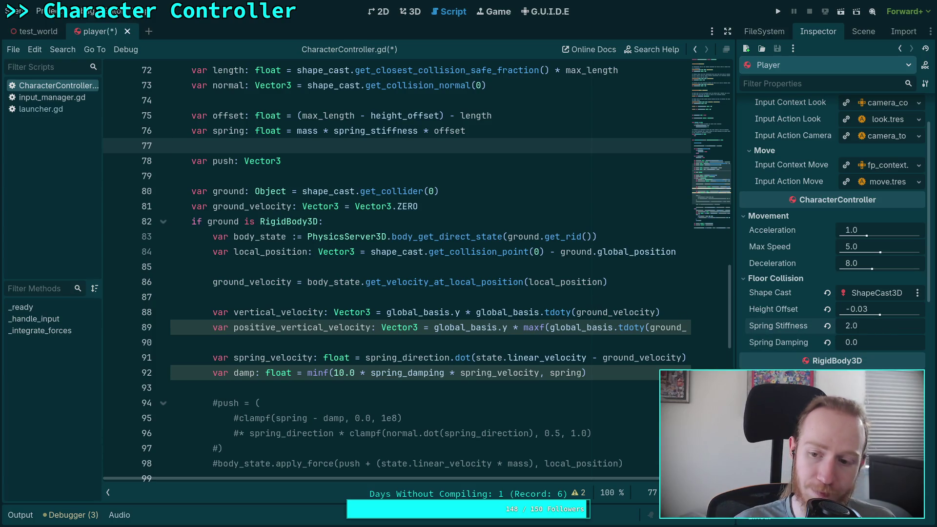
click(536, 337)
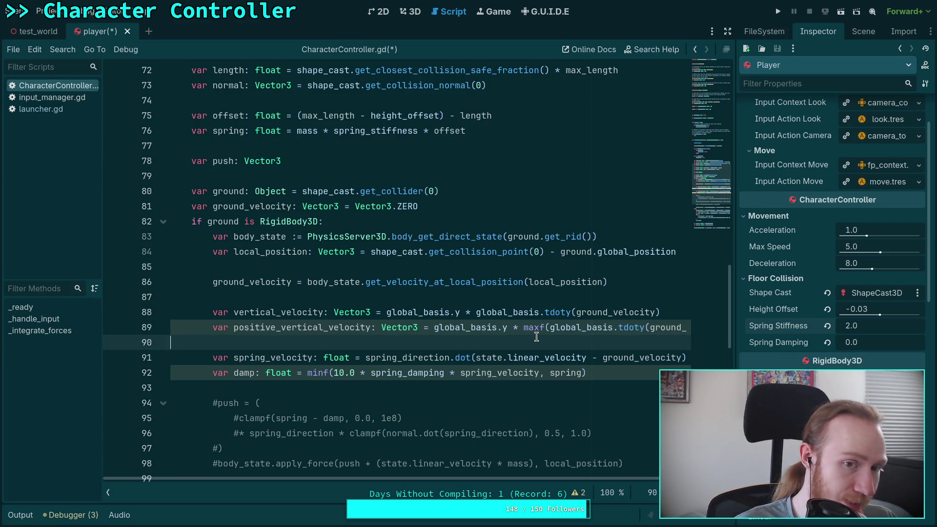
key(ctrl+s)
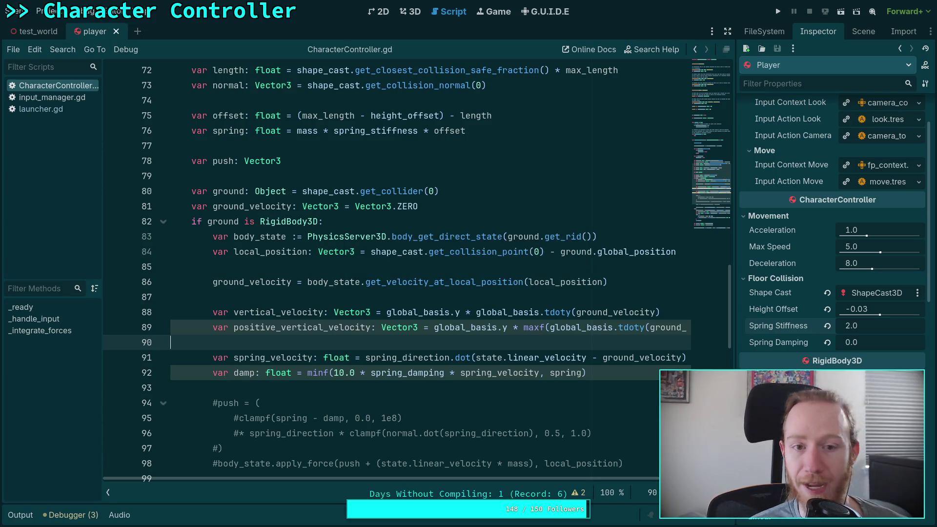
Test the hover at stiffness 2, then set Spring Stiffness to 5, save, and rerun.
mouse_move(537, 333)
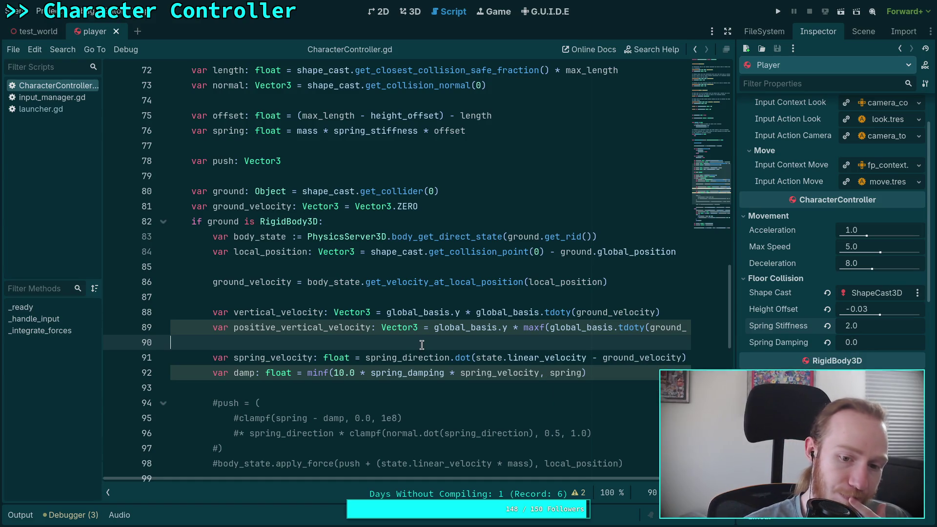
key(F5)
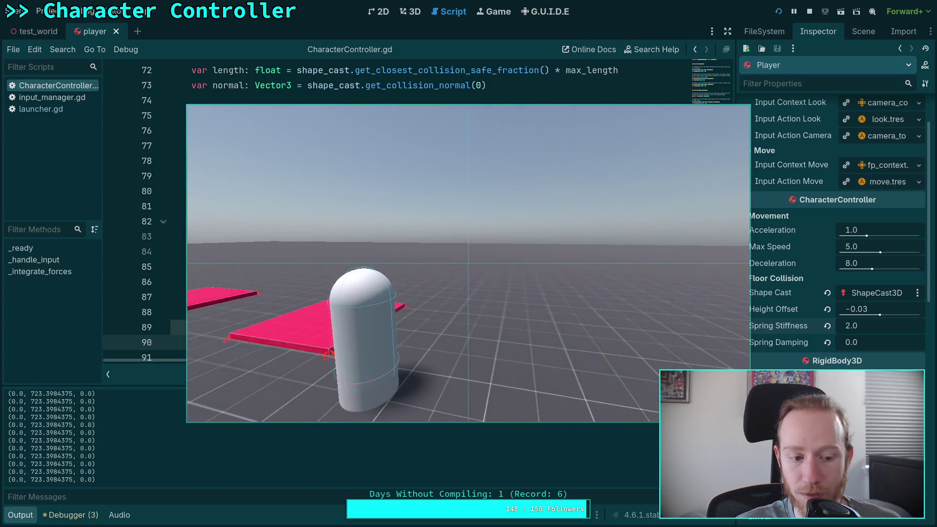
click(809, 12)
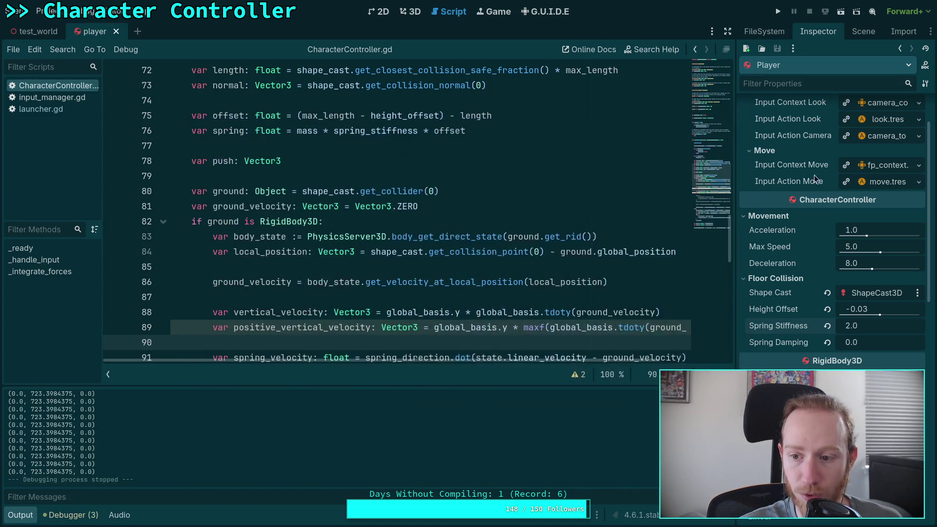
click(864, 325)
text(5)
key(Return)
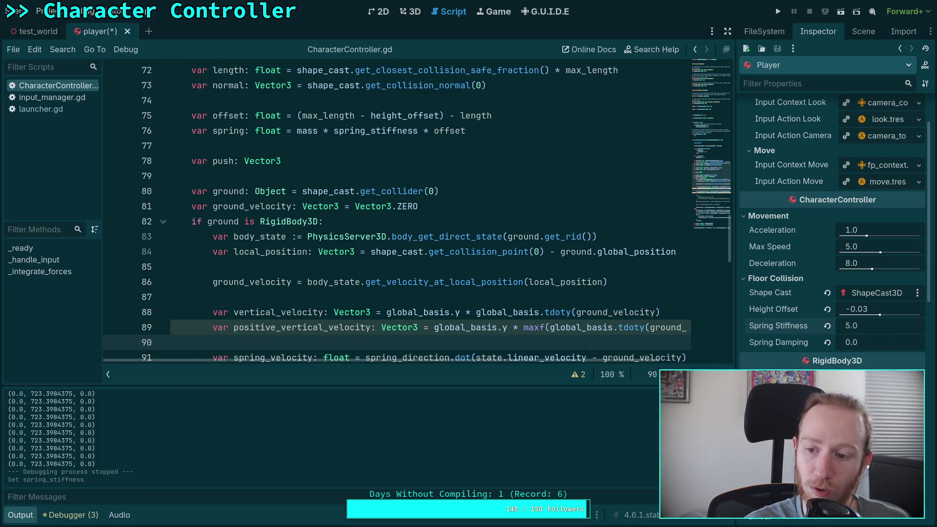
key(ctrl+s)
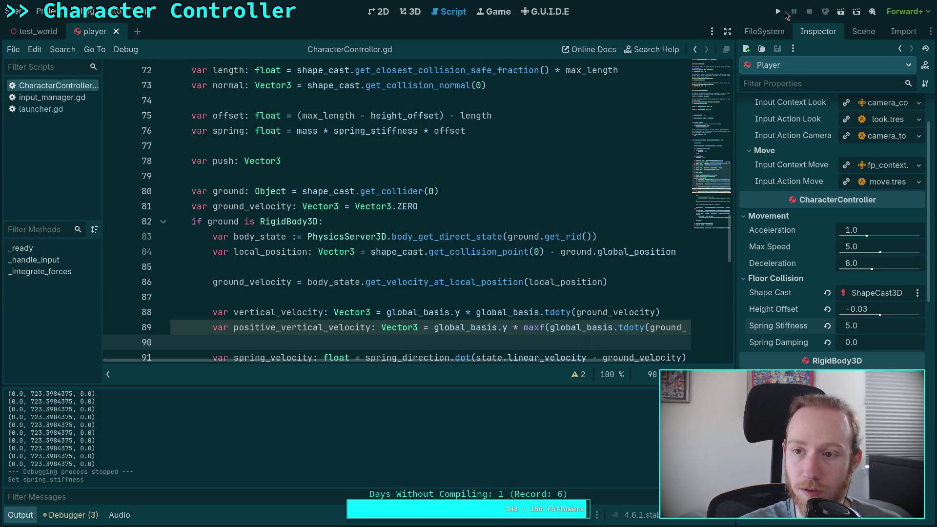
click(778, 12)
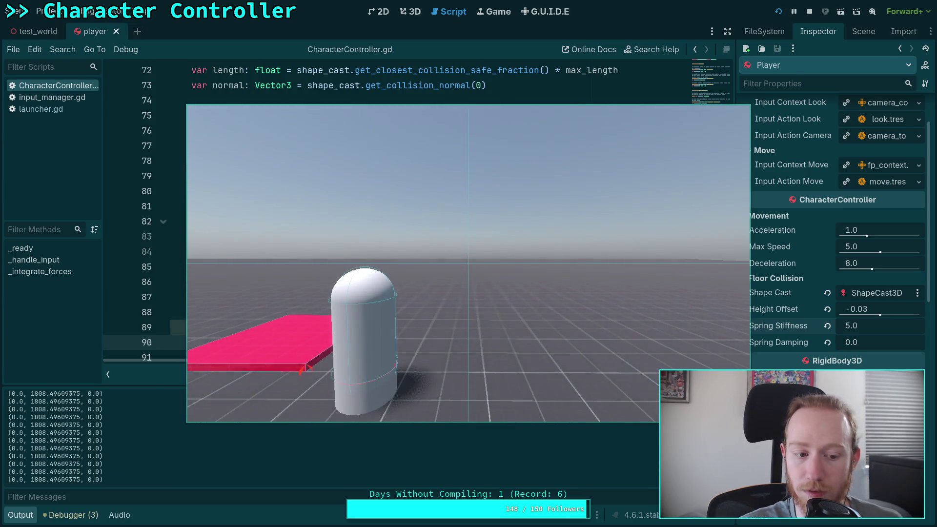
click(809, 11)
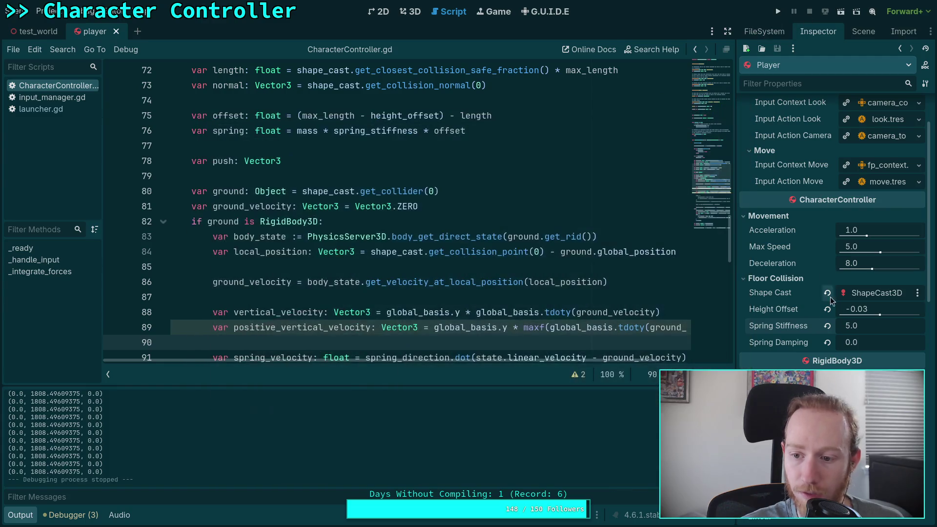
Raise Spring Stiffness to 10 and test-run the hover.
click(866, 327)
text(10)
key(Return)
key(F5)
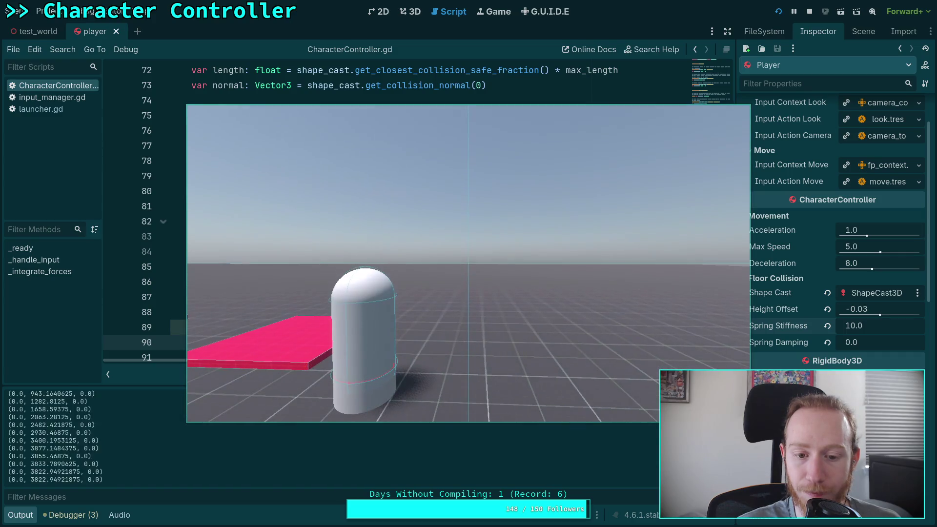
click(809, 11)
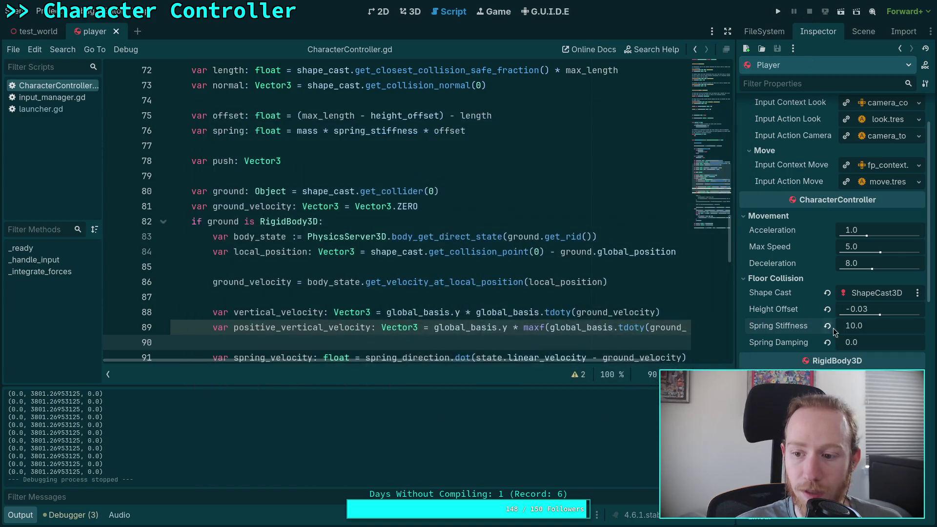
Raise Spring Stiffness to 100, test-run the hover twice, and go back to the script.
click(853, 326)
text(100)
key(Return)
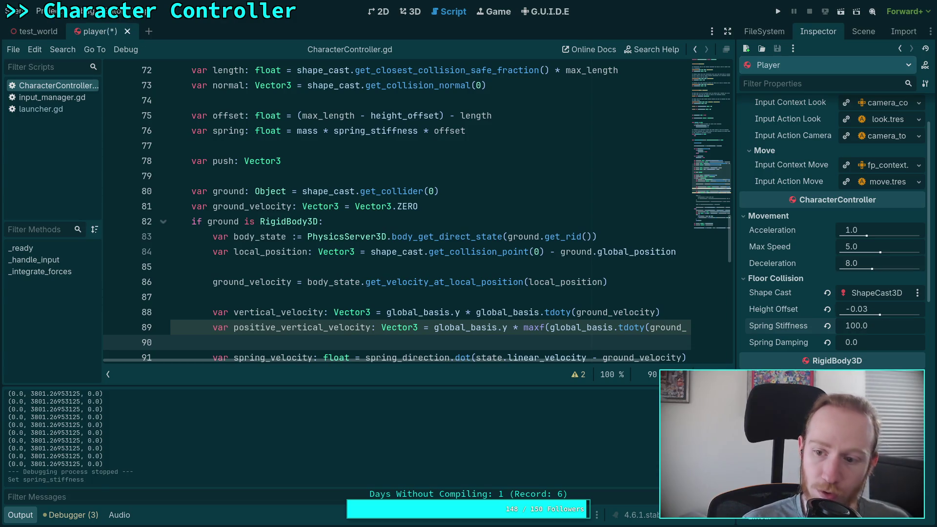
key(F5)
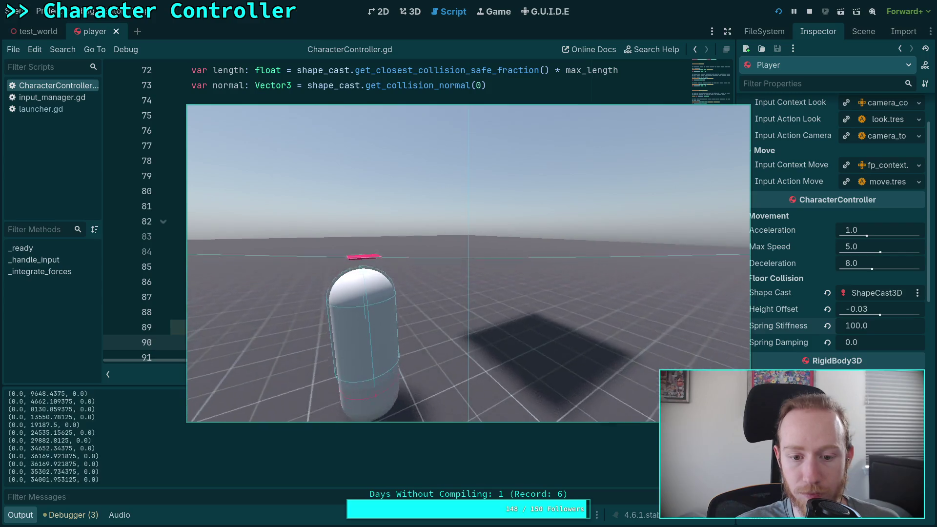
click(808, 12)
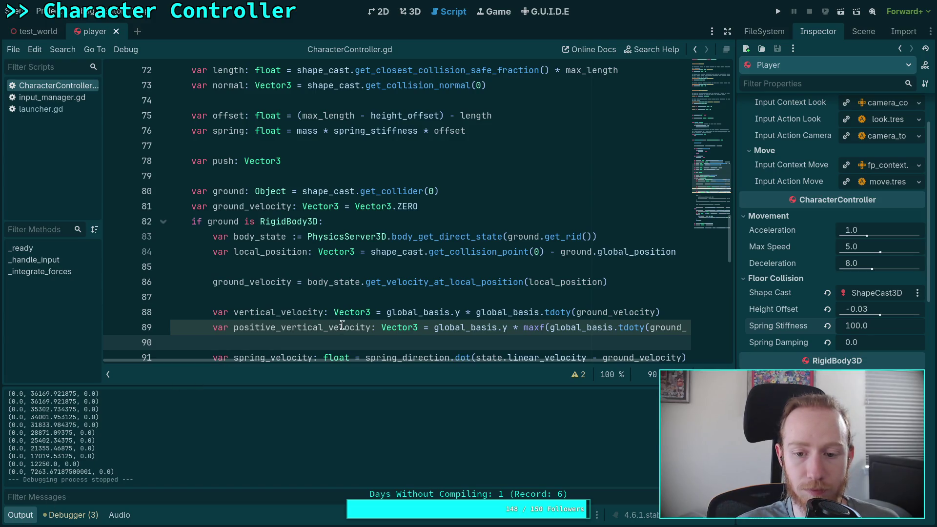
scroll(298, 307, down, 2)
key(F5)
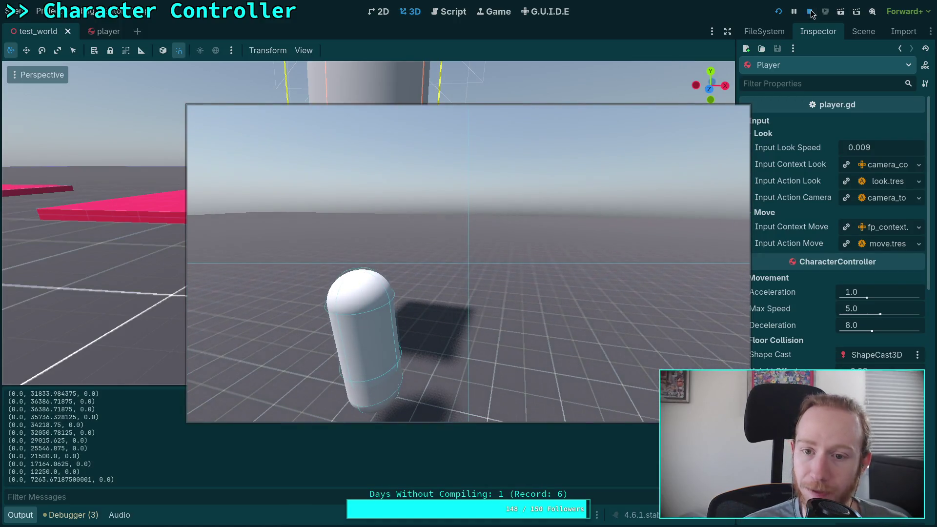
key(F8)
click(450, 16)
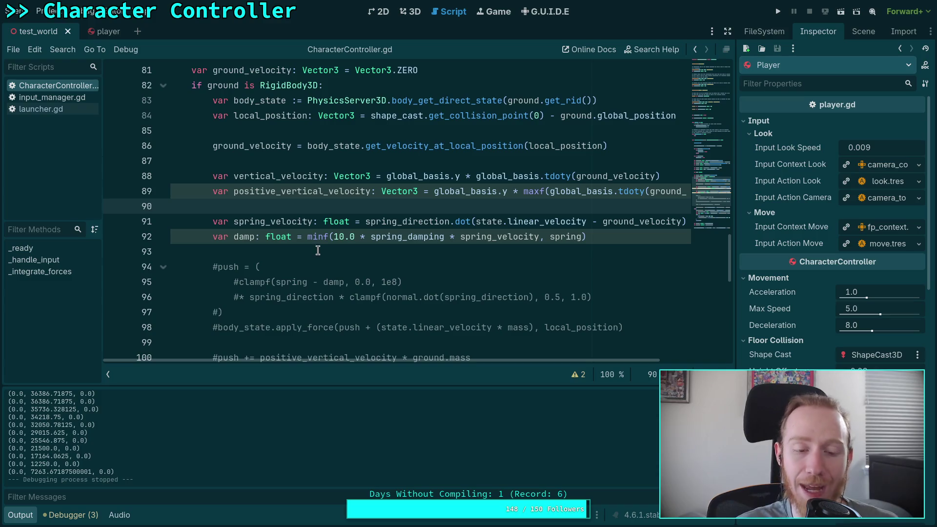
Fold the RigidBody3D ground branch at line 82, move to line 110, and test-run the capsule.
scroll(286, 297, down, 1)
click(262, 210)
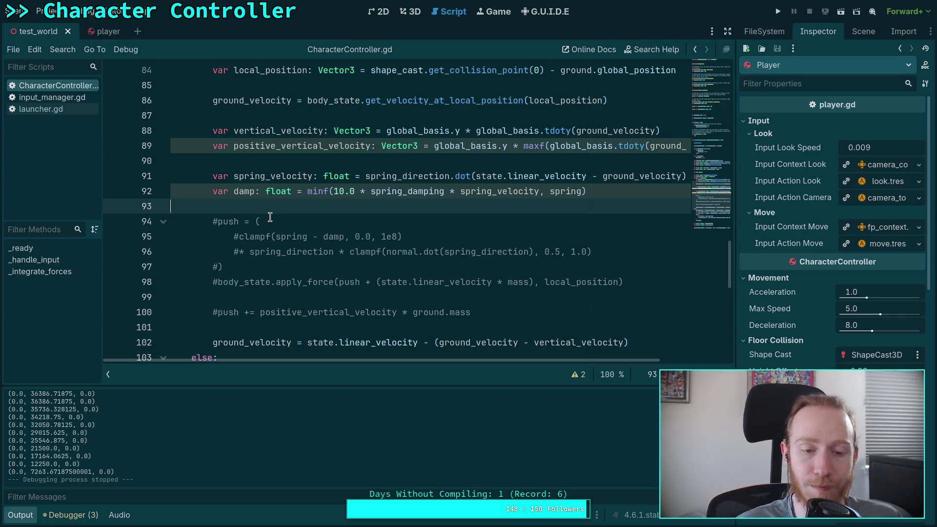
scroll(270, 217, up, 3)
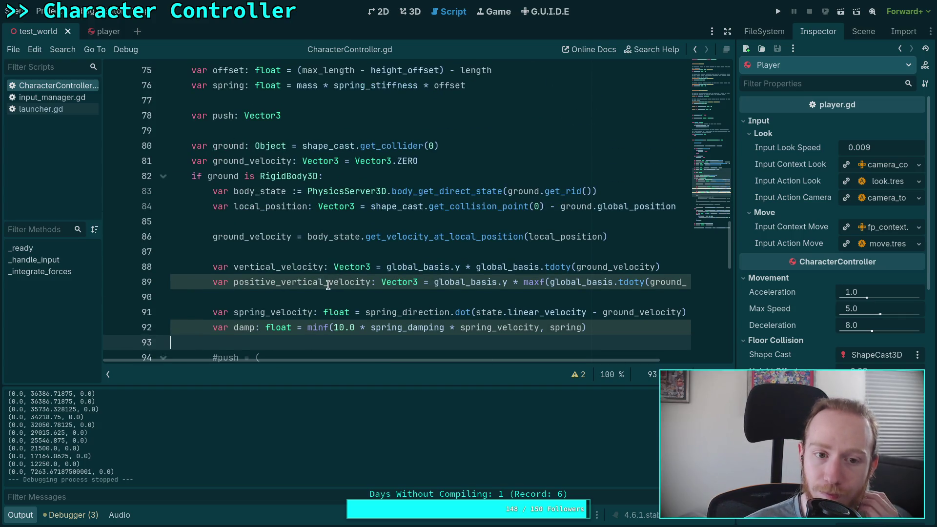
click(163, 177)
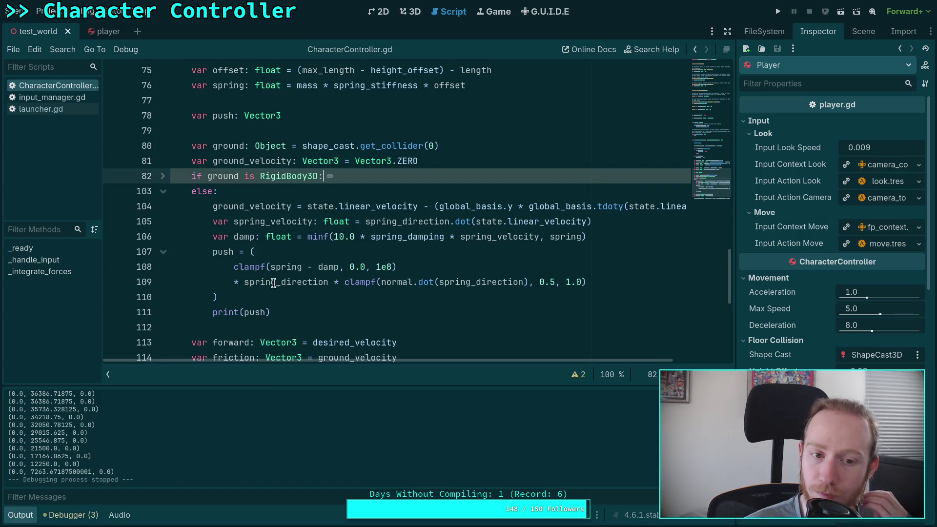
click(294, 296)
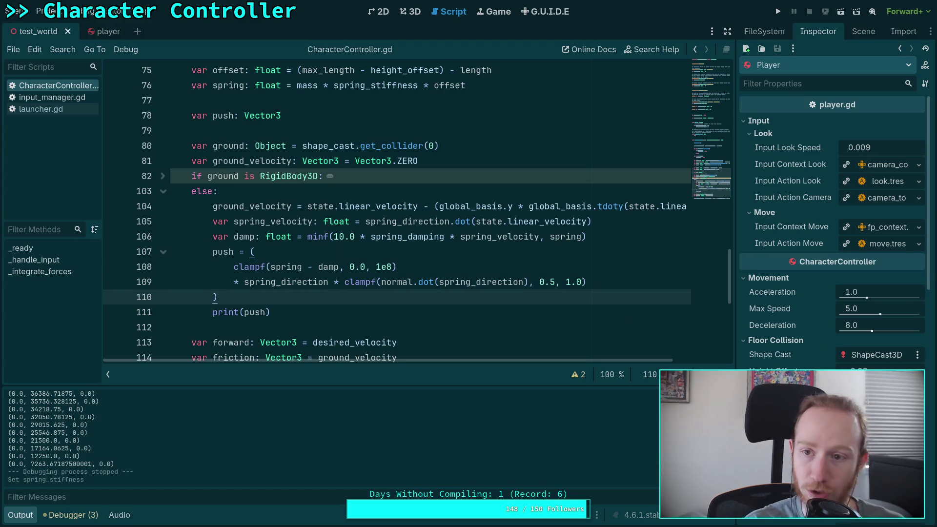
click(777, 12)
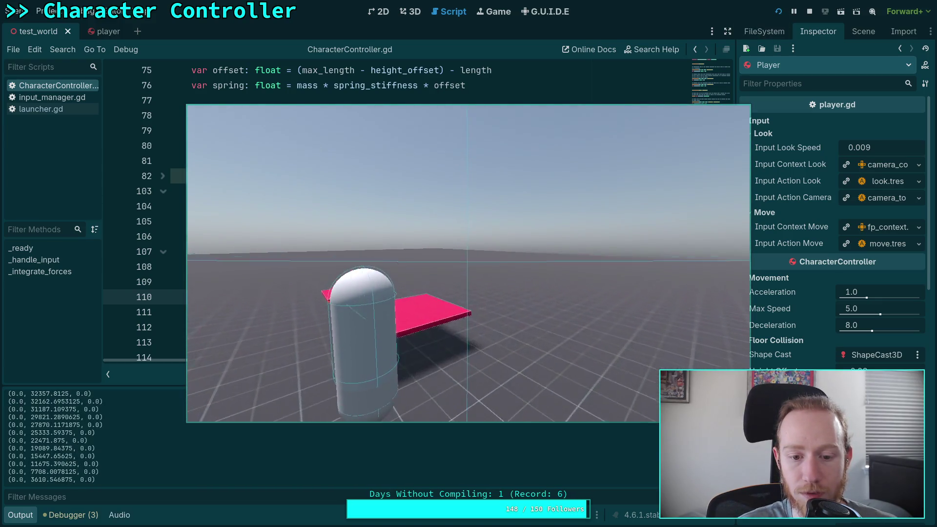
key(F8)
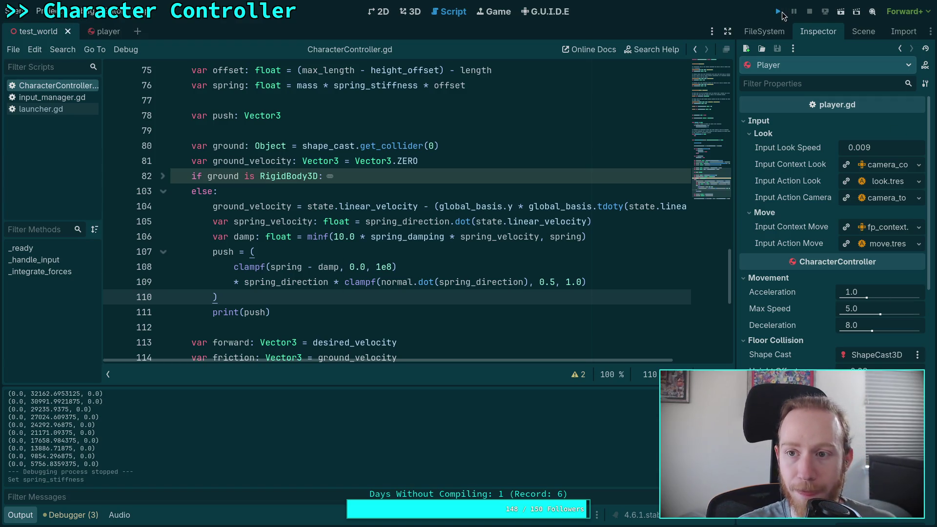
Run and stop the hover test three times while checking the printed push values.
click(779, 12)
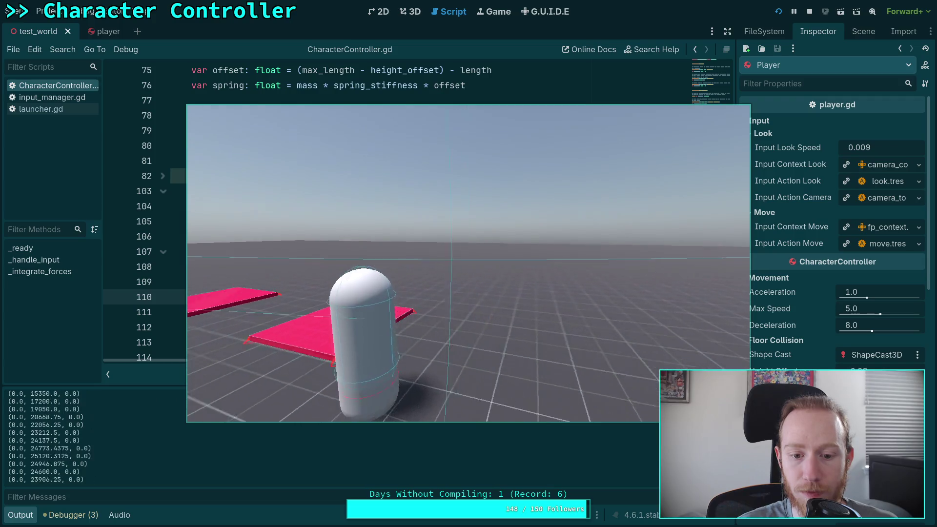
click(809, 12)
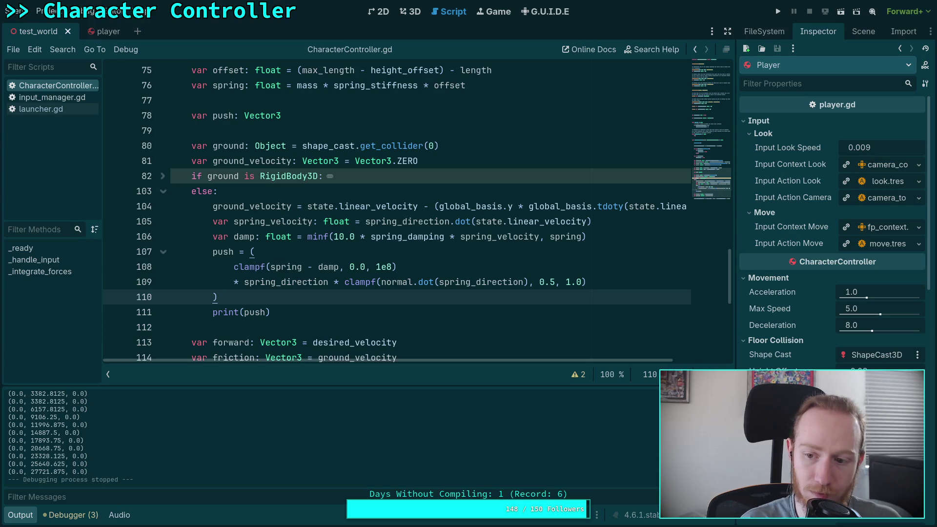
click(778, 11)
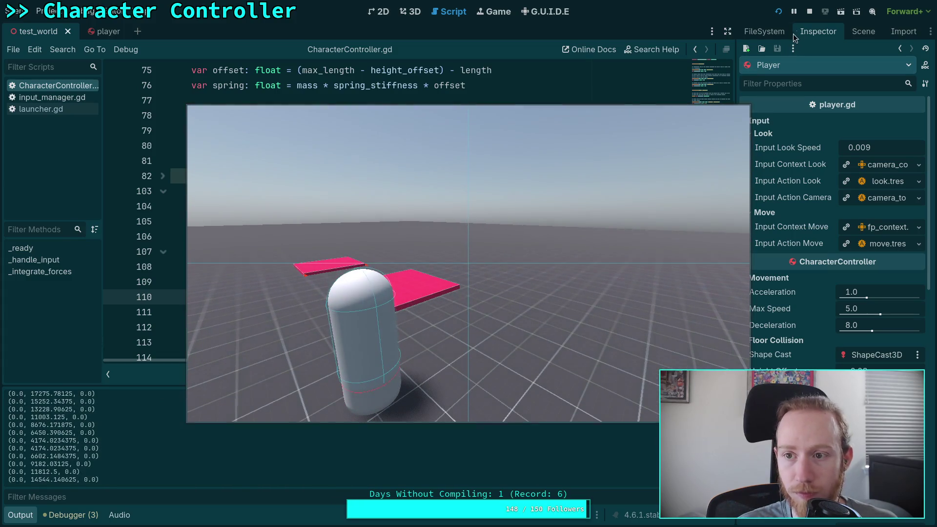
click(808, 11)
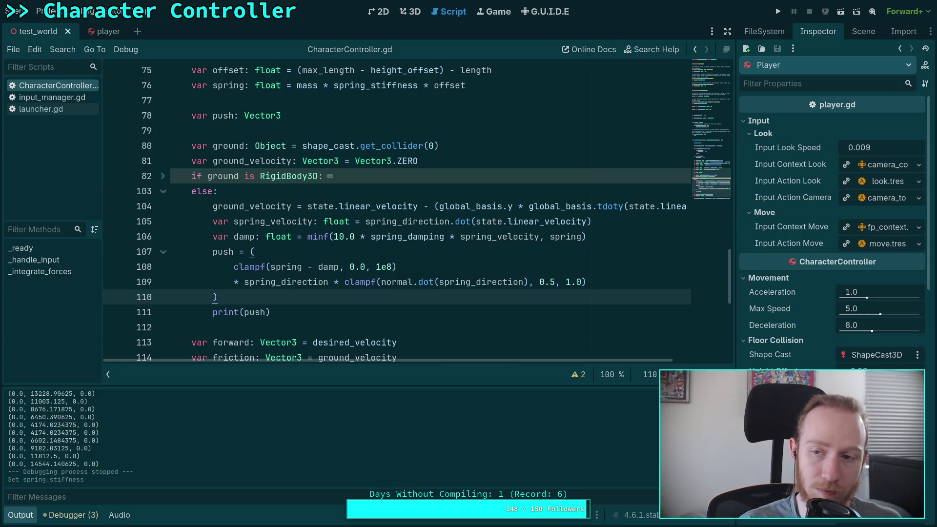
click(777, 12)
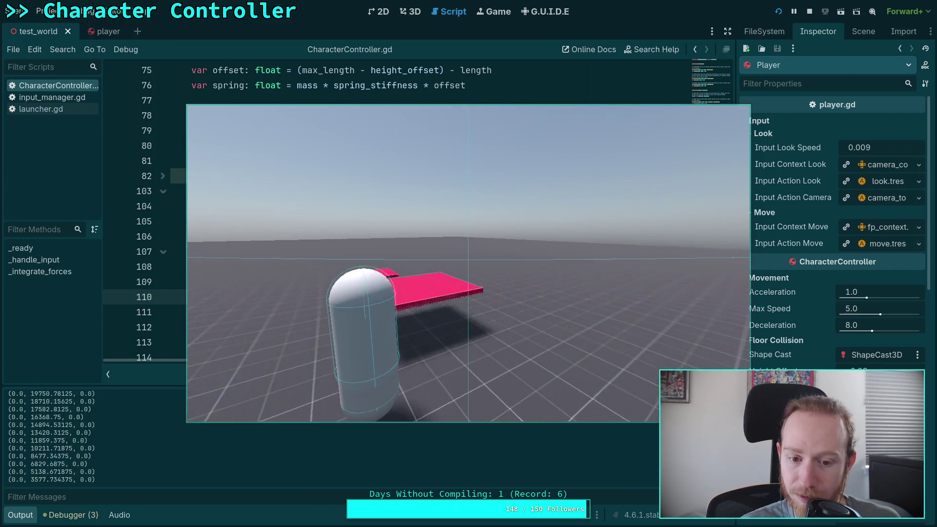
key(F8)
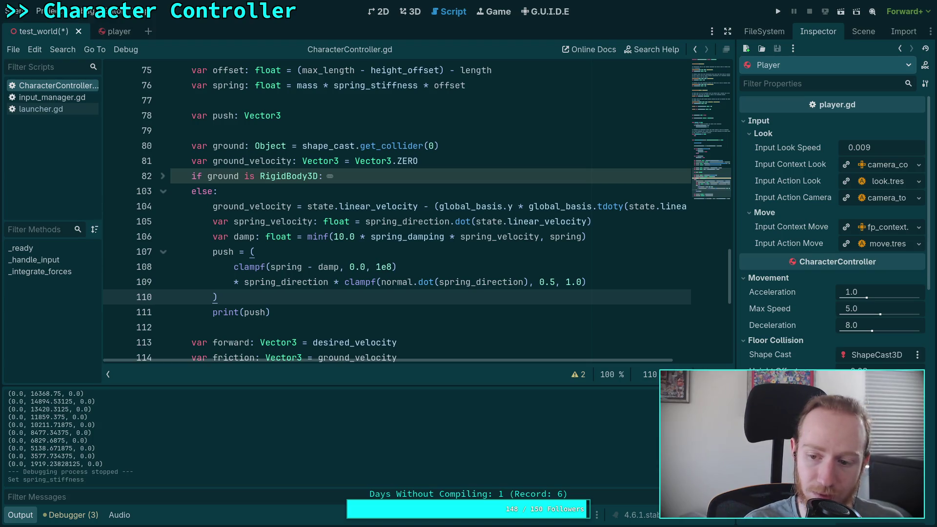
Run three more hover tests, then resume the Spring Forces video in the browser.
click(777, 10)
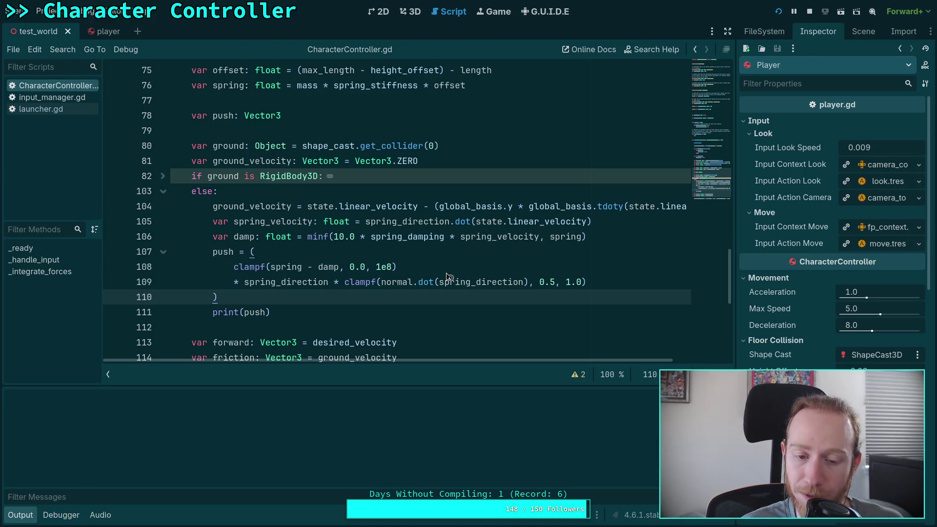
key(F8)
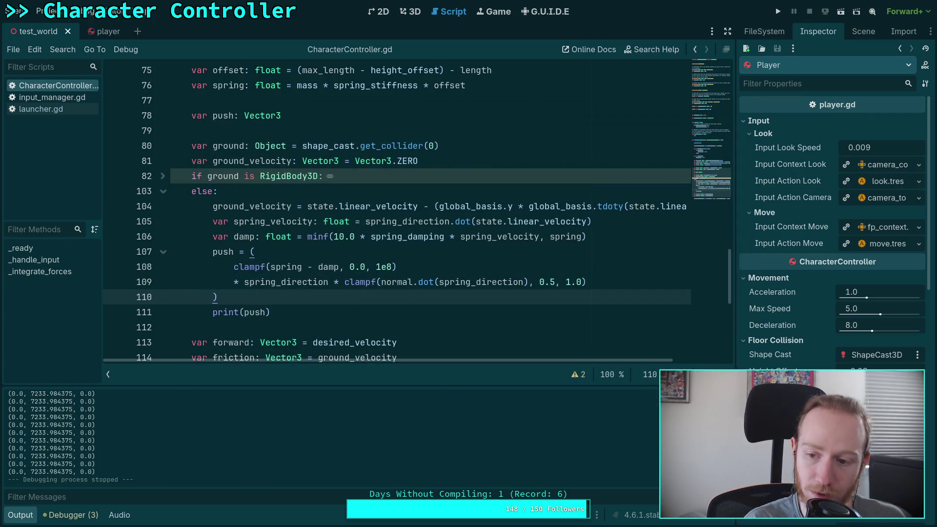
key(F5)
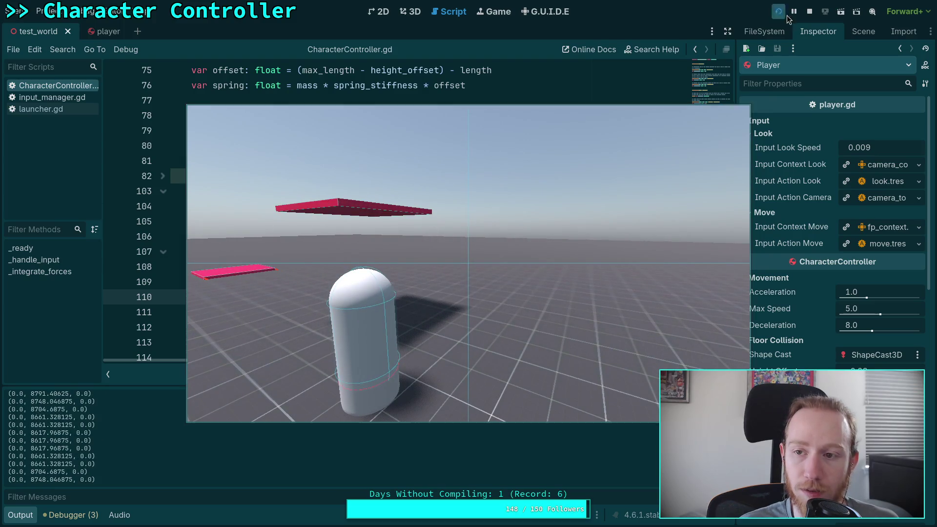
click(809, 11)
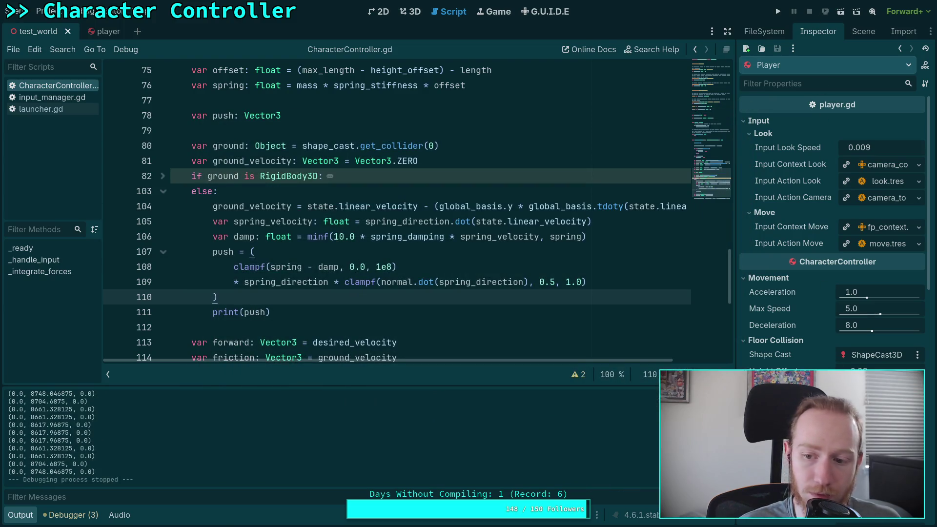
click(778, 11)
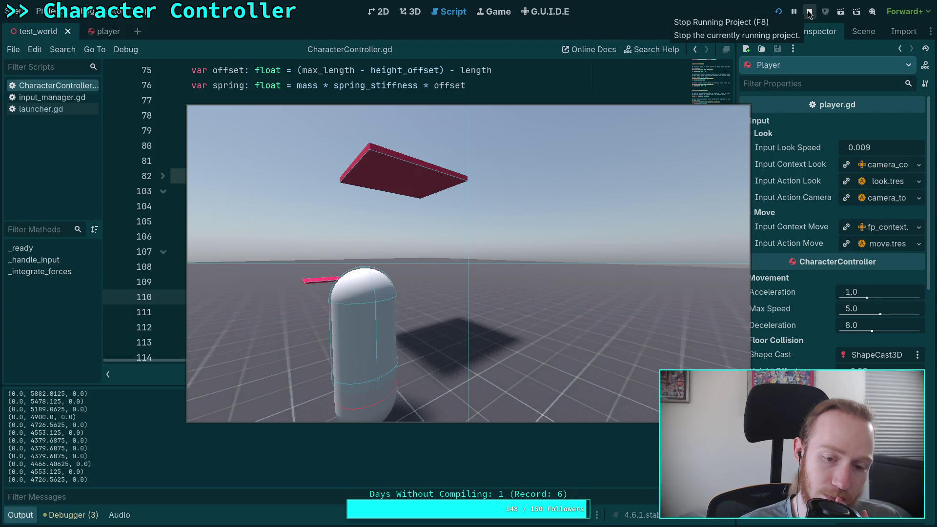
click(809, 13)
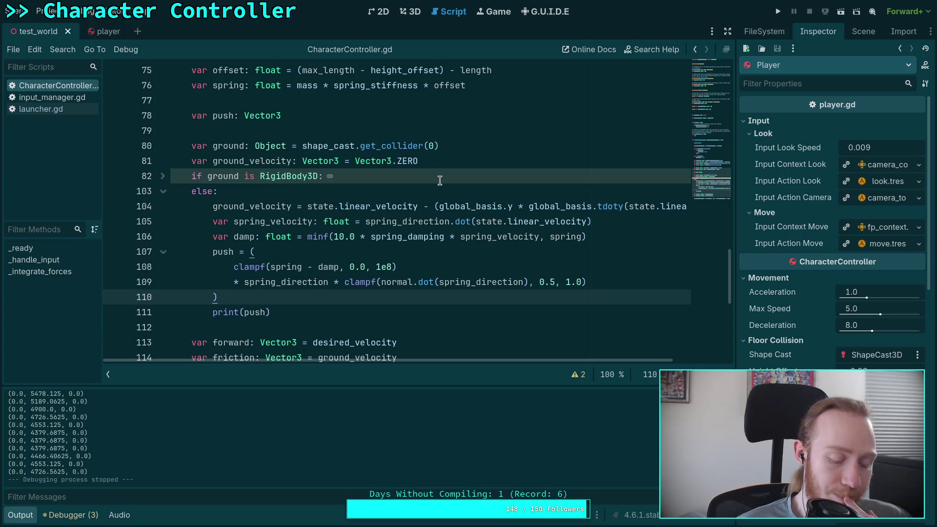
key(super+2)
key(space)
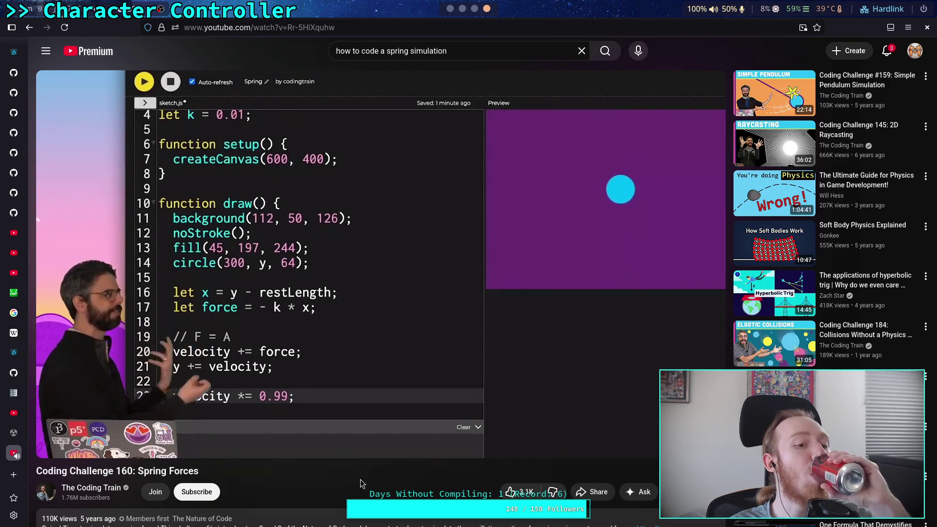
Watch the Spring Forces video through the F = -k * x explanation and pause it at 5:27.
mouse_move(340, 388)
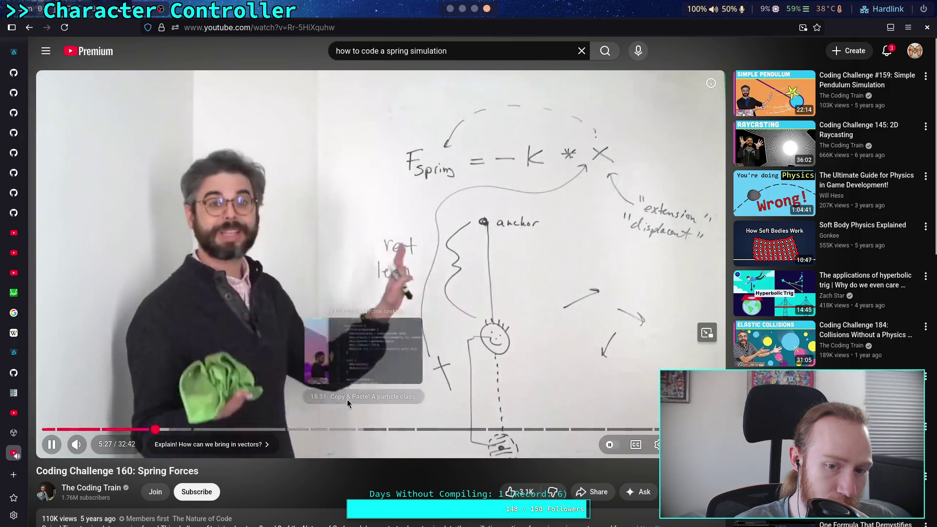
click(347, 399)
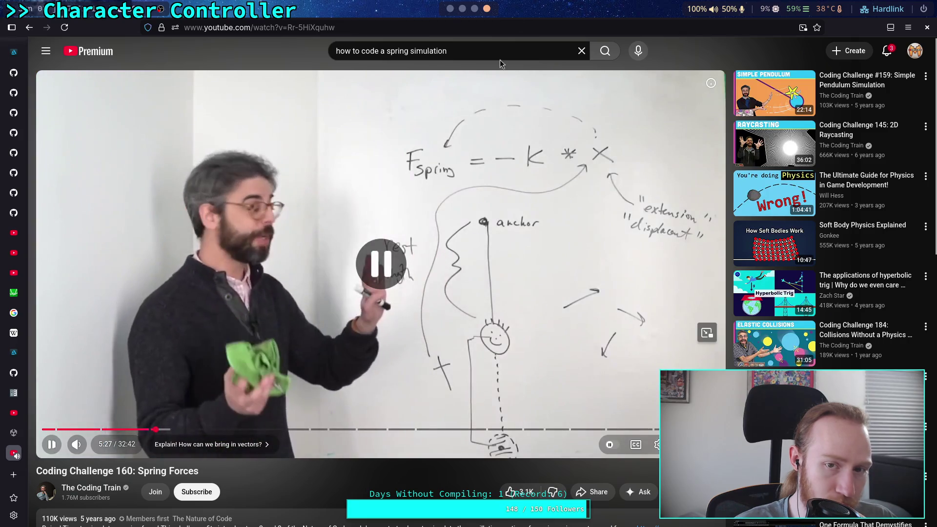
scroll(454, 10, up, 2)
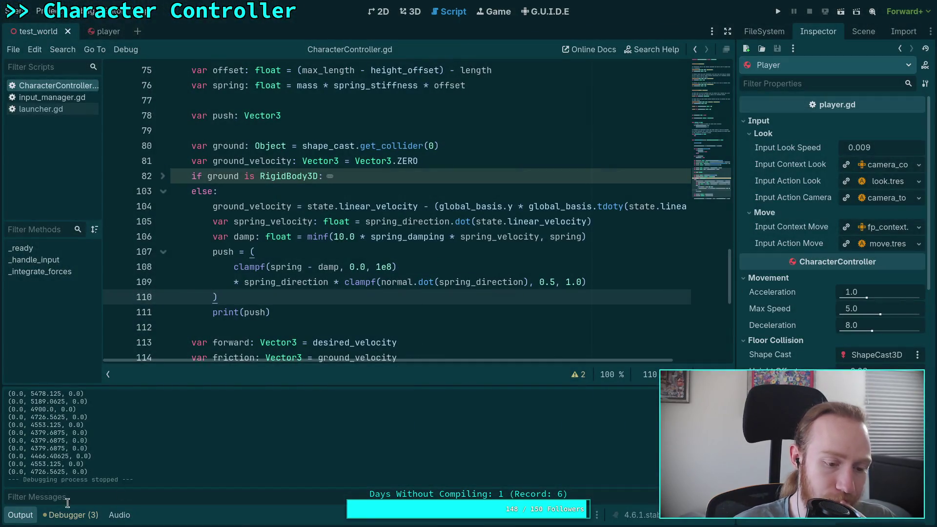
Hide the output log, delete '- damp' from line 108's clamp, and join line 109 onto it.
click(20, 514)
scroll(312, 395, up, 1)
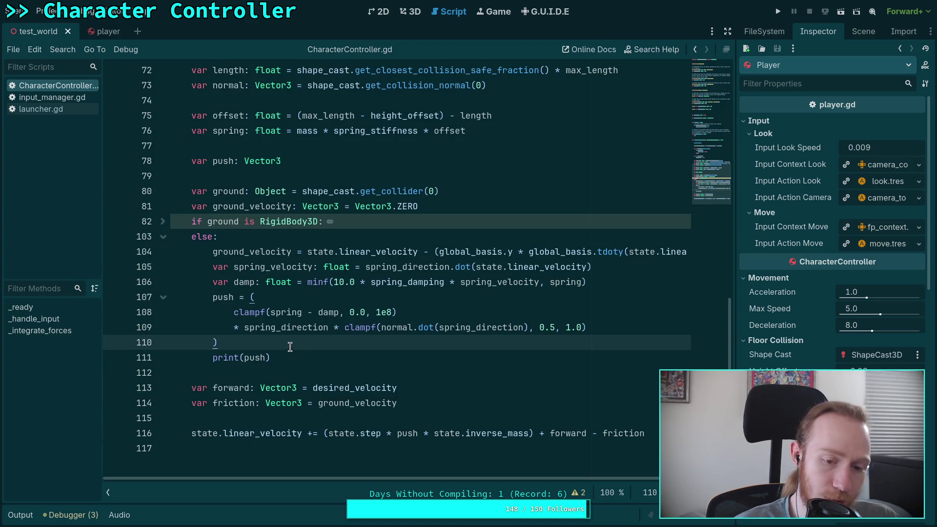
drag(303, 312, 340, 312)
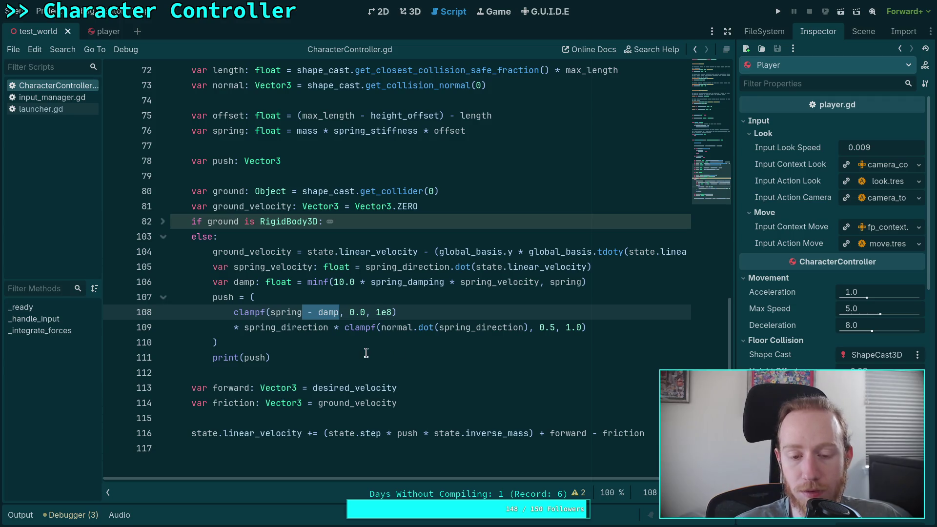
key(BackSpace)
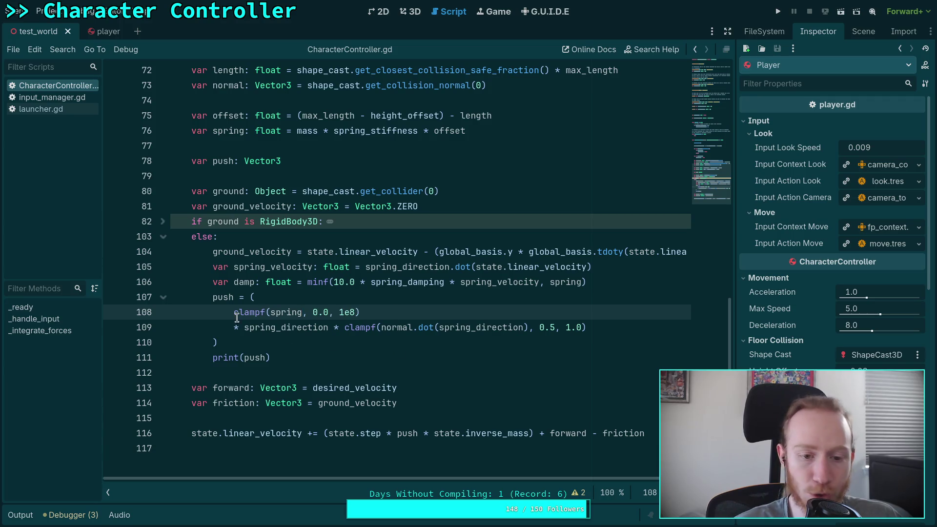
click(233, 327)
key(BackSpace)
key(BackSpace)
key(BackSpace)
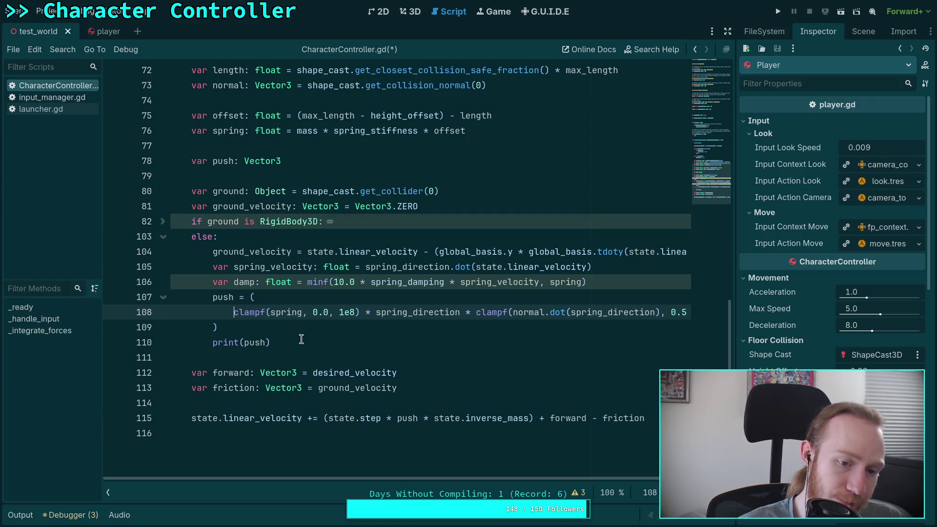
drag(234, 313, 258, 298)
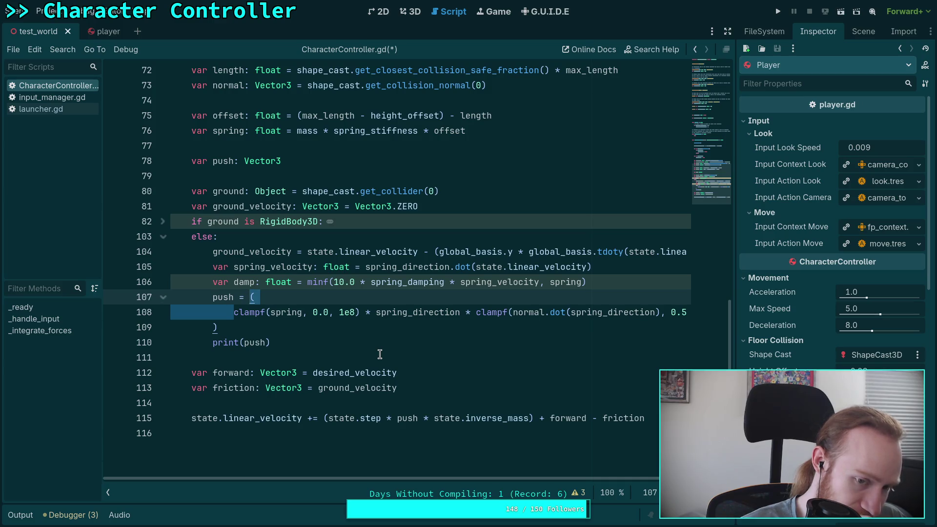
scroll(379, 354, up, 1)
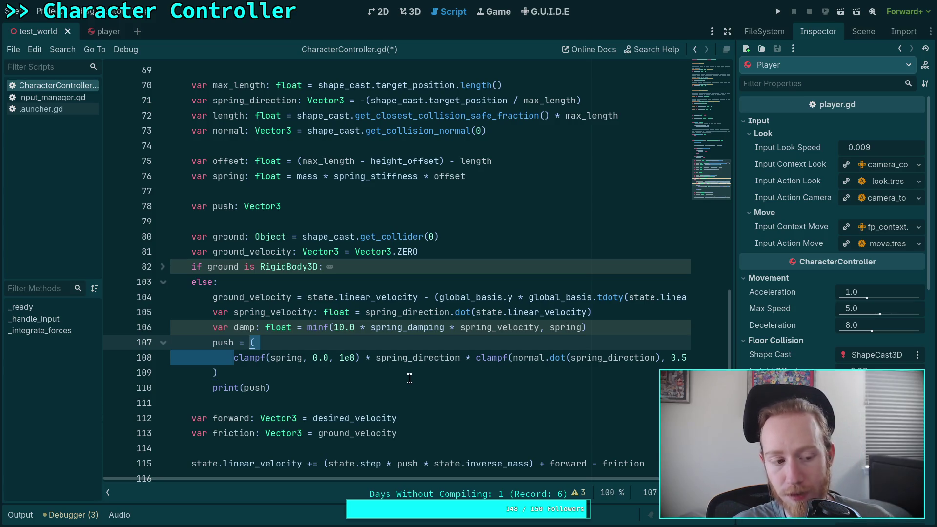
click(305, 358)
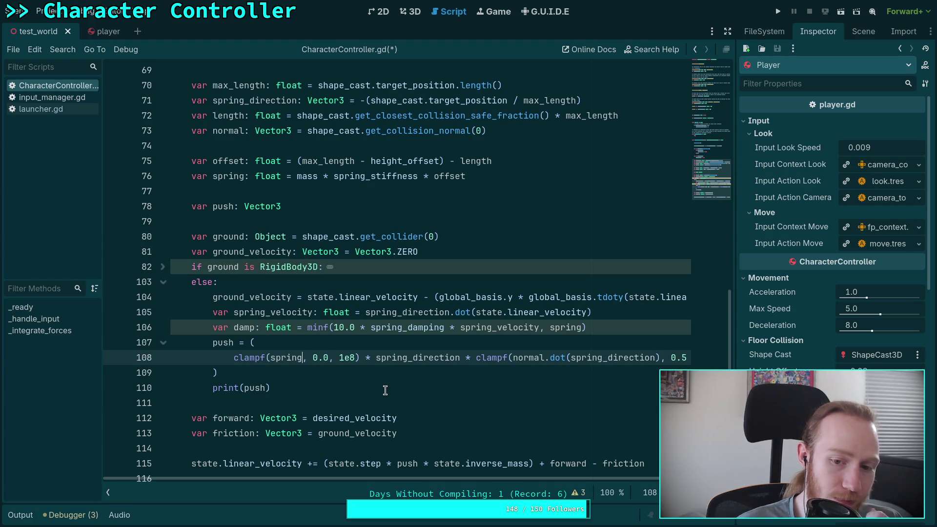
double_click(486, 327)
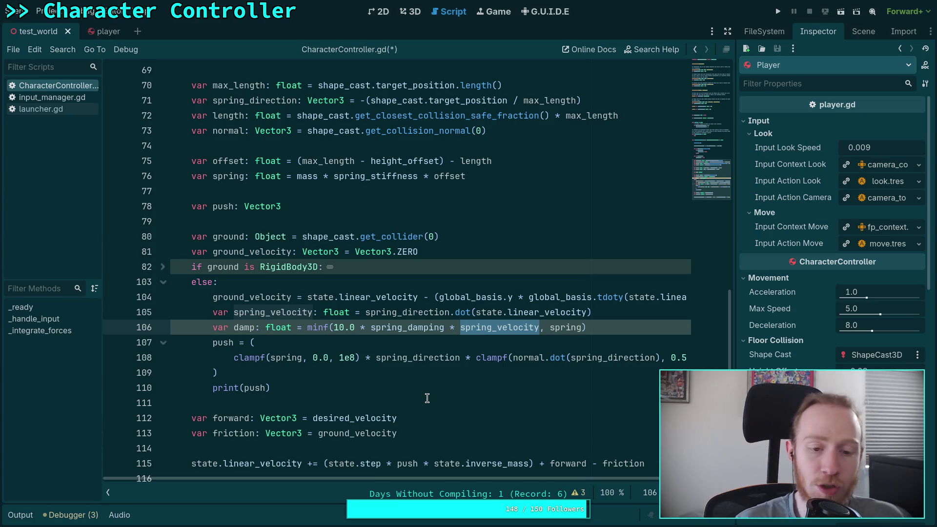
Replace the 10.0 damping factor on line 106 with mass and save the script.
click(464, 356)
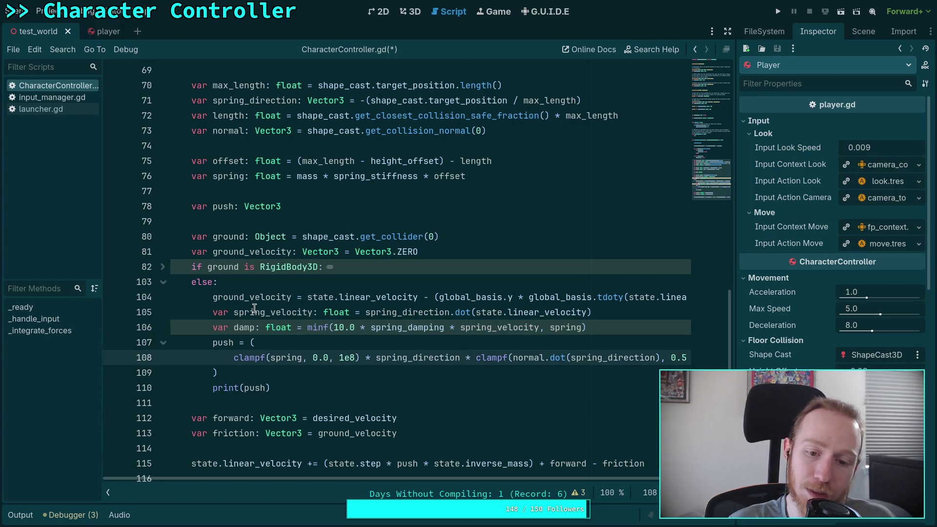
double_click(502, 312)
click(453, 314)
double_click(395, 312)
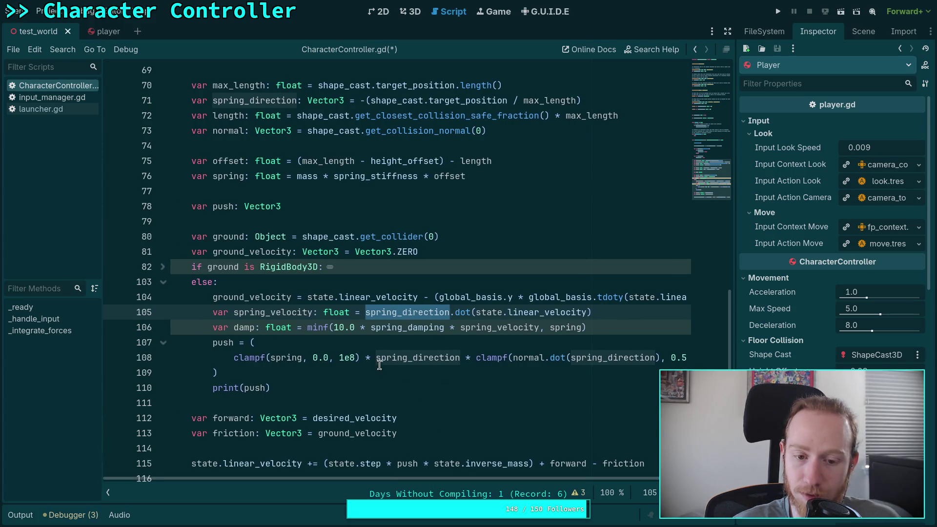
mouse_move(369, 327)
double_click(342, 327)
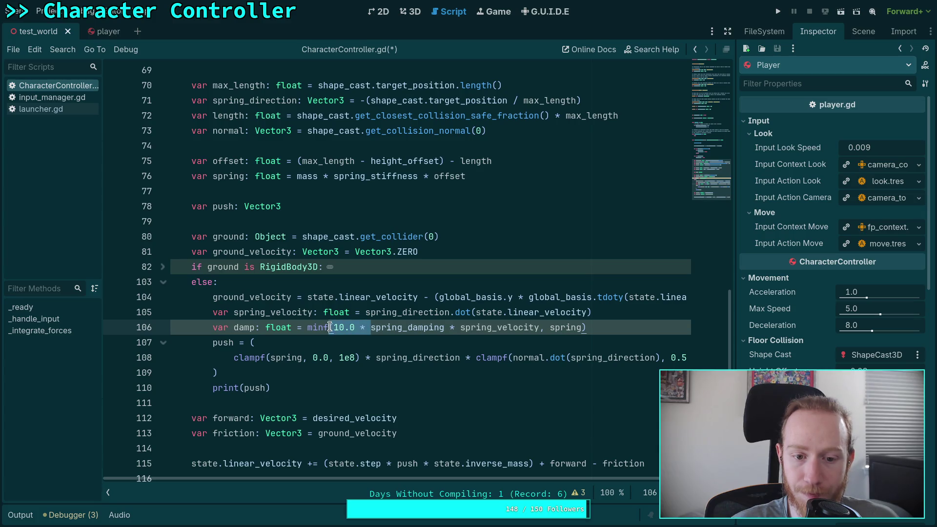
click(339, 326)
drag(335, 327, 363, 327)
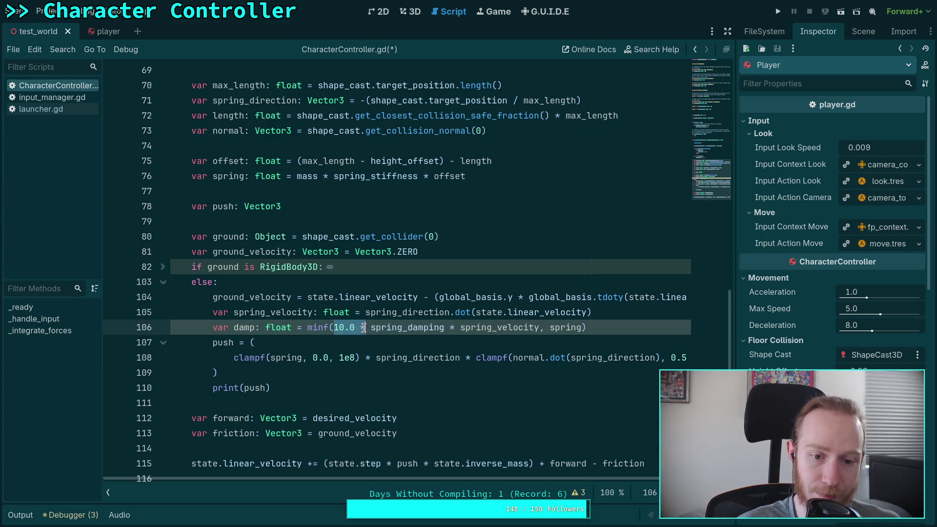
scroll(364, 329, up, 6)
scroll(382, 334, down, 6)
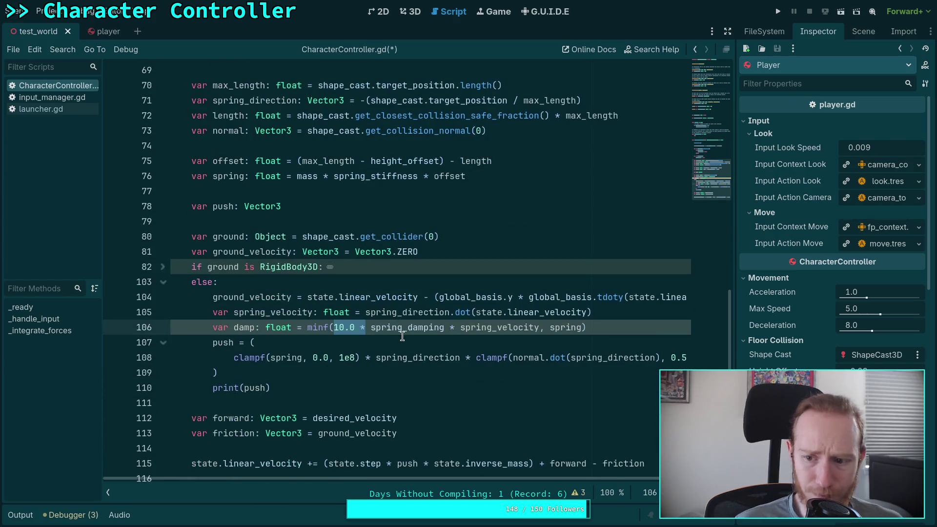
text(mass)
key(ctrl+s)
Restore 'spring - damp' inside the push clamp on line 108 and test-run the game.
click(420, 297)
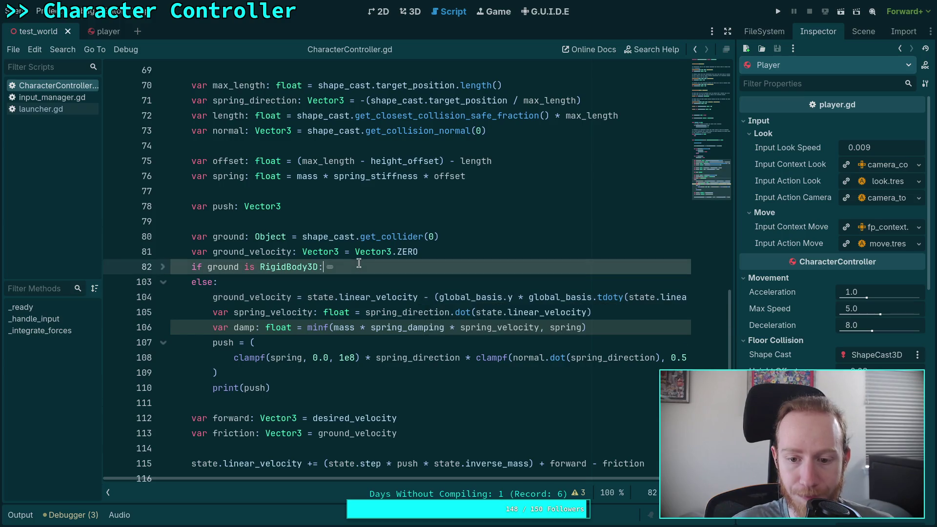
click(359, 278)
scroll(337, 292, down, 1)
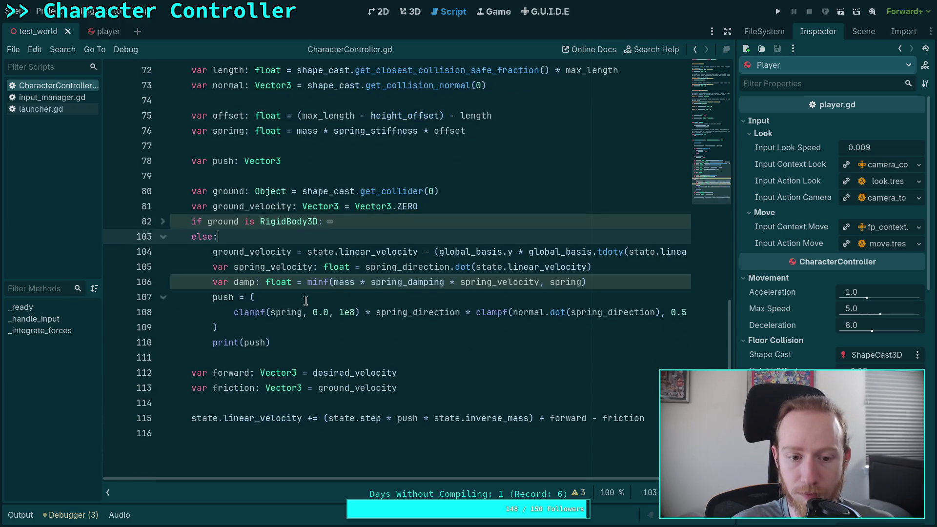
click(257, 329)
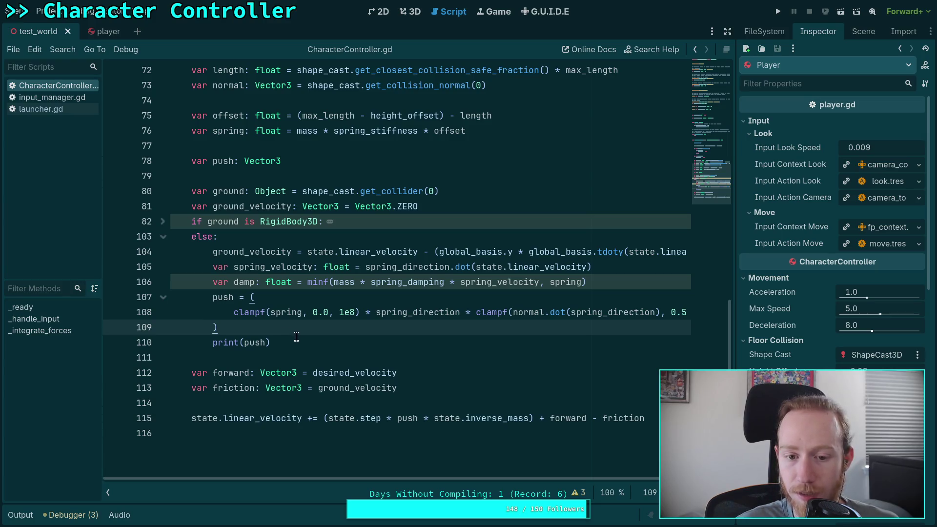
click(304, 313)
text(- )
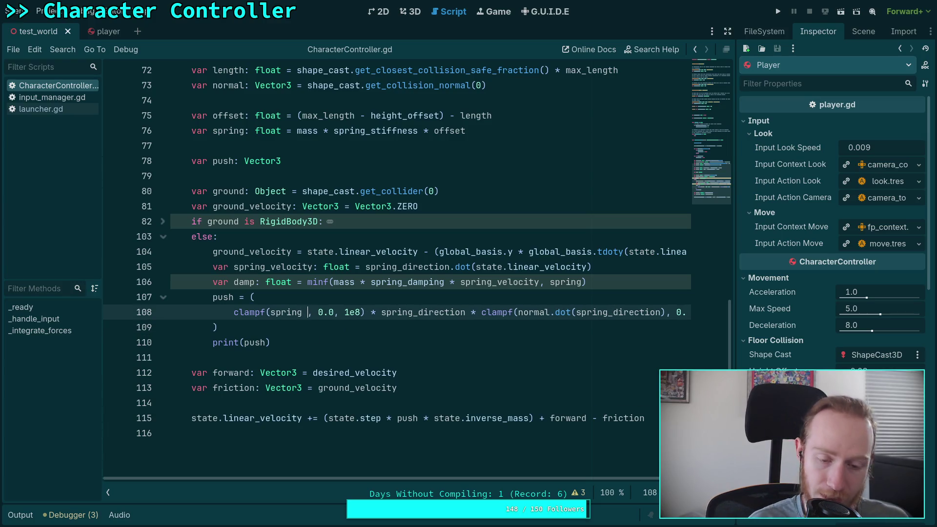
text(damp)
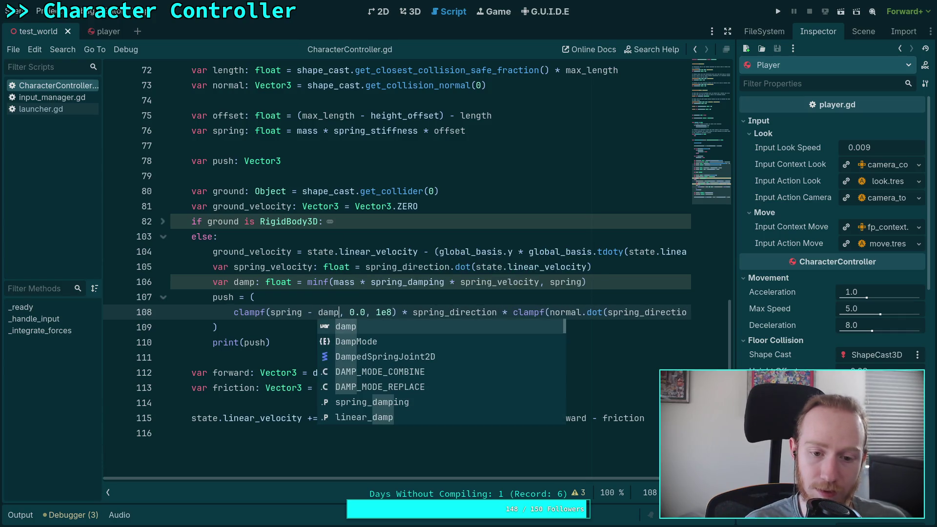
click(375, 289)
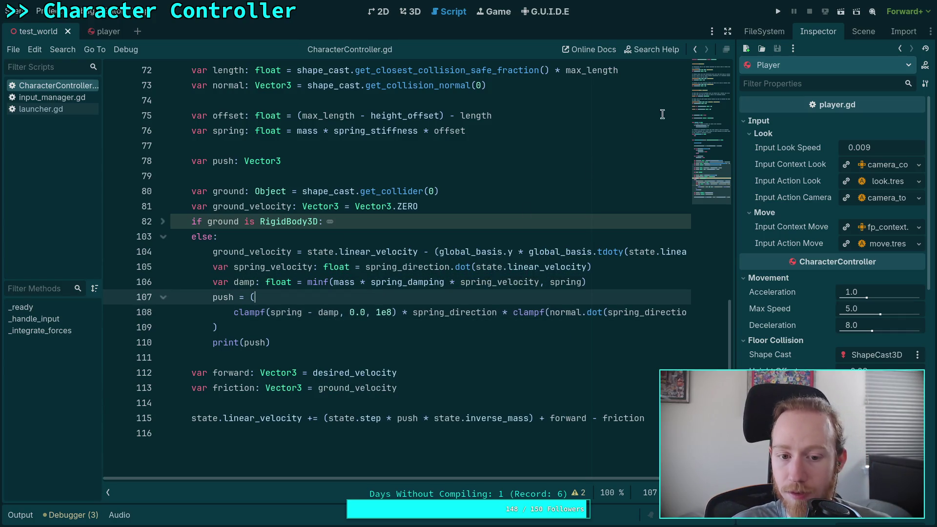
click(774, 11)
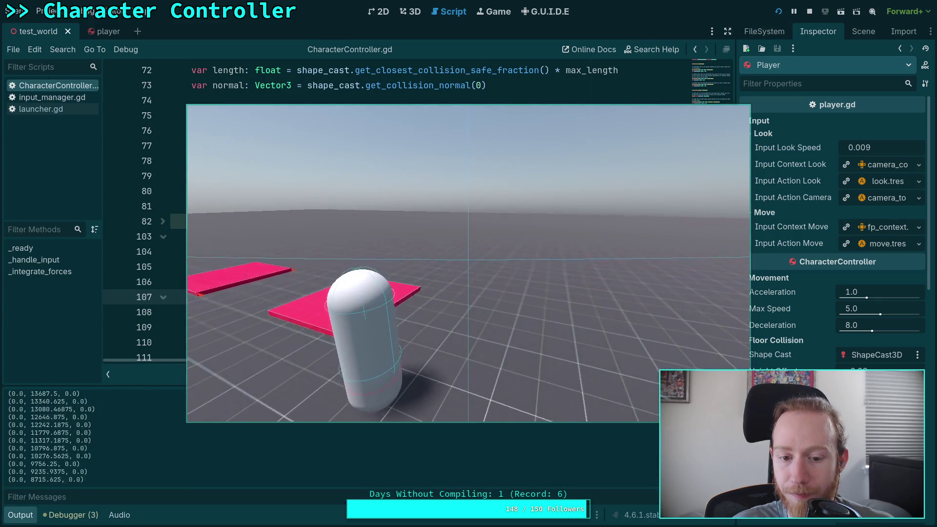
key(F8)
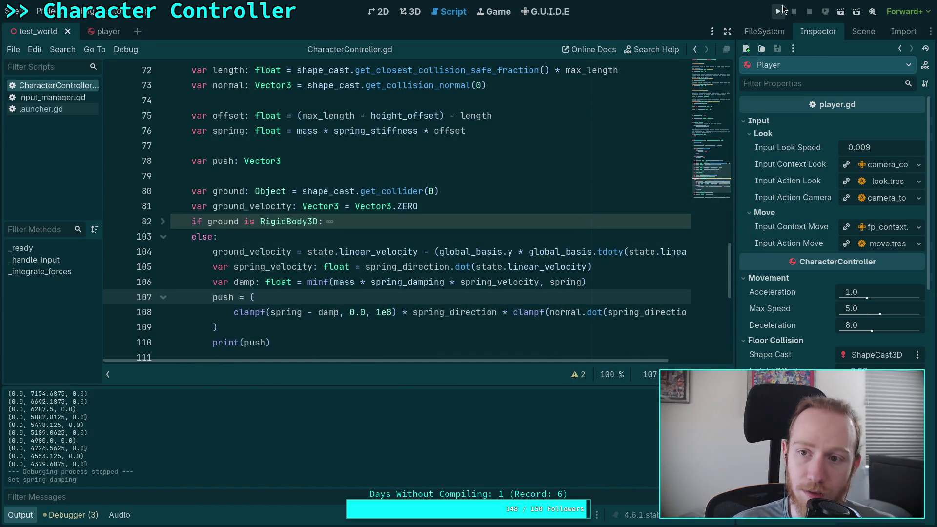
click(781, 8)
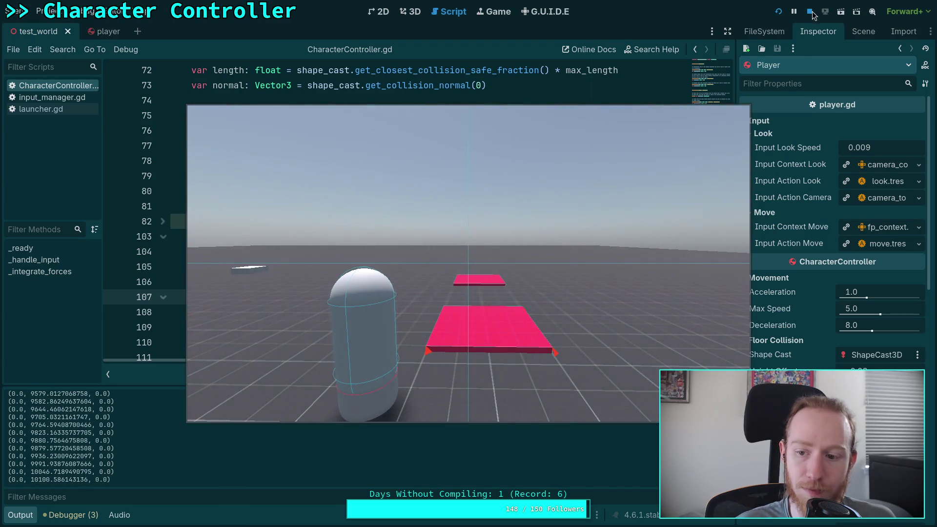
key(F8)
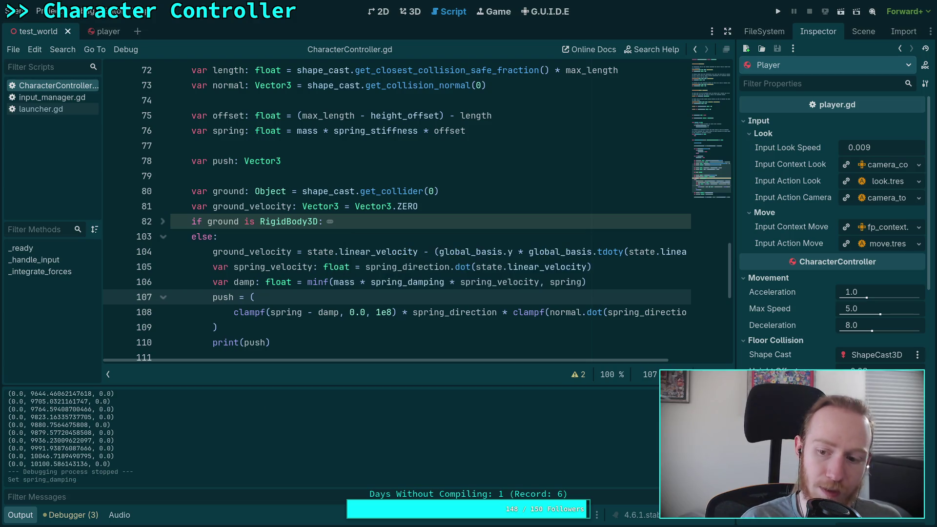
click(781, 14)
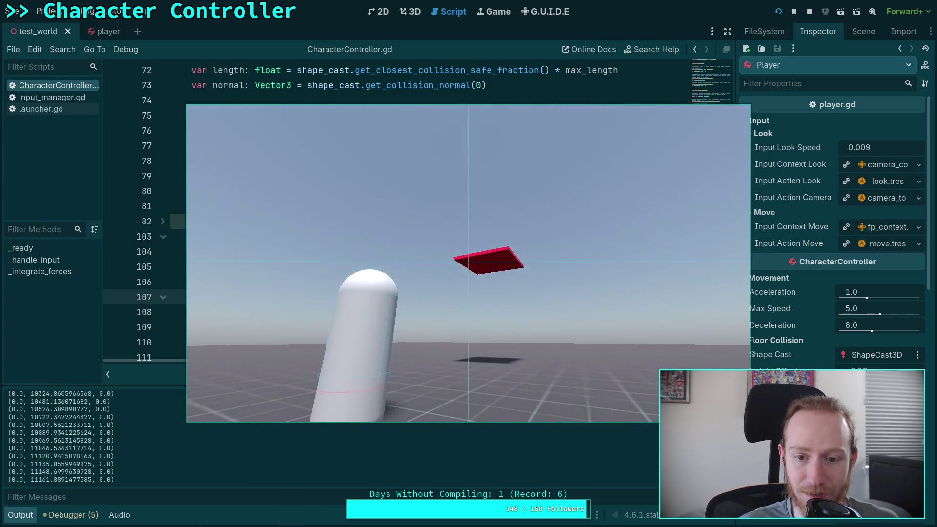
key(F8)
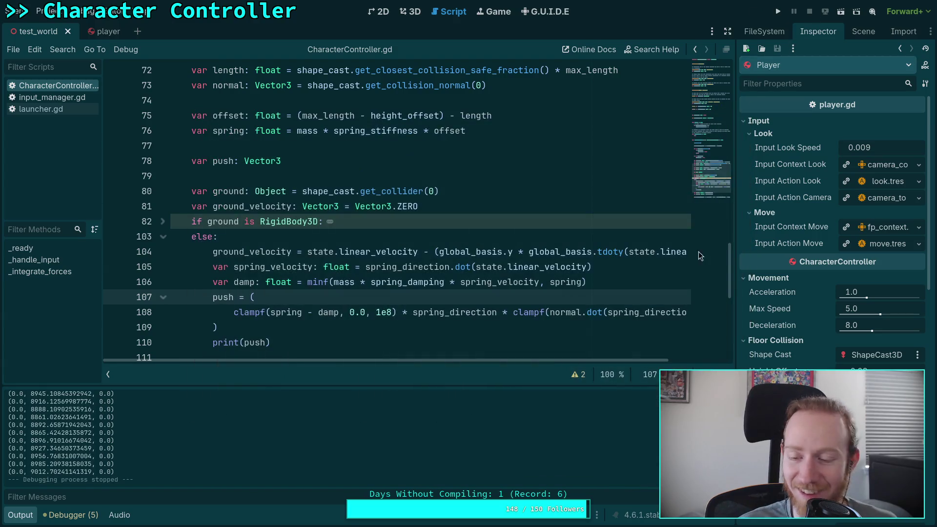
Lock the Elevator's Axis Lock Linear X and Linear Y and save the scene.
click(864, 33)
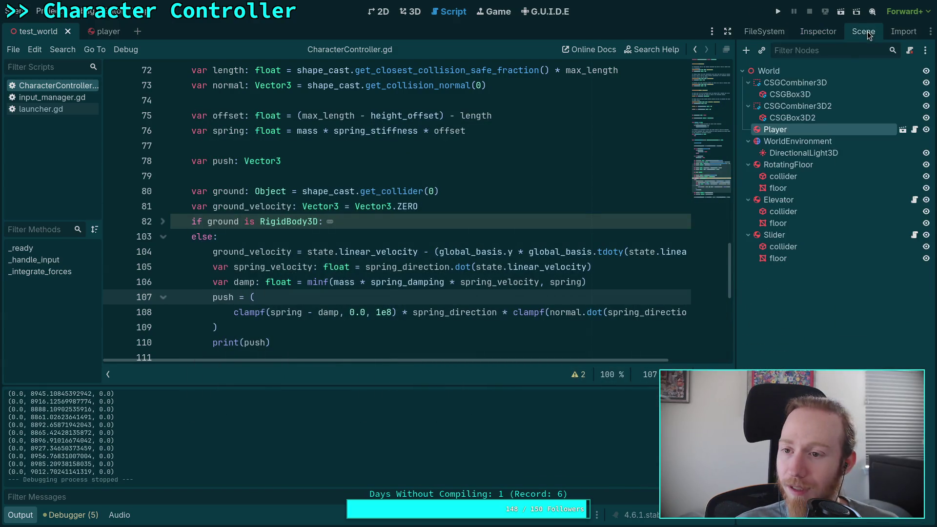
click(795, 200)
click(806, 34)
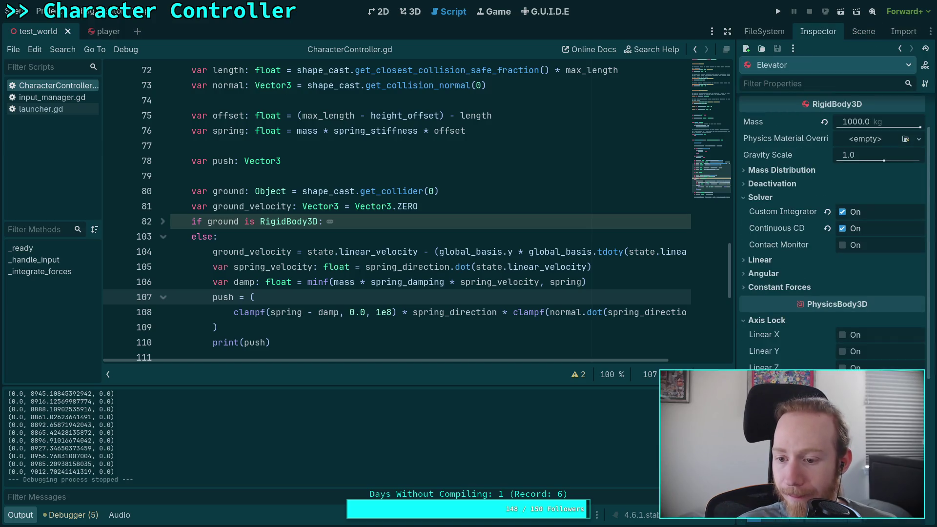
click(842, 335)
click(842, 351)
key(ctrl+s)
Test-run the scene, then bring up the test_world 3D view.
click(778, 12)
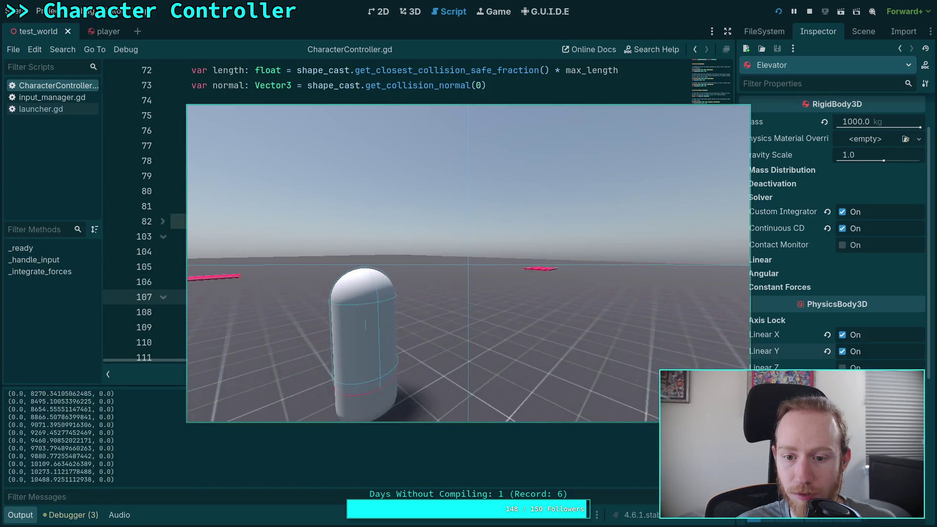
key(F8)
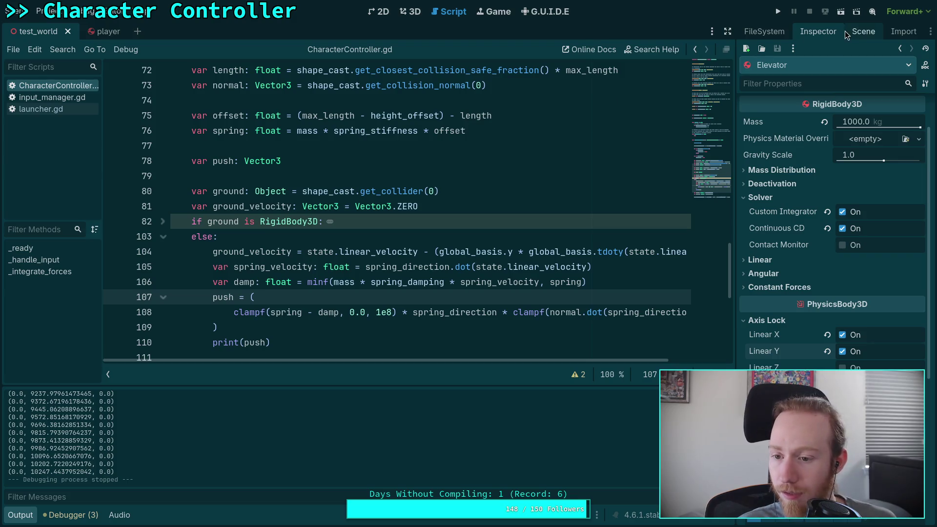
click(862, 32)
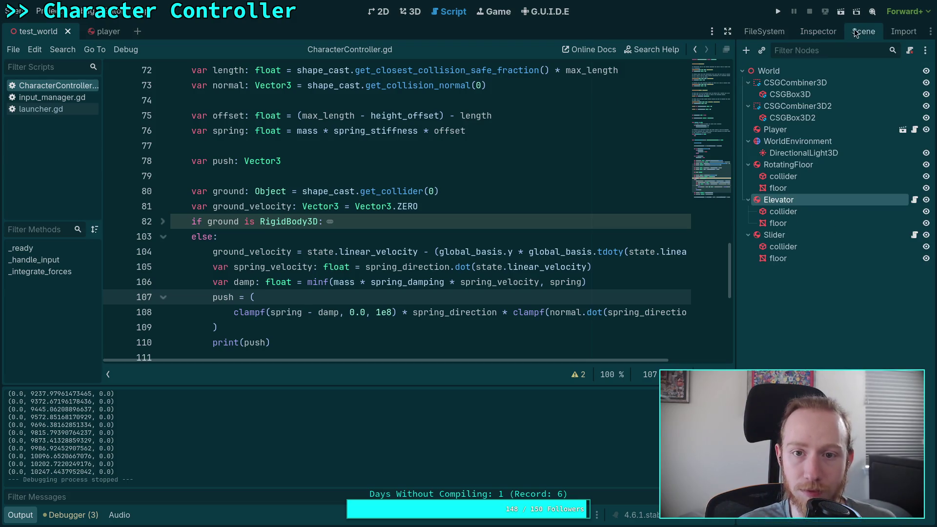
click(415, 13)
scroll(441, 185, down, 5)
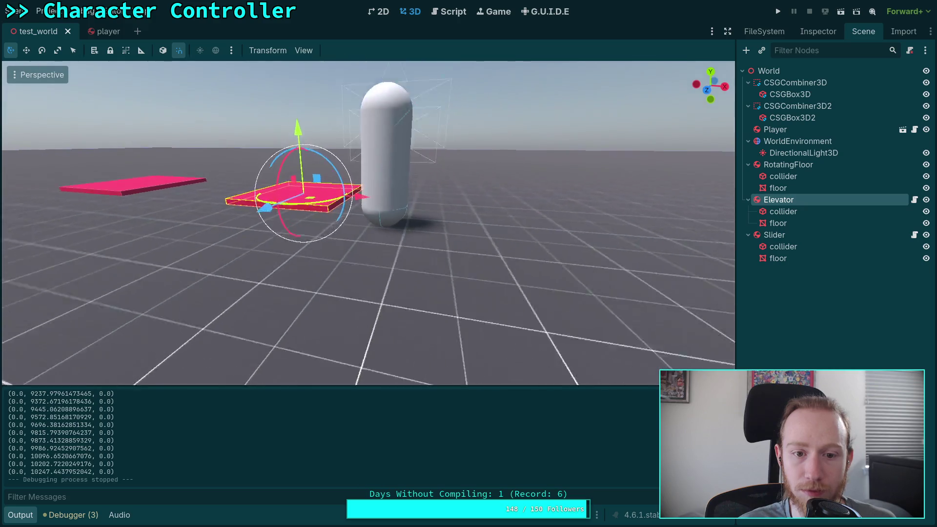
Inspect the Slider's axis lock settings and switch the transform gizmo to local space.
click(776, 235)
click(818, 31)
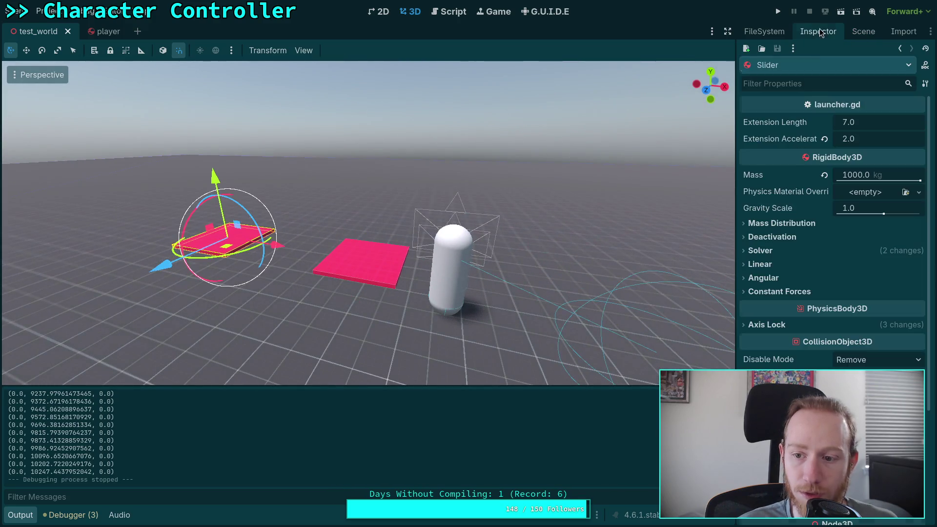
scroll(758, 262, down, 3)
scroll(779, 274, up, 3)
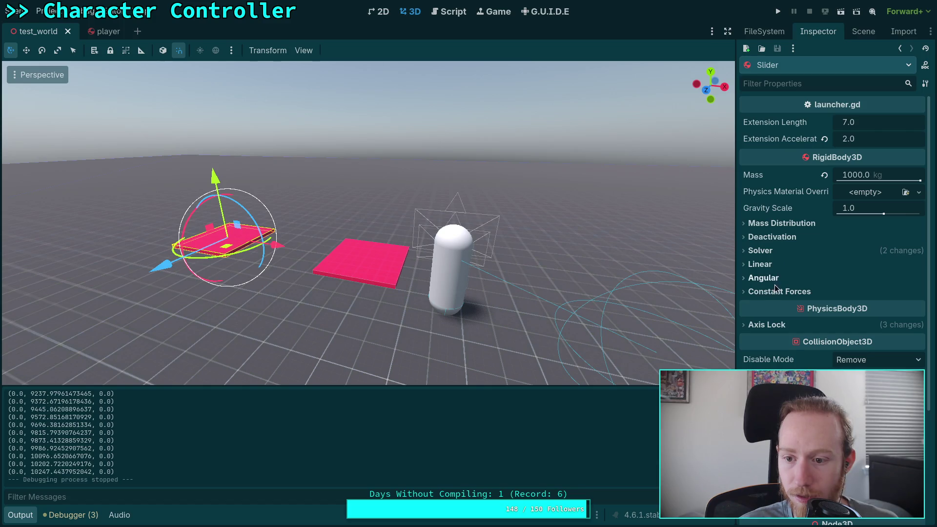
click(765, 325)
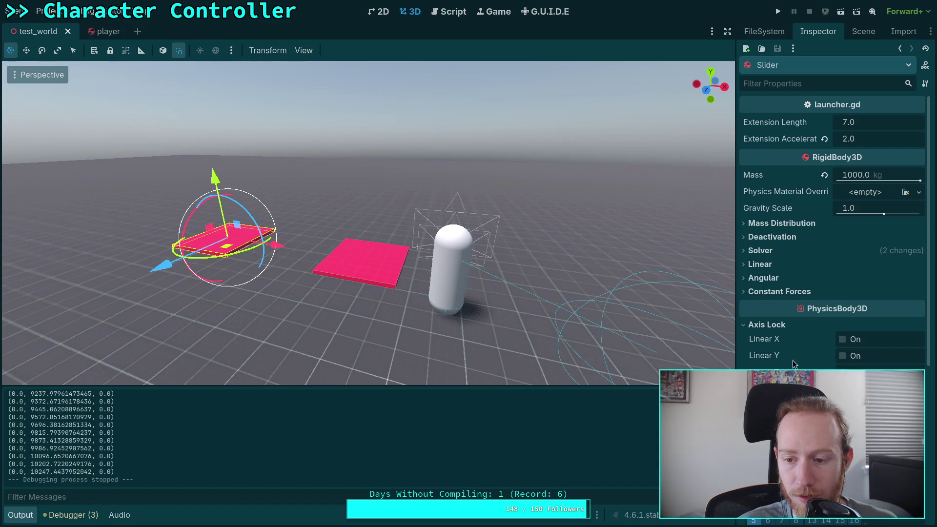
click(863, 31)
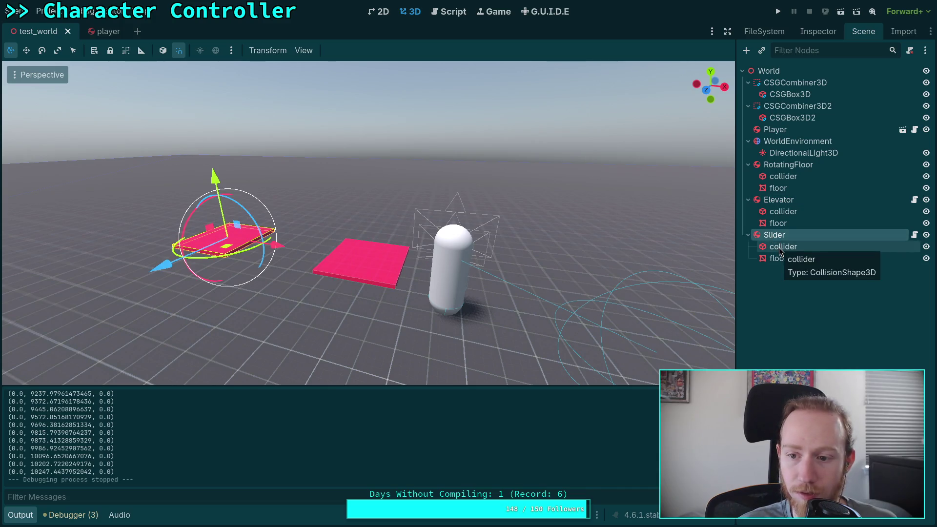
key(t)
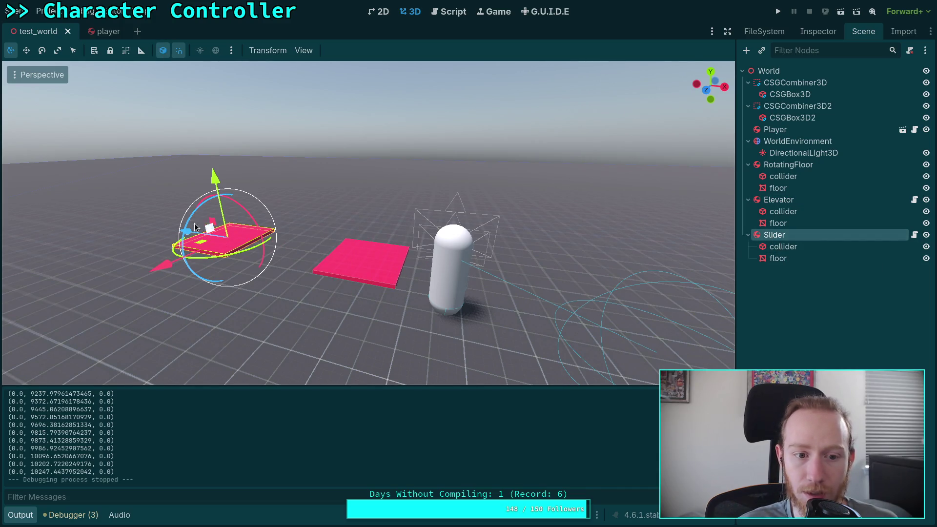
Change the Elevator's axis locks, unlocking Linear Y, and save the scene.
click(790, 201)
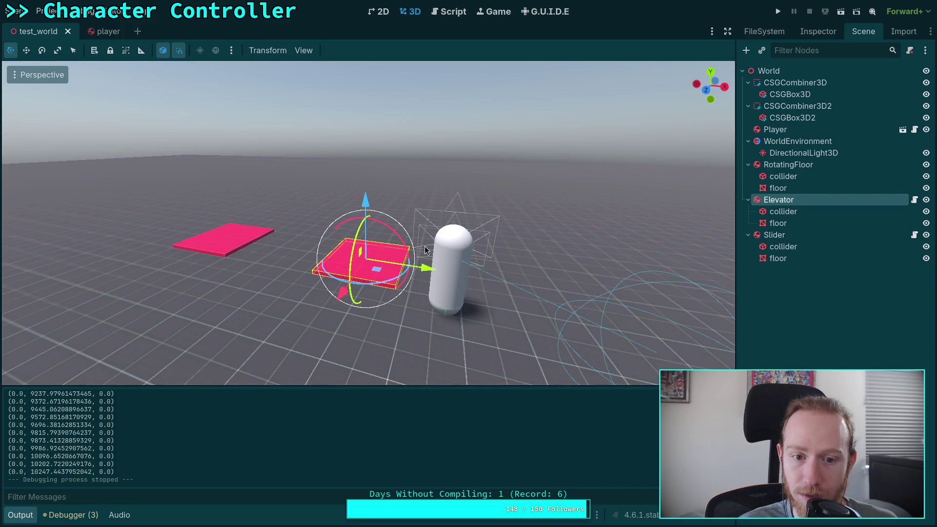
click(817, 32)
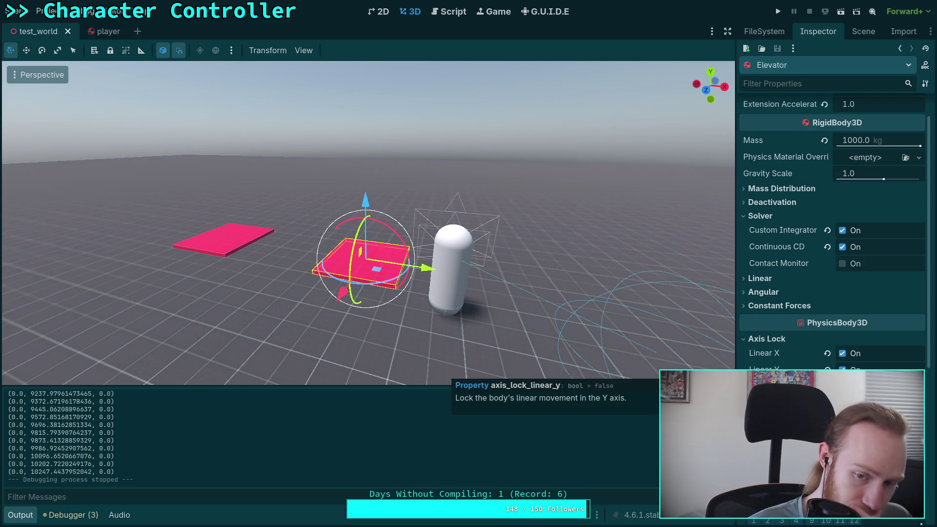
click(842, 386)
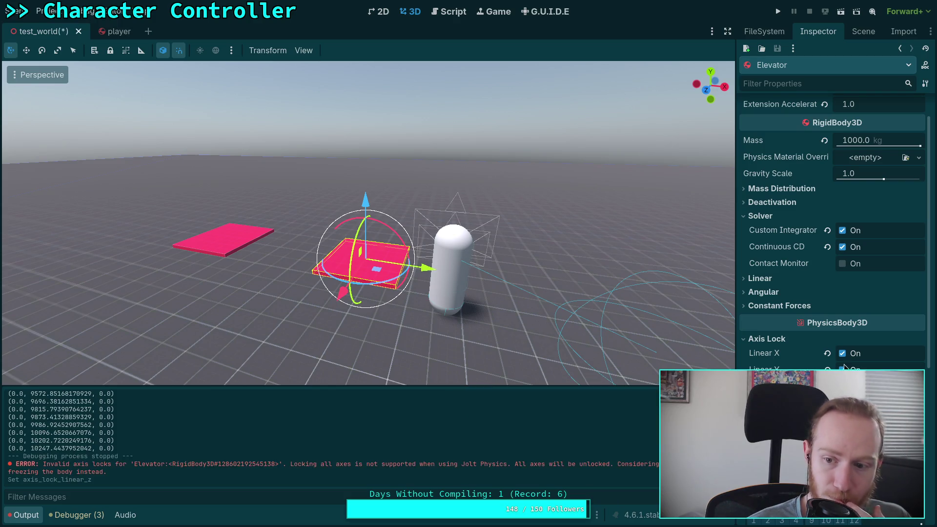
click(842, 370)
key(ctrl+s)
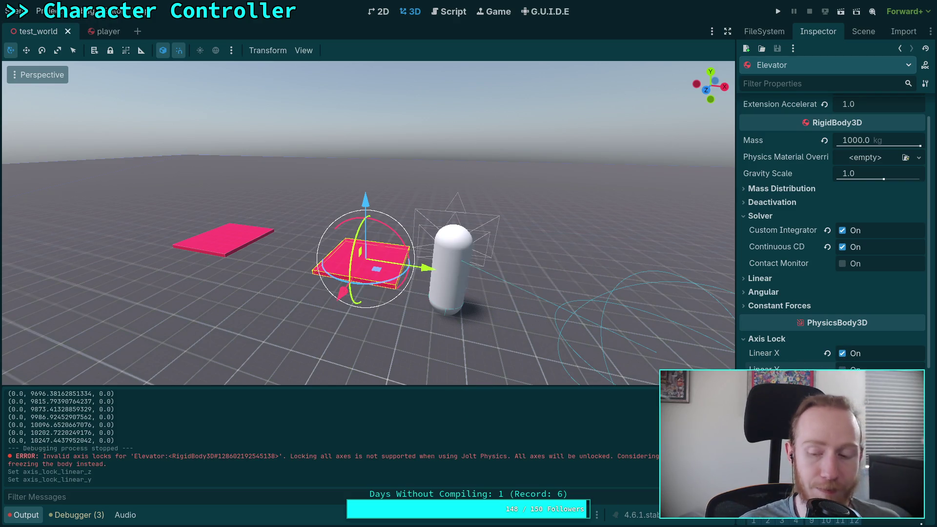
Lock the Slider's Linear Y movement and test-run the scene.
click(863, 31)
click(777, 236)
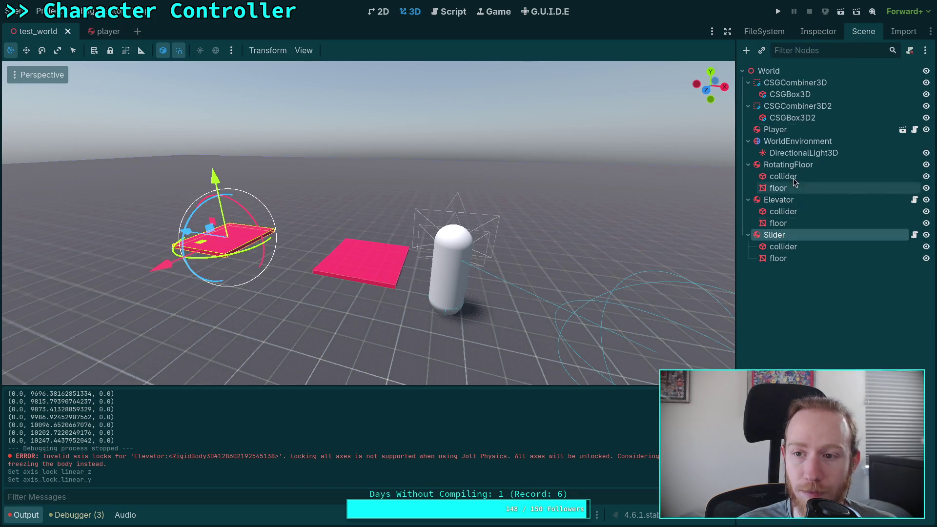
click(817, 32)
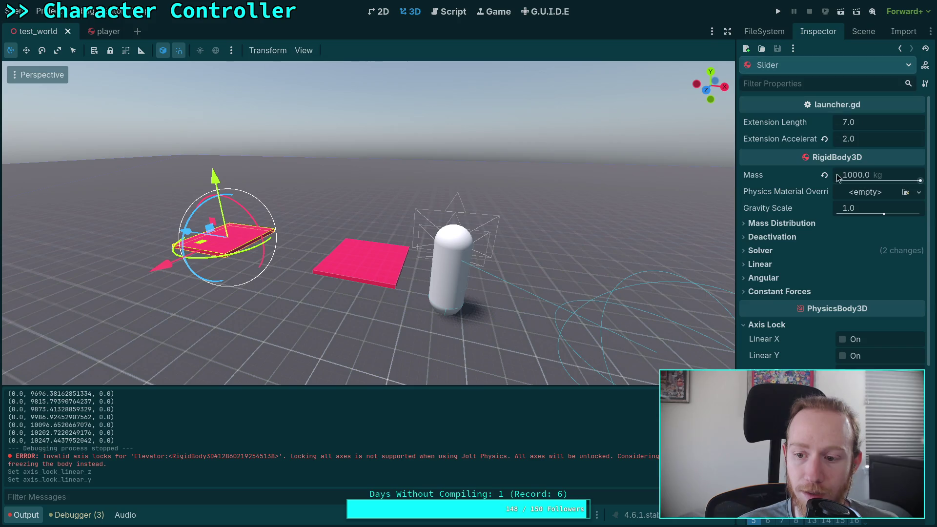
click(842, 355)
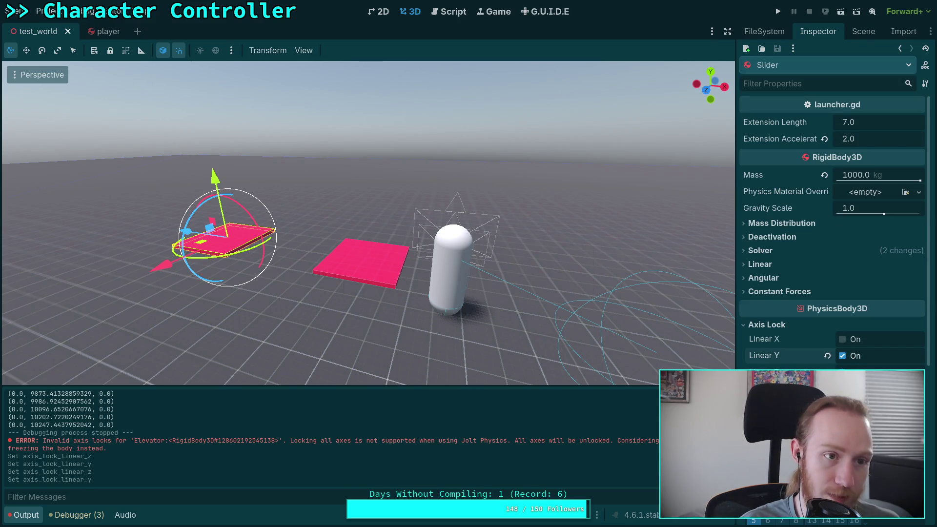
click(777, 11)
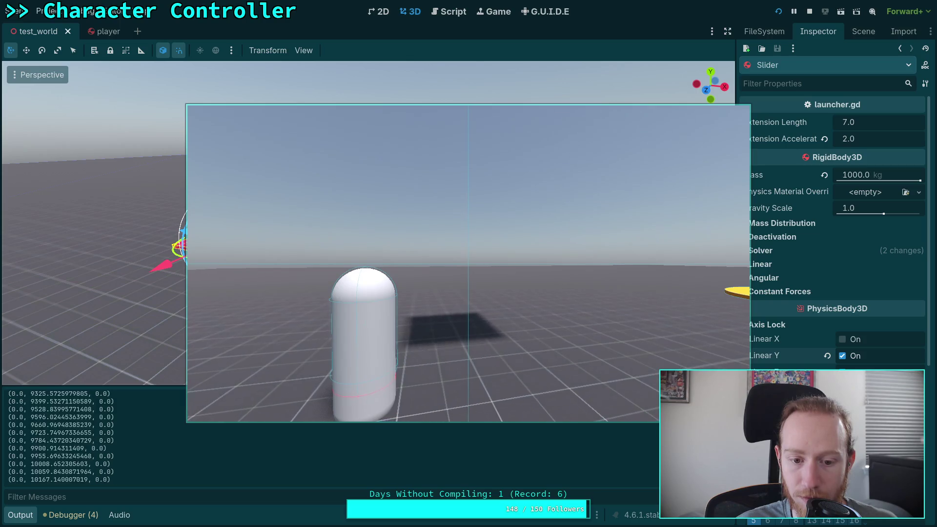
click(809, 12)
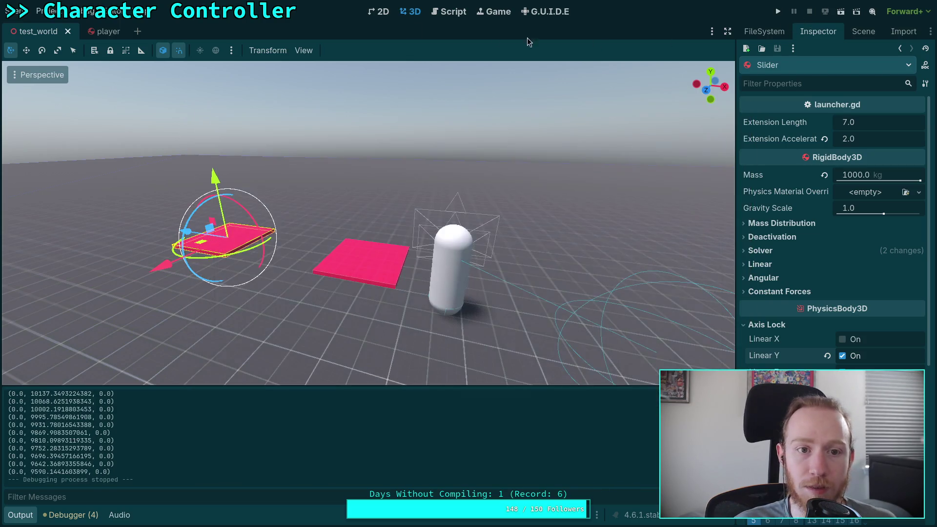
Uncomment the push = ( expression and join the spring_direction factor onto the clampf line.
click(448, 11)
click(164, 221)
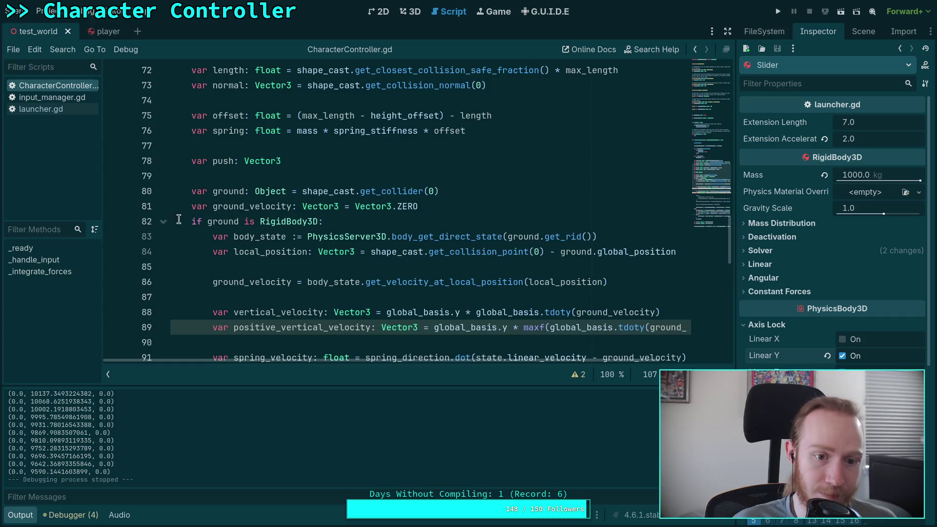
scroll(326, 249, down, 7)
scroll(293, 234, up, 1)
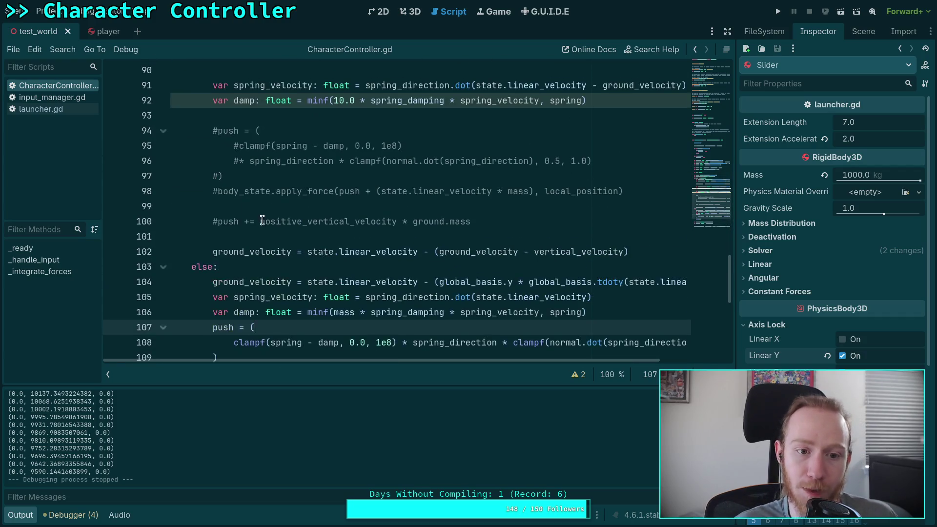
click(216, 131)
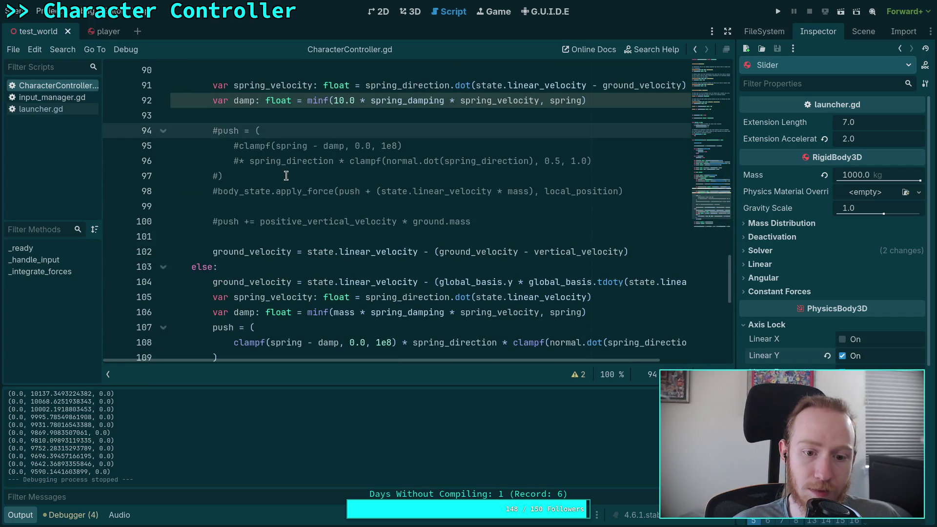
key(BackSpace)
click(236, 160)
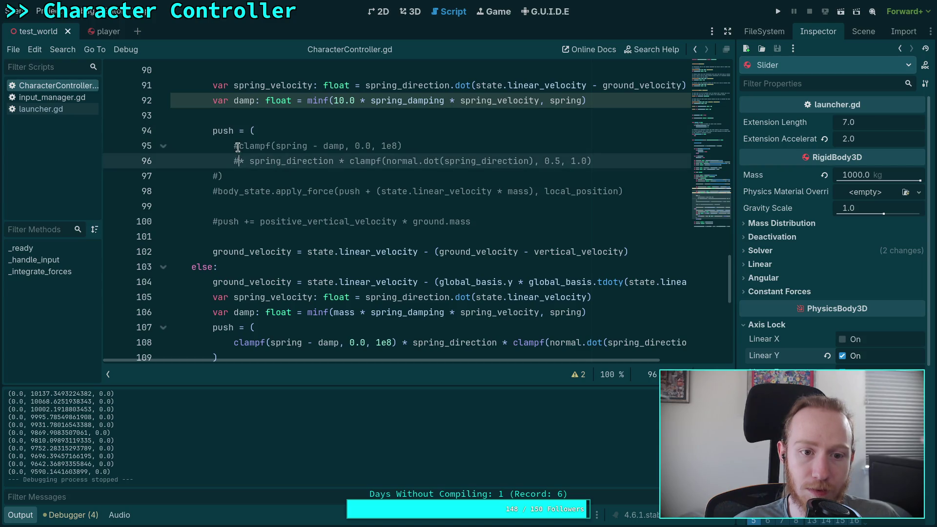
click(238, 145)
key(Down)
key(Down)
key(ctrl+k)
key(Up)
key(ctrl+k)
key(Up)
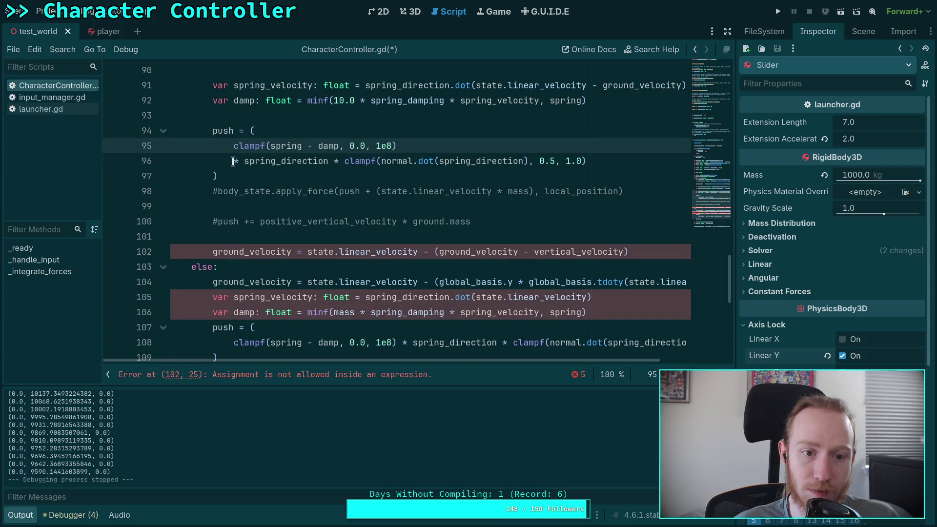
key(ctrl+k)
click(402, 146)
key(Delete)
Replace the 10.0 damping factor with mass, then run the project.
click(445, 165)
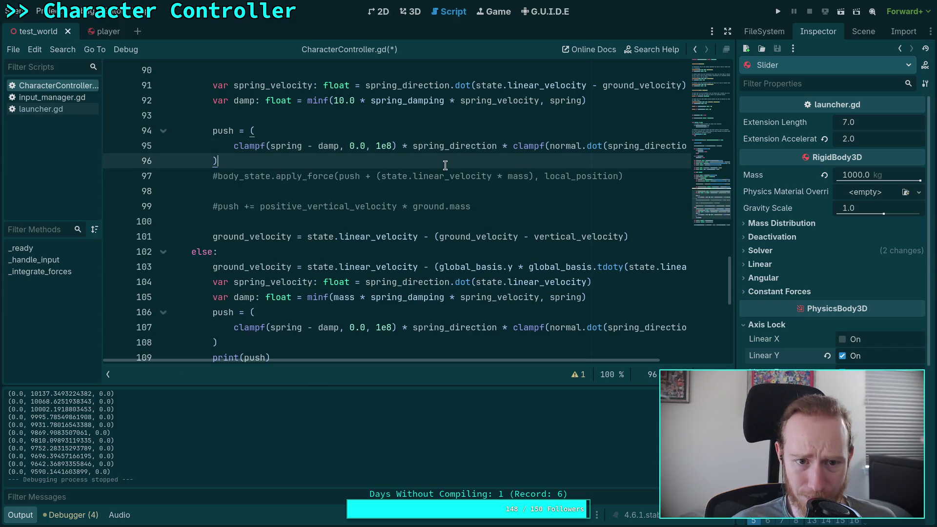
drag(334, 100, 352, 99)
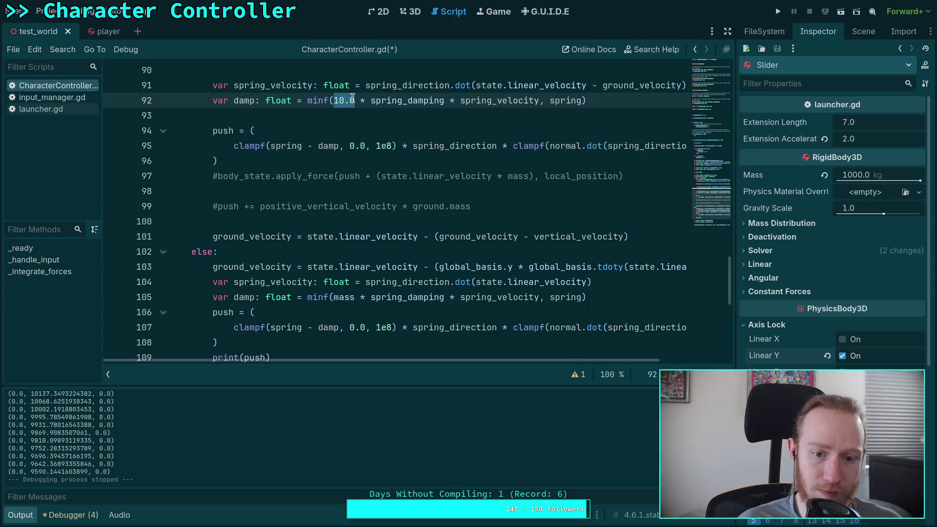
text(mass)
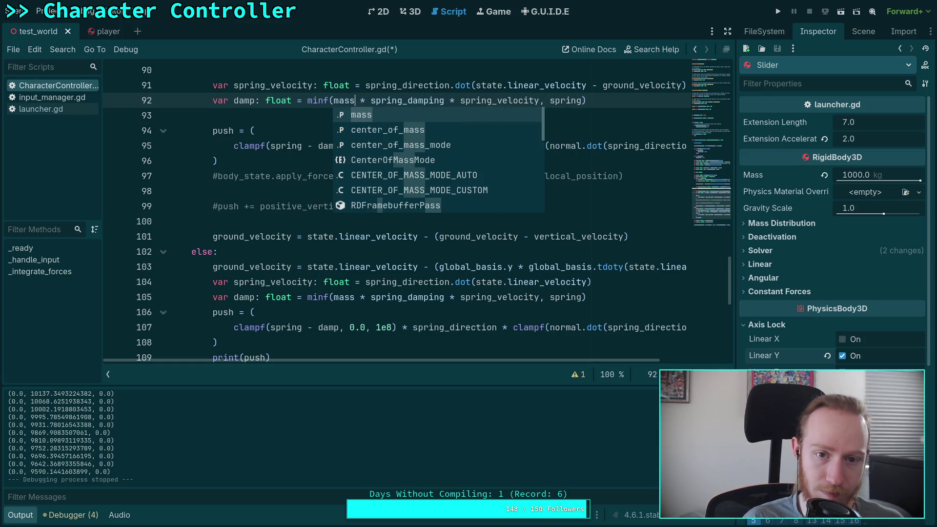
click(270, 111)
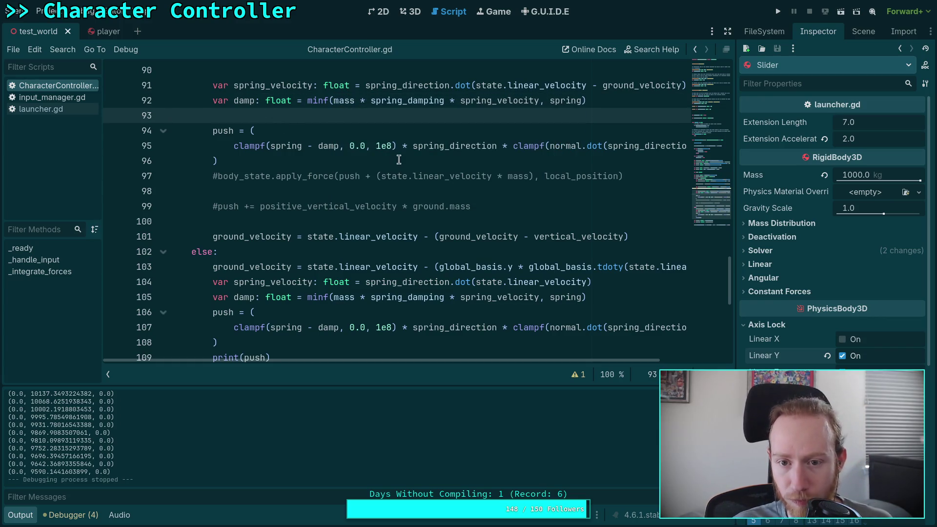
click(779, 12)
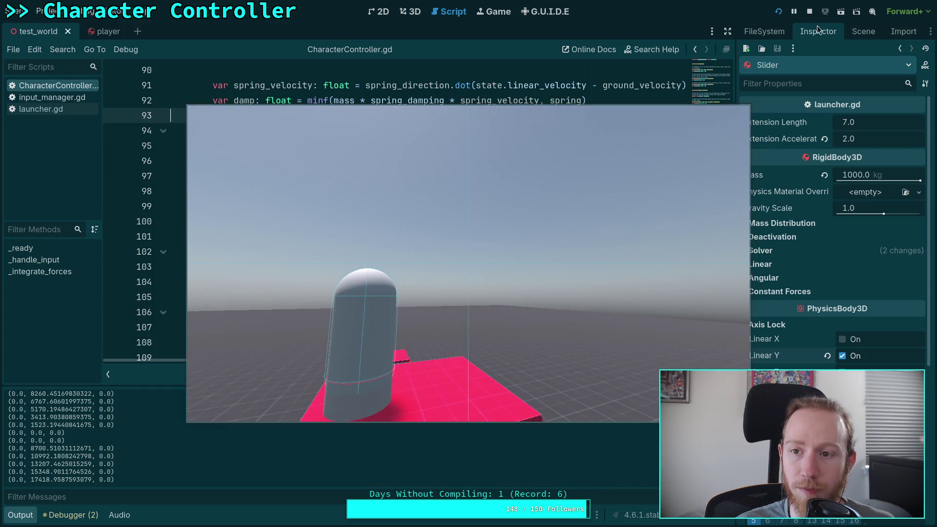
Stop the capsule test run and scroll through the hover code in CharacterController.gd.
click(810, 12)
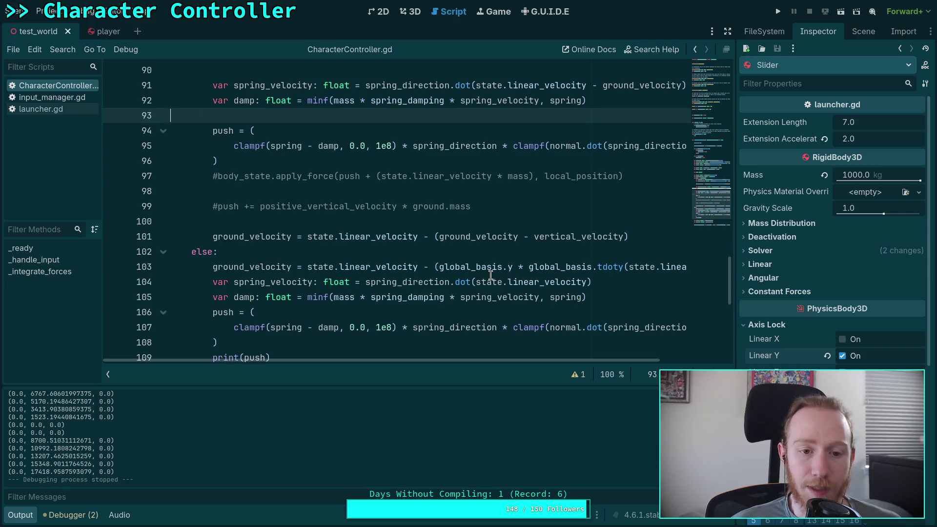
scroll(490, 275, down, 1)
scroll(298, 232, up, 1)
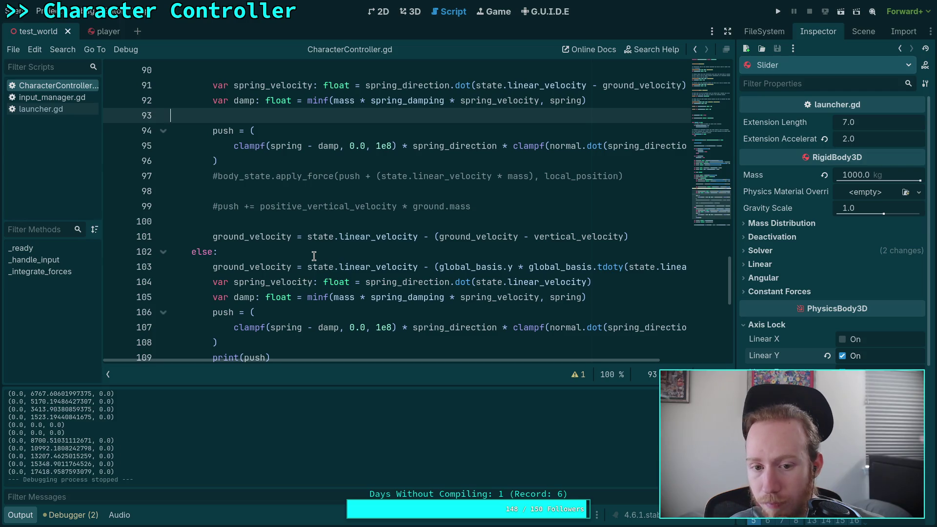
scroll(313, 256, up, 4)
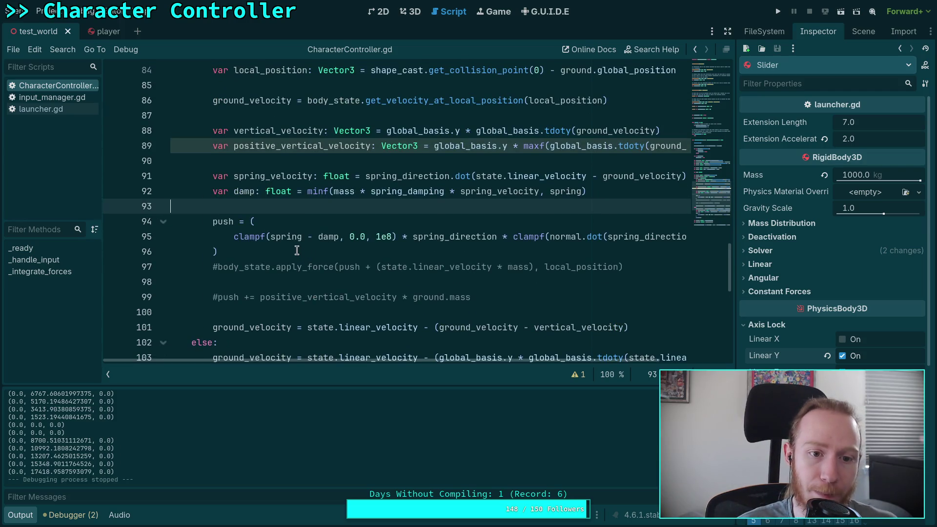
scroll(288, 242, down, 2)
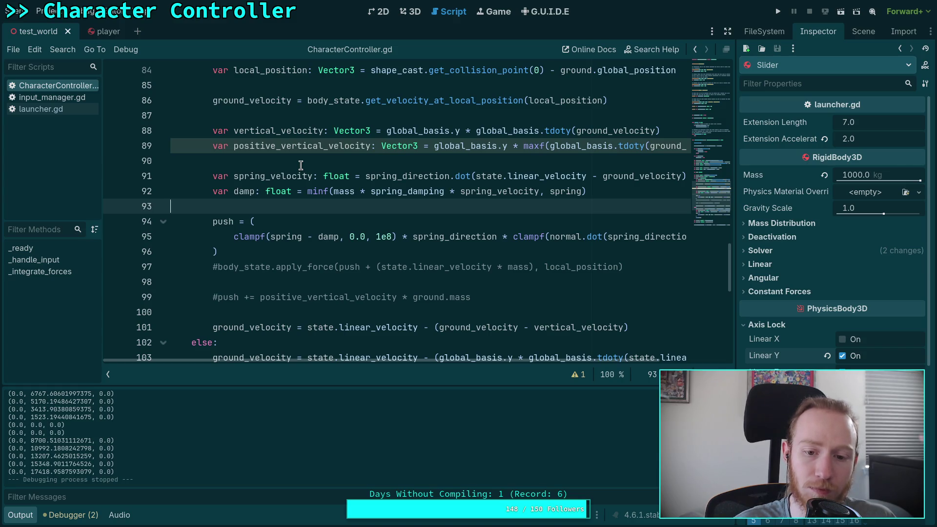
scroll(332, 185, down, 2)
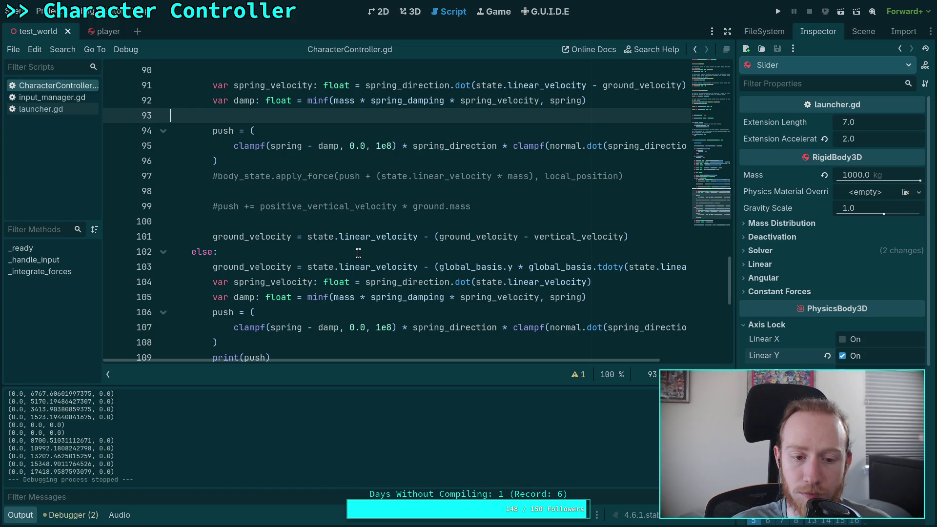
scroll(358, 253, down, 3)
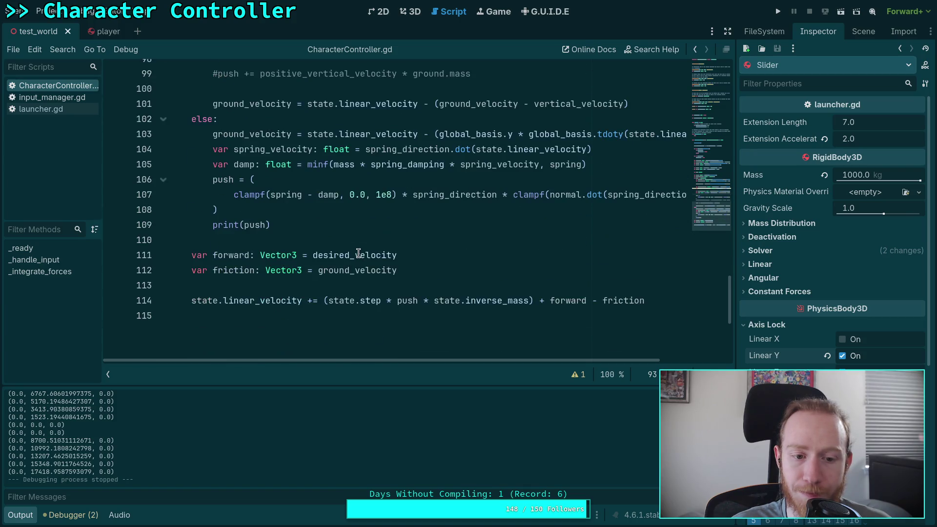
scroll(358, 252, up, 1)
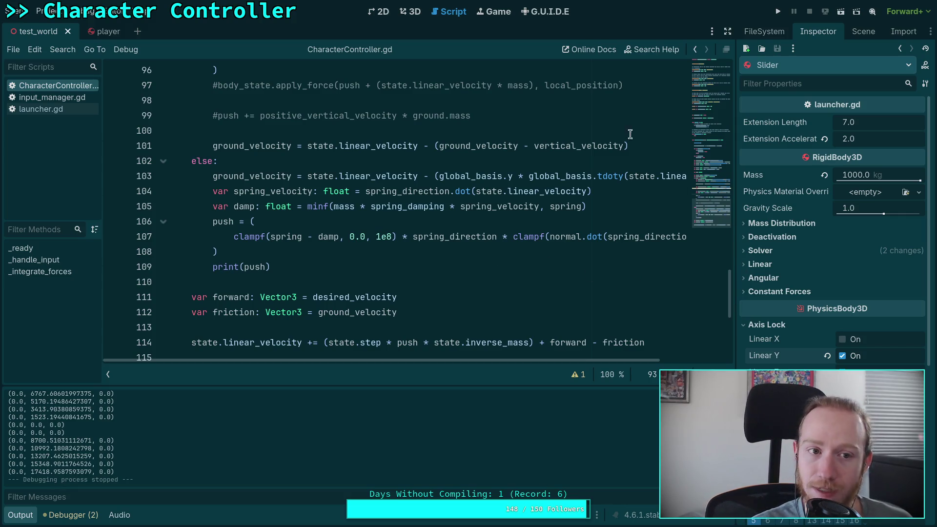
Bring up the Player node's spring properties in the Inspector from the player and test_world scenes.
click(864, 30)
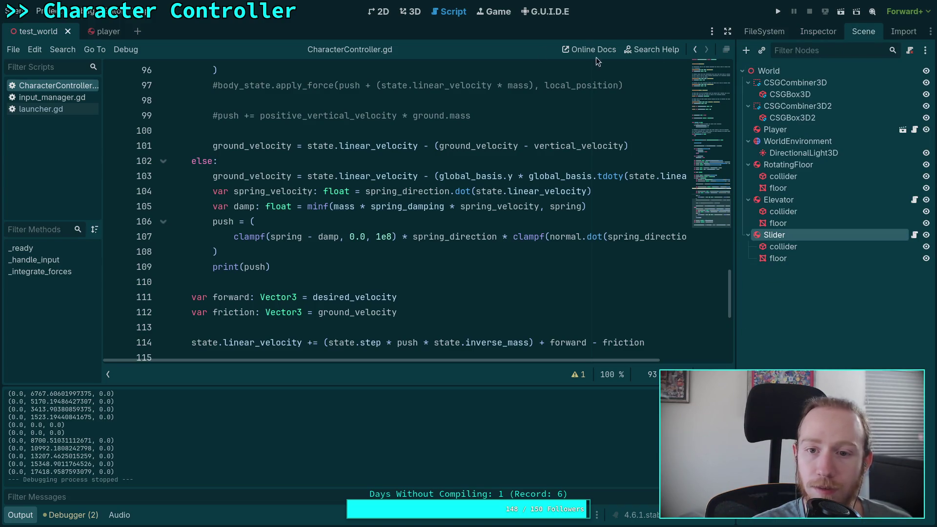
click(104, 30)
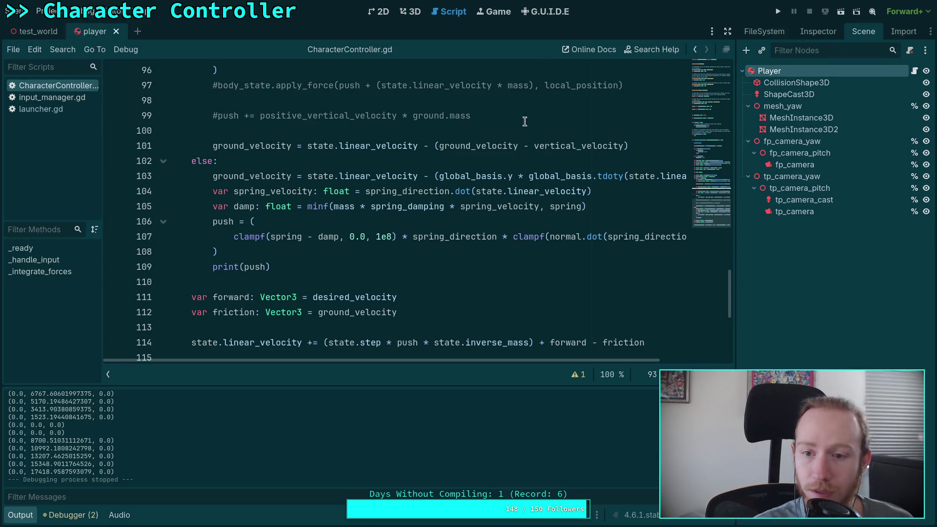
click(766, 74)
click(817, 32)
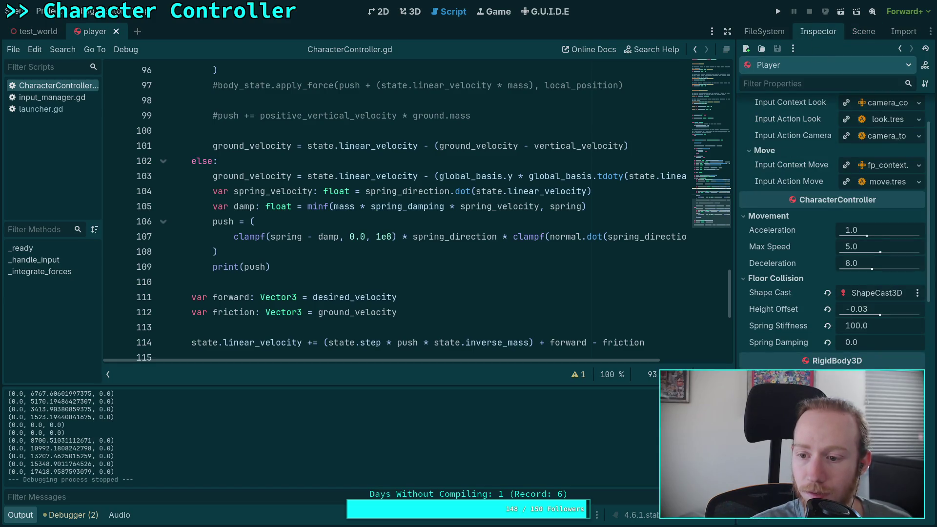
click(852, 328)
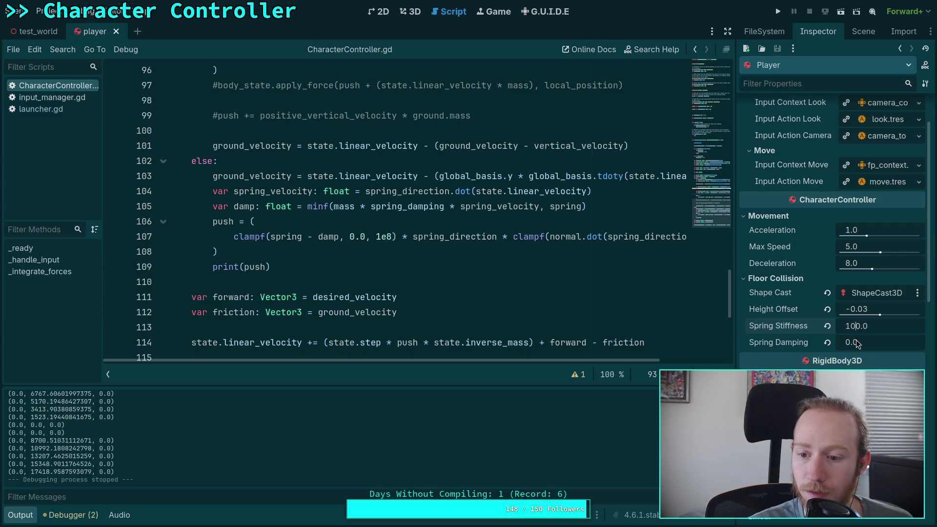
click(862, 343)
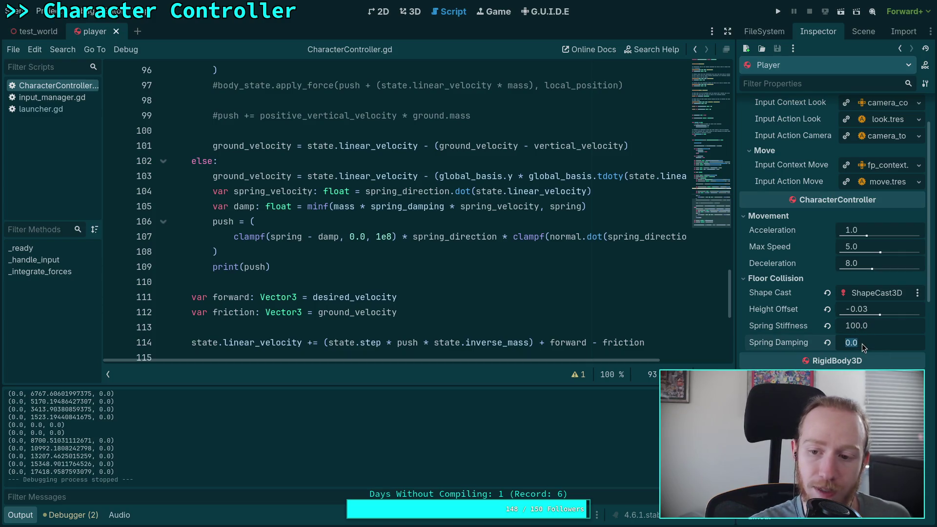
click(38, 32)
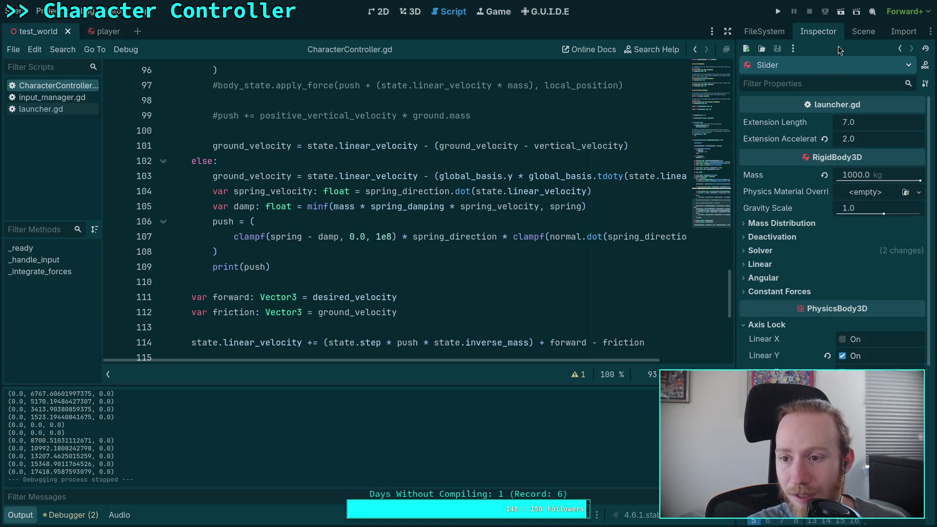
click(863, 32)
click(776, 129)
click(818, 31)
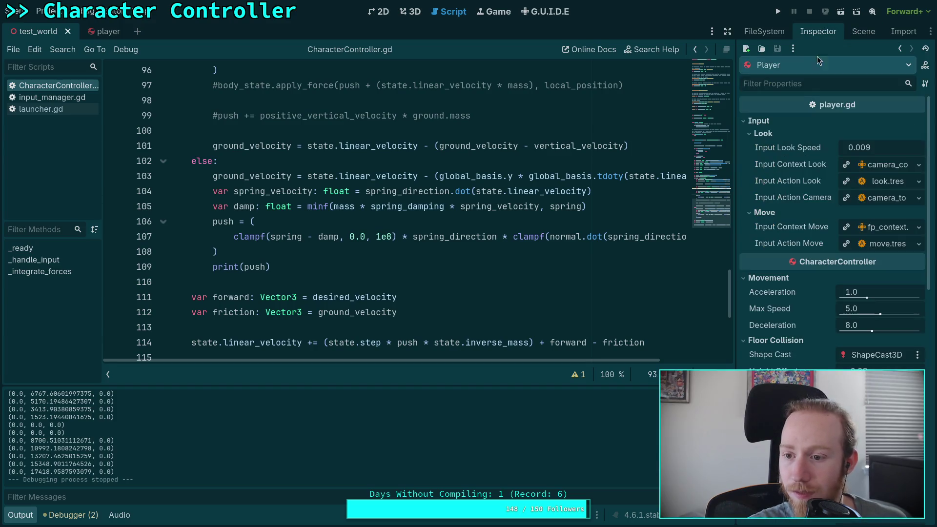
click(98, 31)
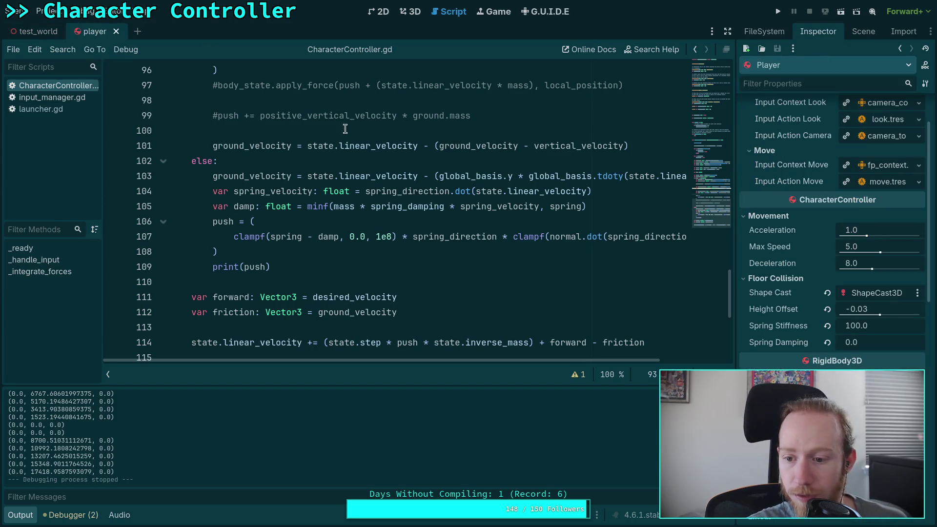
Set Spring Damping to 2.0 and Spring Stiffness to 40.0, and save the player scene.
click(868, 342)
text(2)
key(Return)
click(879, 326)
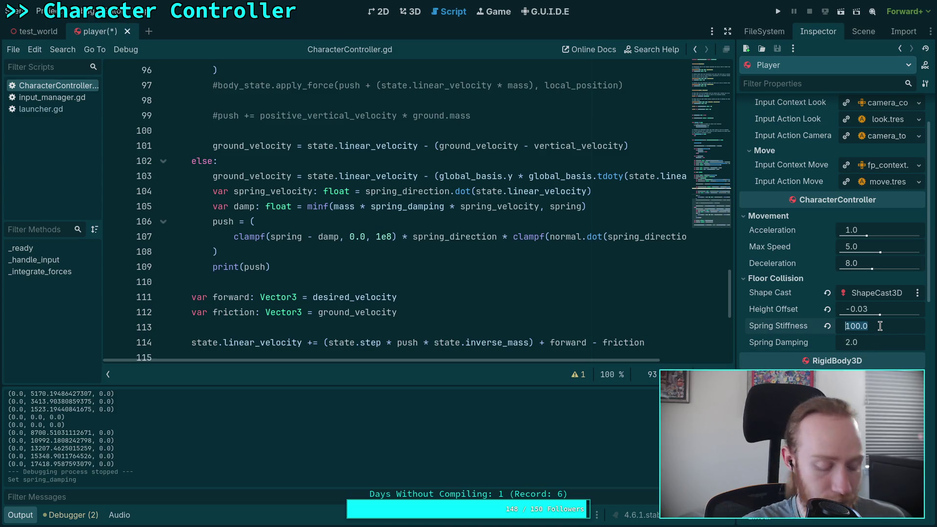
text(40)
key(Return)
key(ctrl+s)
Raise Spring Stiffness to 50.0 and run the game from test_world.
click(38, 31)
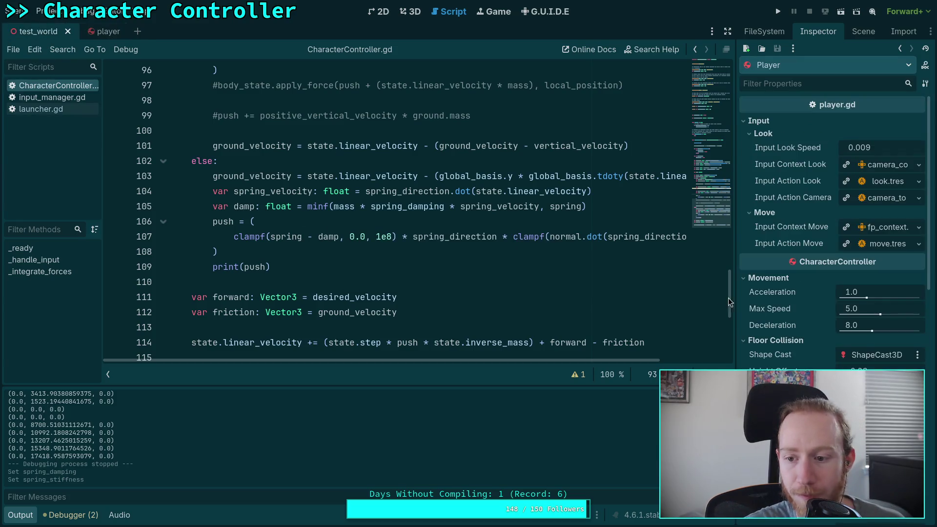
click(94, 32)
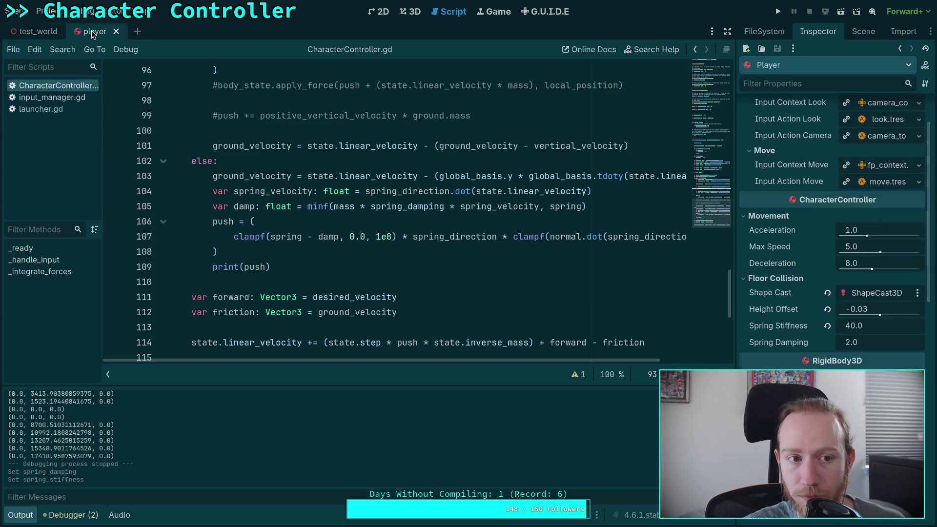
click(866, 327)
text(50)
key(Return)
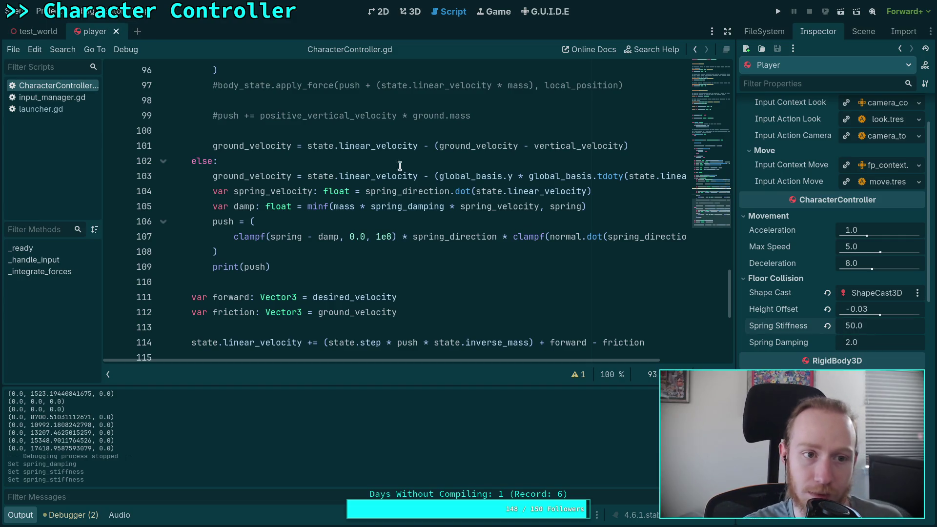
click(37, 31)
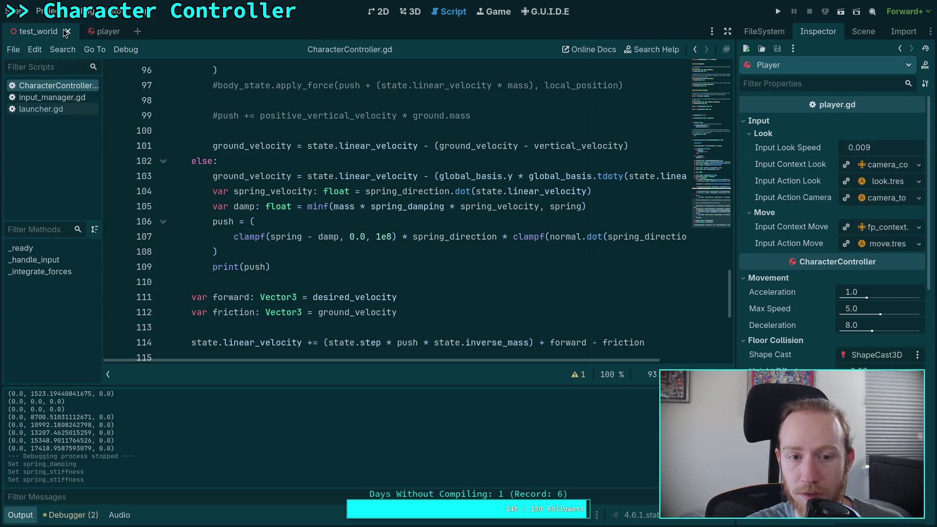
click(778, 12)
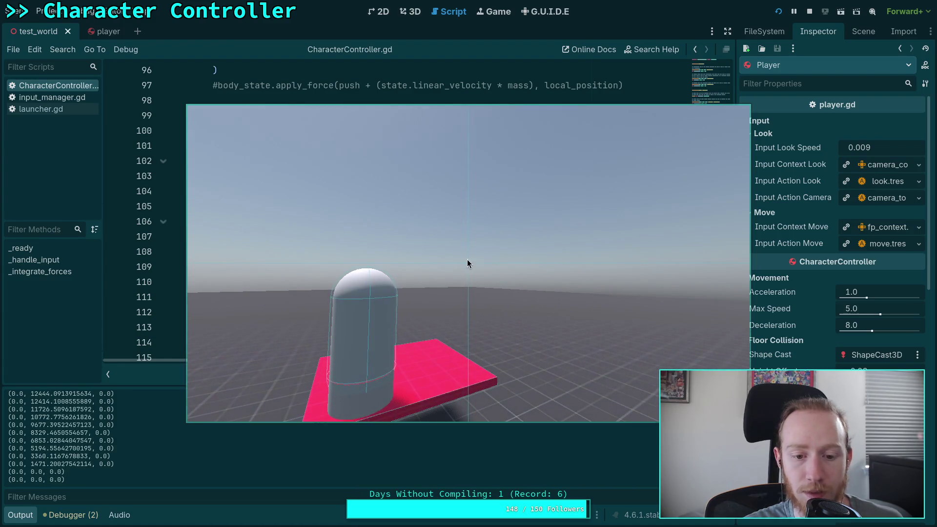
Stop the game, rerun it with F5, and stop it again.
click(810, 11)
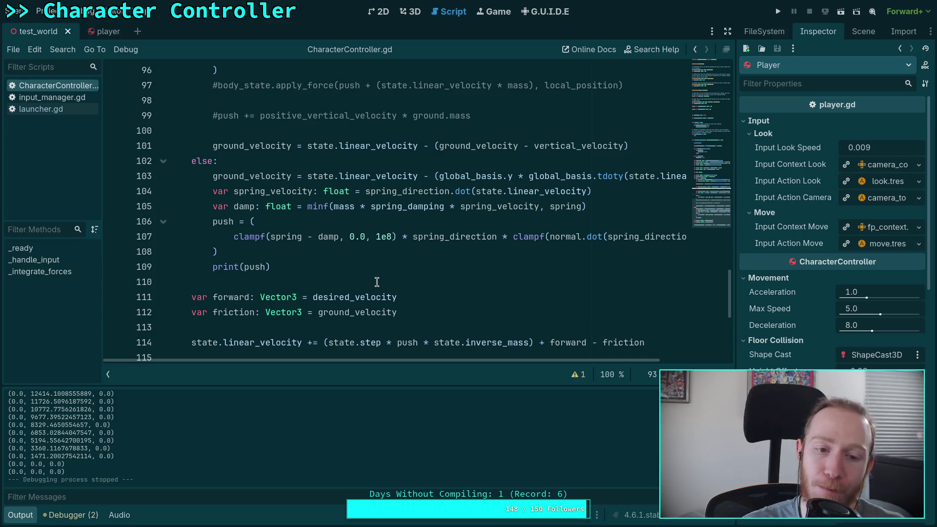
click(283, 282)
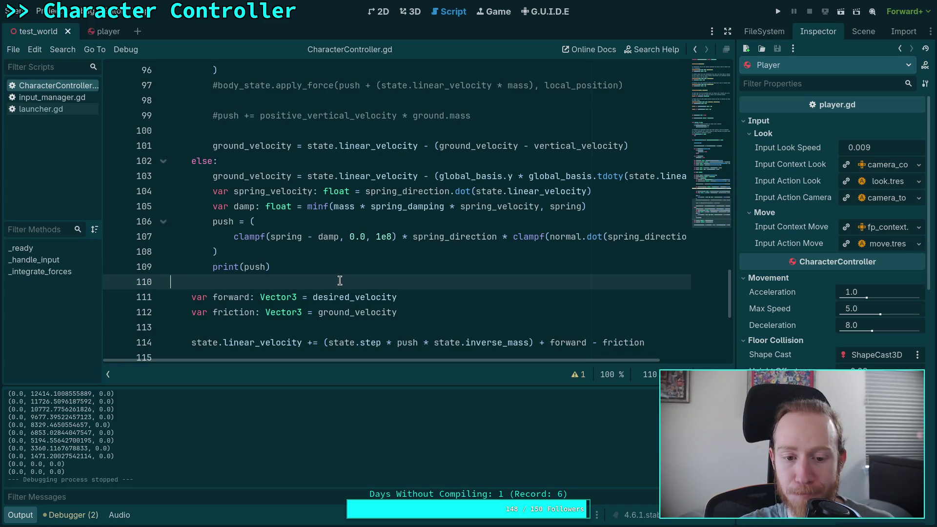
scroll(339, 281, down, 1)
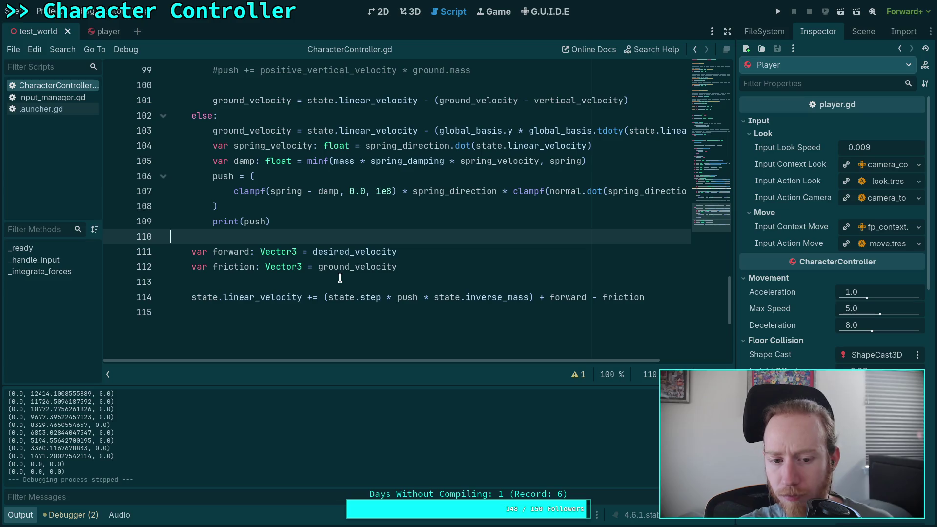
key(F5)
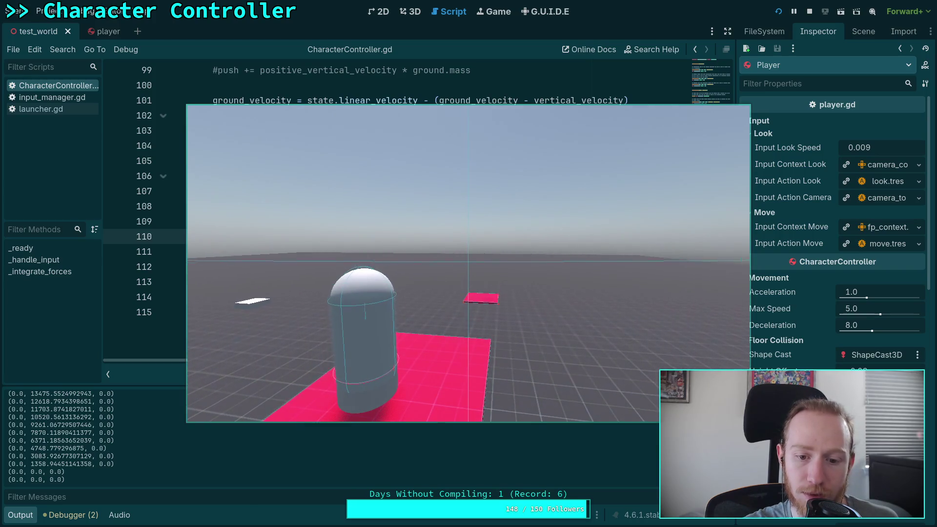
click(809, 11)
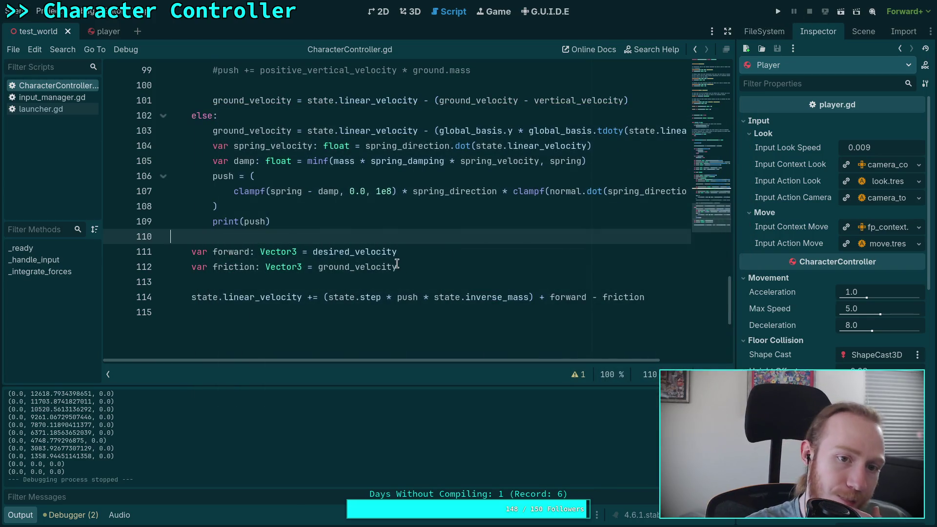
Examine ground_velocity on line 103 of the else branch, then switch to the player scene.
scroll(397, 263, up, 2)
scroll(231, 243, up, 1)
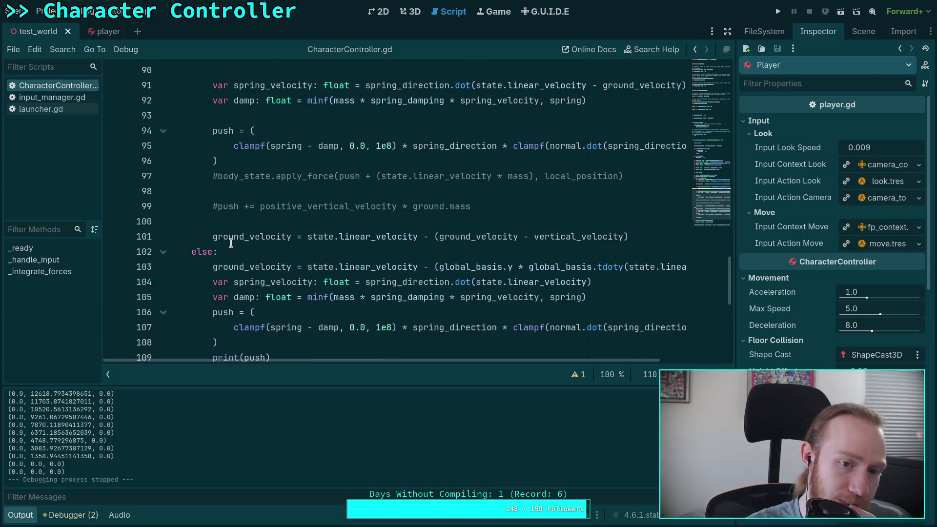
scroll(231, 243, up, 1)
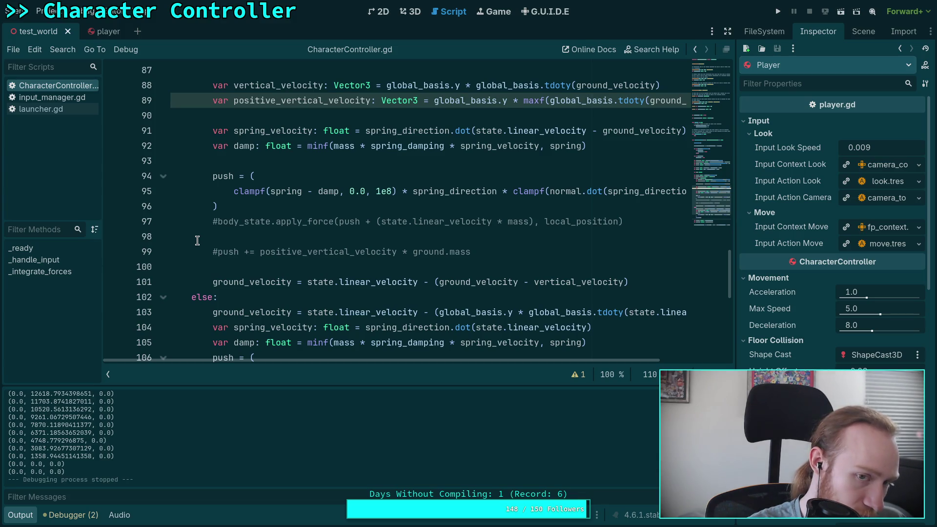
scroll(197, 240, up, 8)
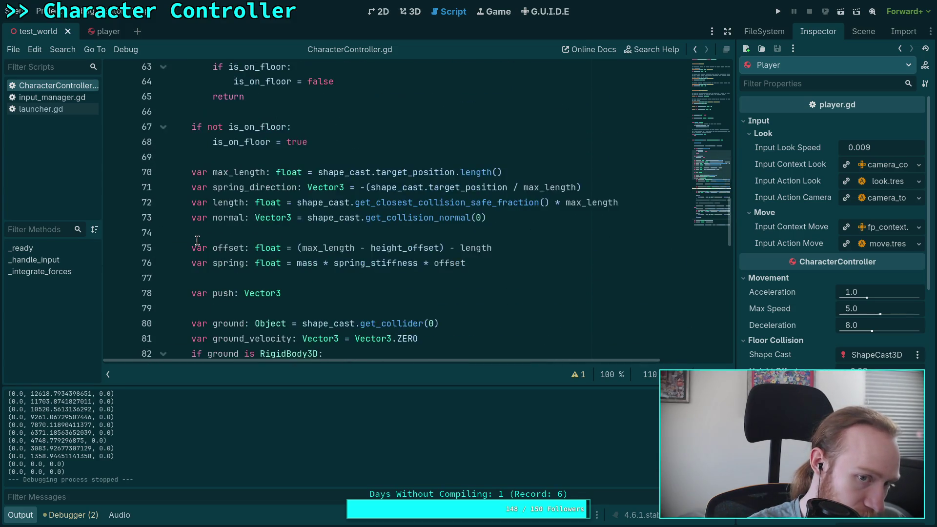
scroll(197, 240, up, 1)
scroll(197, 240, down, 3)
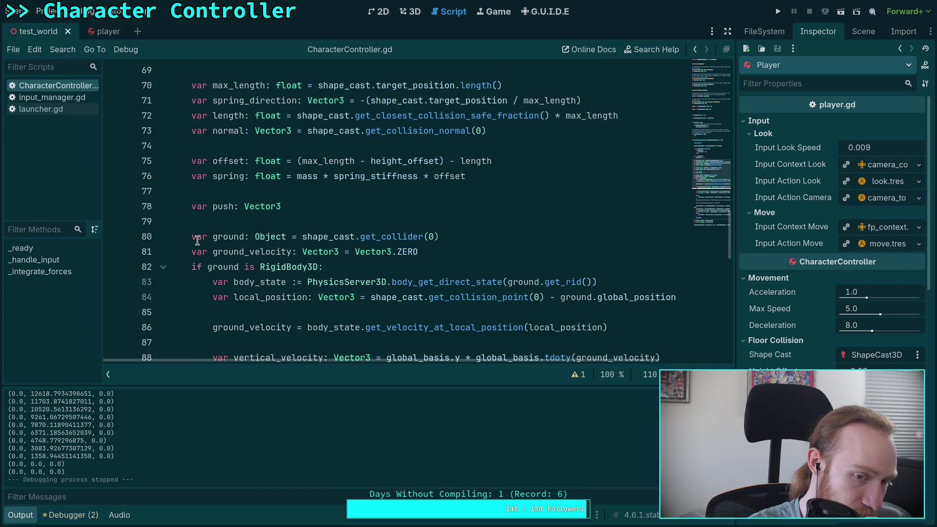
scroll(197, 240, down, 9)
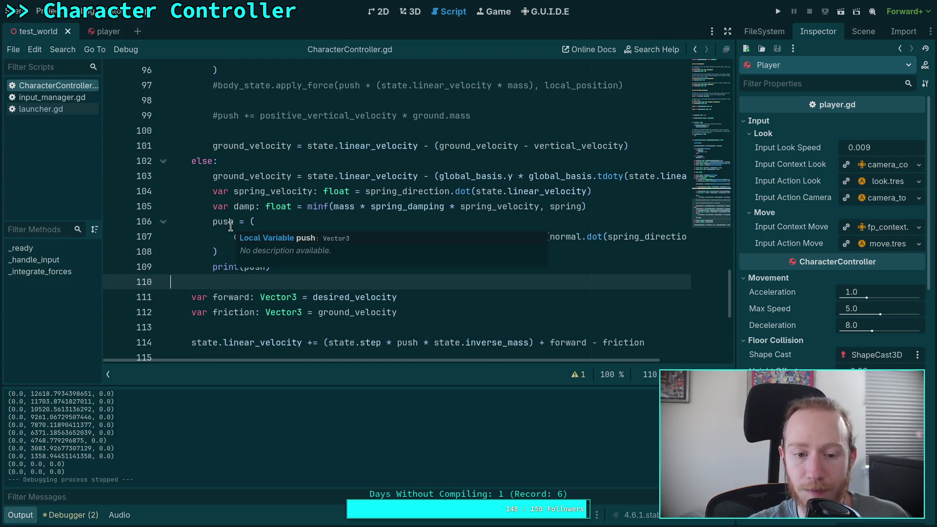
double_click(227, 175)
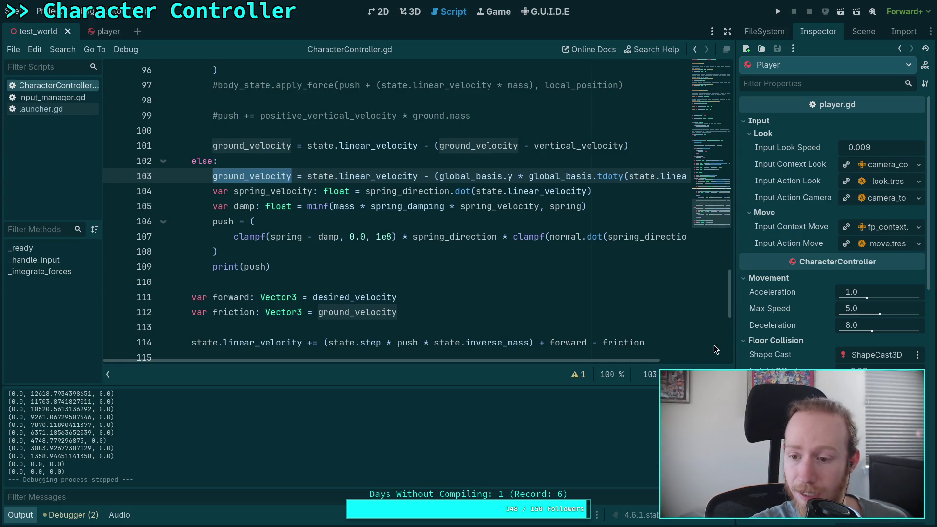
click(98, 31)
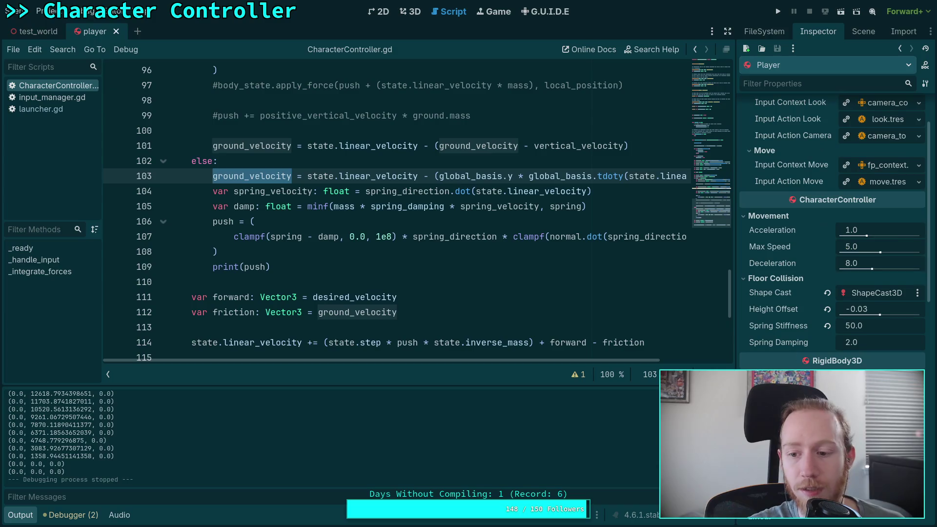
Set Spring Damping to 0.0 and Spring Stiffness to 100.0, save, and test-run the game.
drag(865, 344, 844, 344)
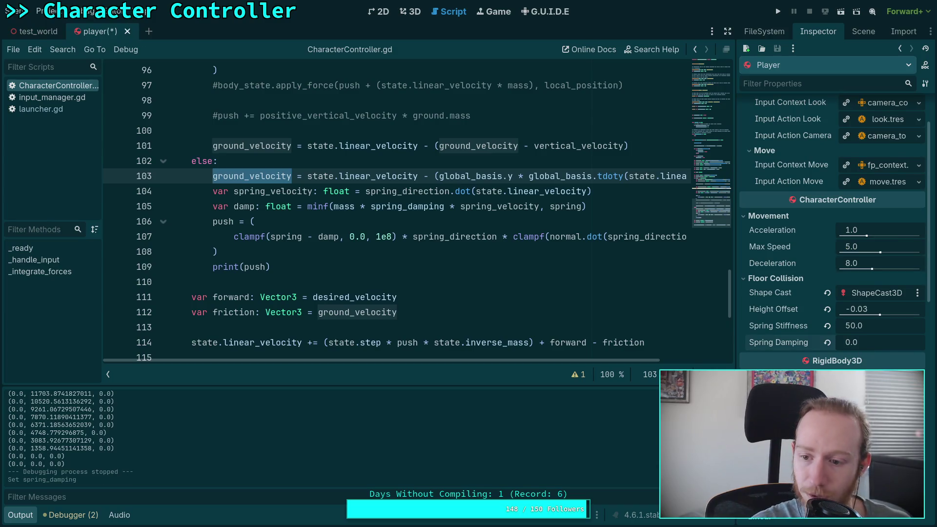
click(875, 326)
text(100)
key(Return)
key(ctrl+s)
click(775, 12)
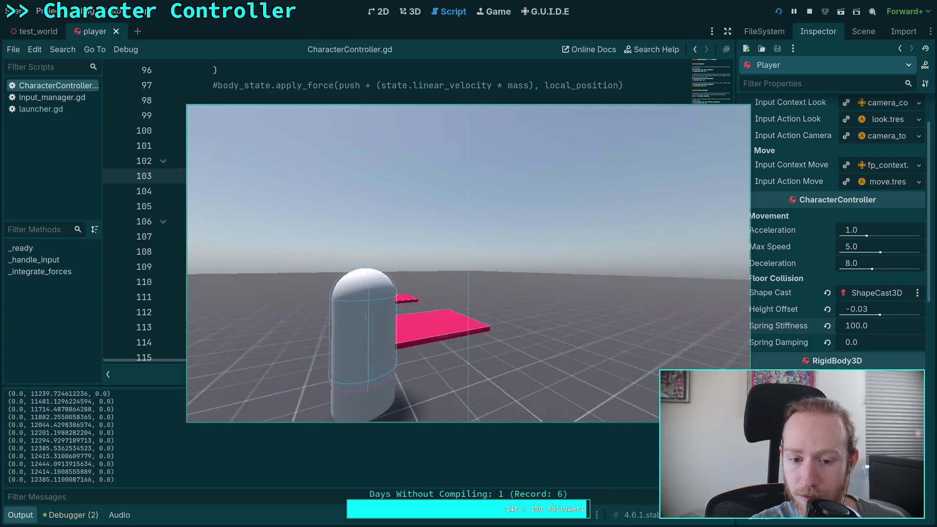
click(809, 12)
Rerun the game from test_world and drive the capsule onto the pink platform with W.
click(36, 31)
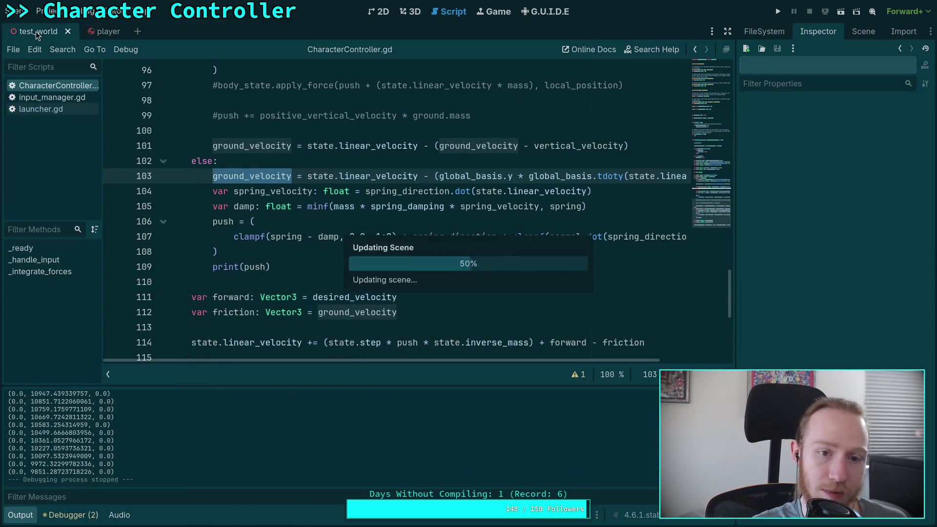
click(100, 31)
key(F5)
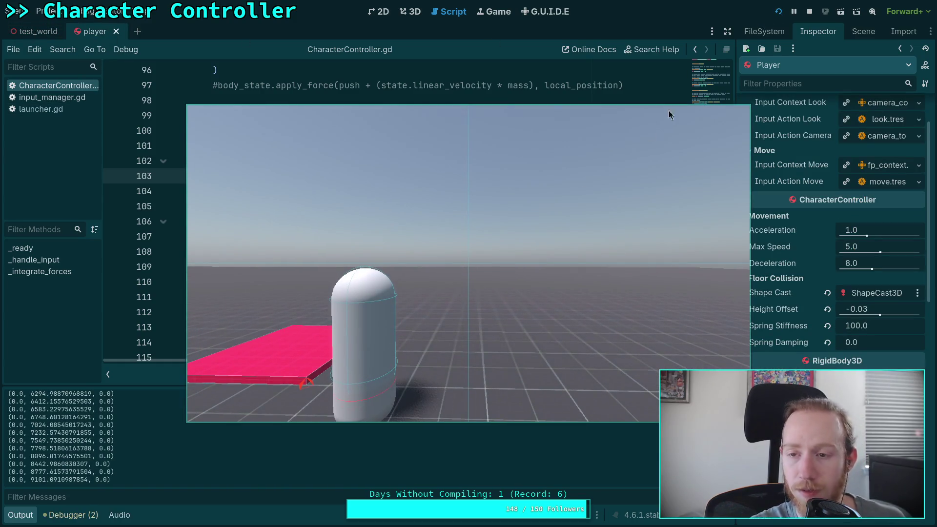
click(808, 14)
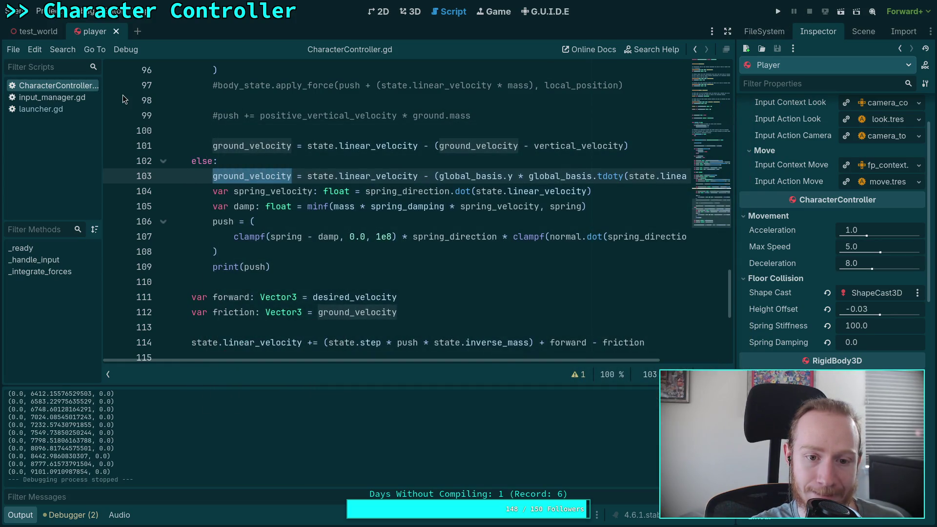
click(38, 32)
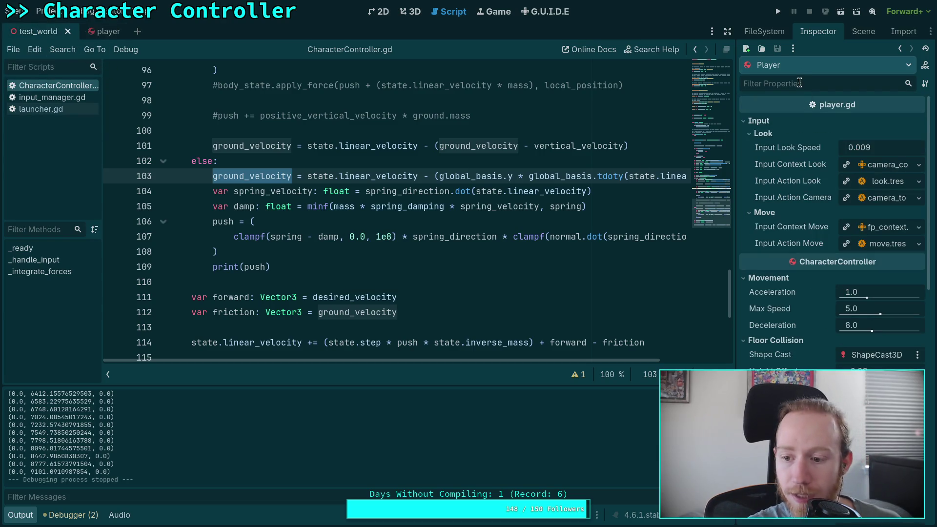
click(778, 13)
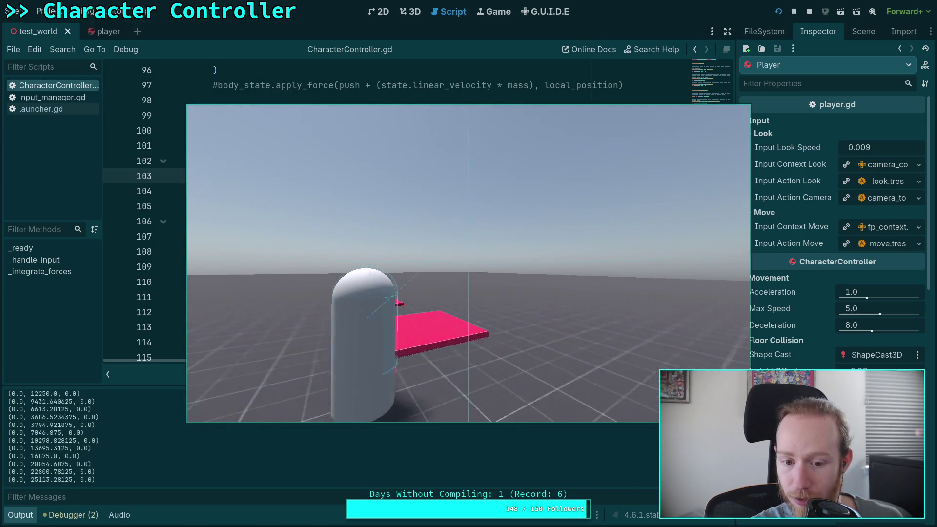
key(w)
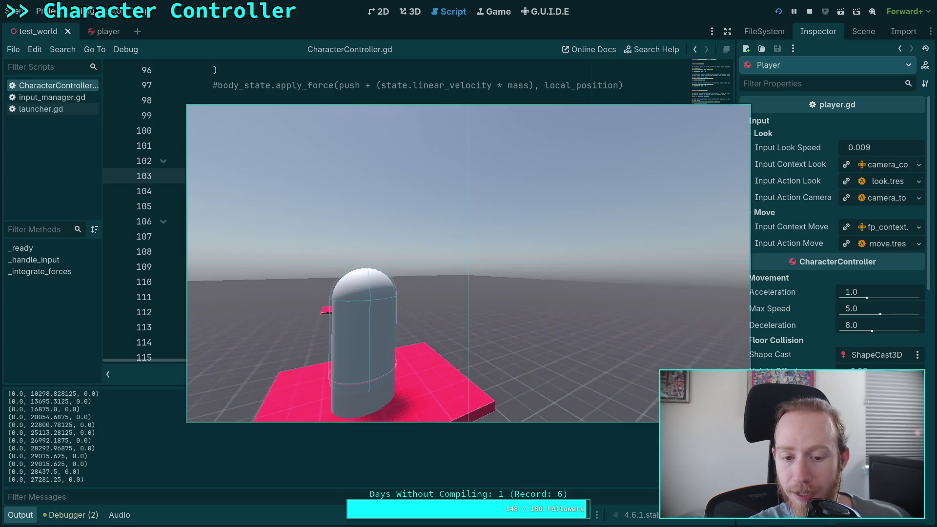
click(810, 13)
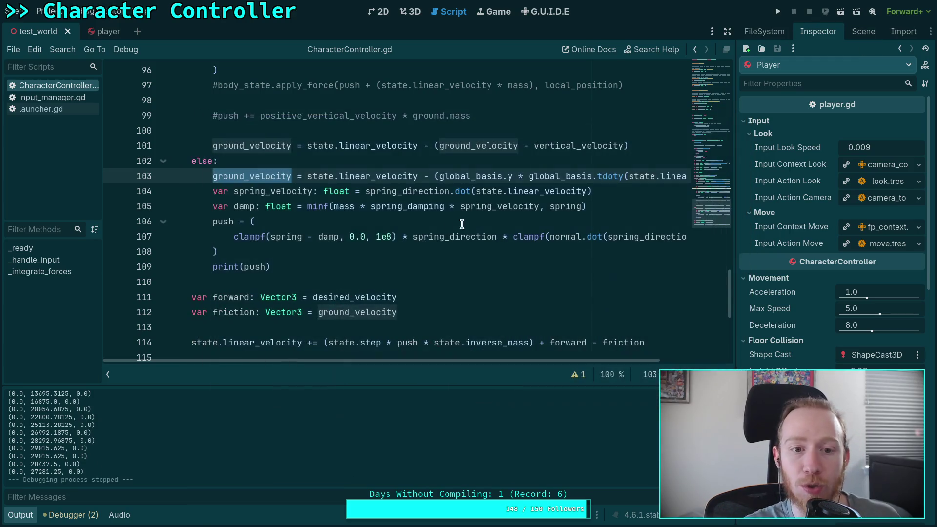
Collapse the Slider, RotatingFloor and Elevator nodes, move Player to the end of the World tree, and test.
click(393, 264)
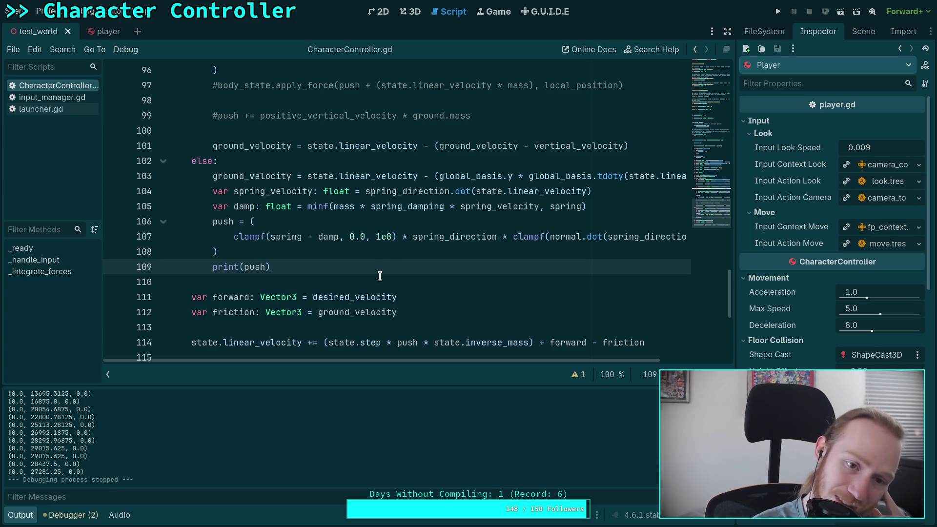
click(313, 287)
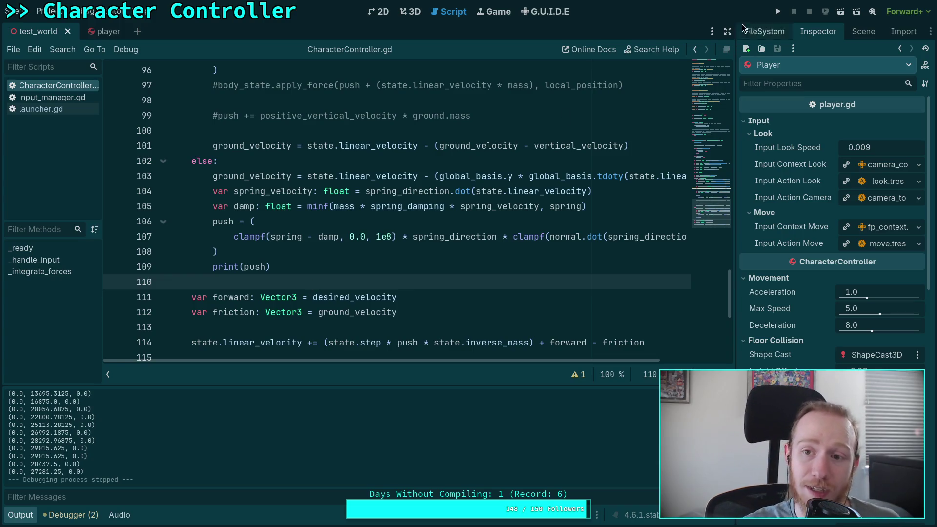
click(764, 31)
click(845, 31)
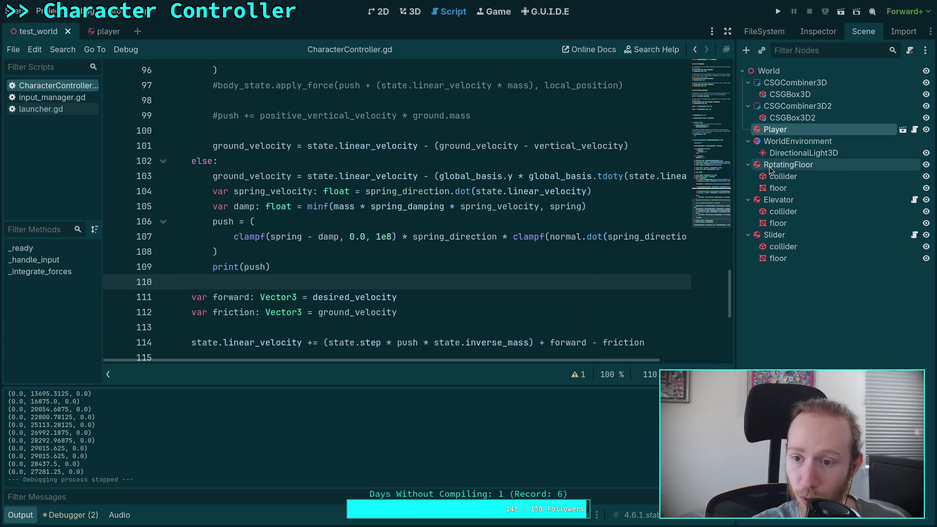
mouse_move(775, 129)
mouse_down()
mouse_move(825, 201)
mouse_move(765, 270)
mouse_move(754, 268)
mouse_move(754, 235)
mouse_up()
click(748, 234)
click(748, 199)
click(748, 165)
drag(776, 130, 762, 194)
key(F5)
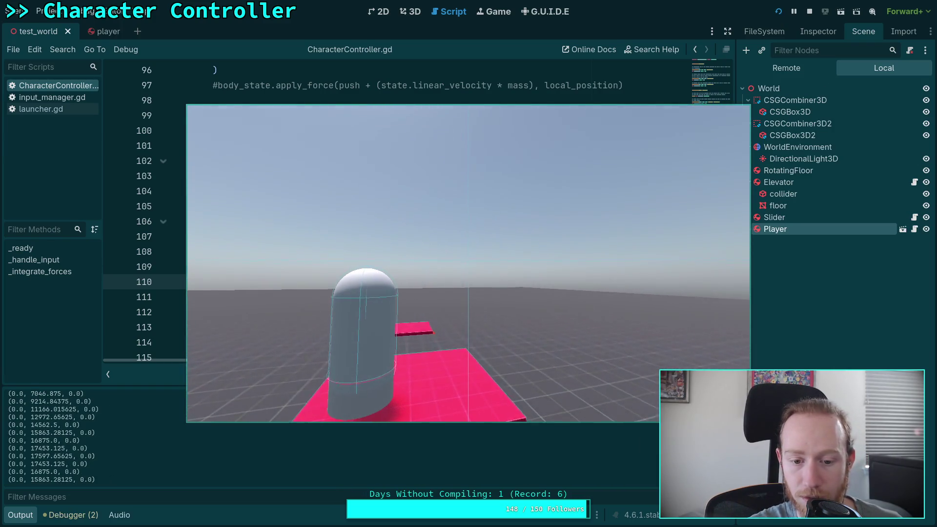
click(811, 15)
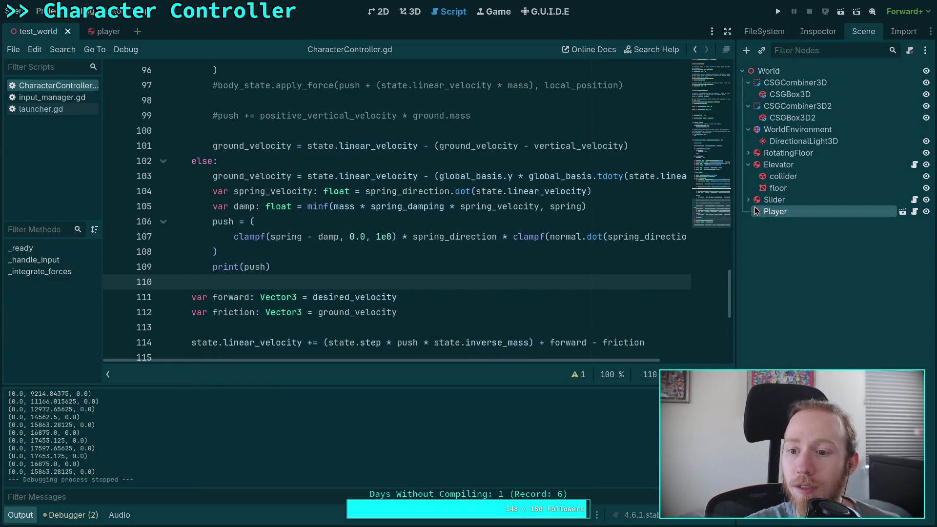
Place Player just above RotatingFloor, undo the spring stiffness and damping changes, save, and rerun.
drag(754, 206, 761, 154)
drag(759, 153, 759, 152)
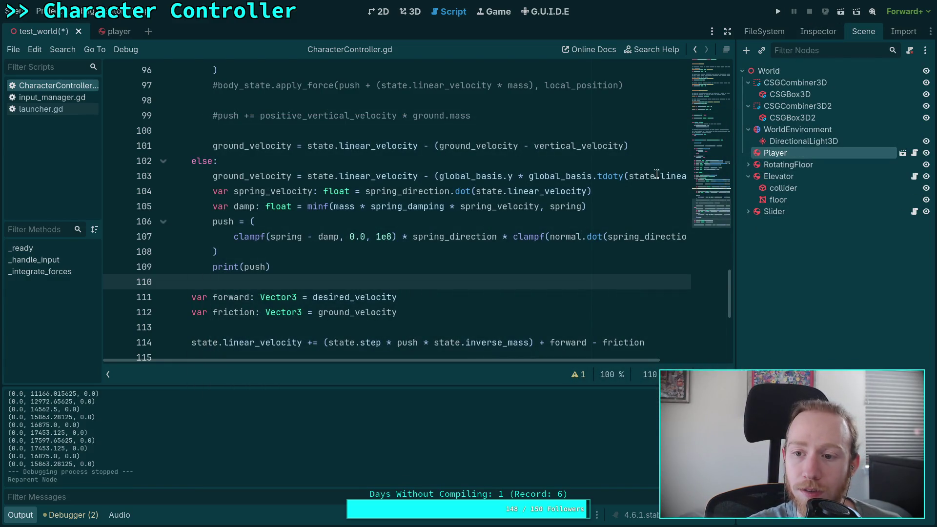
click(119, 32)
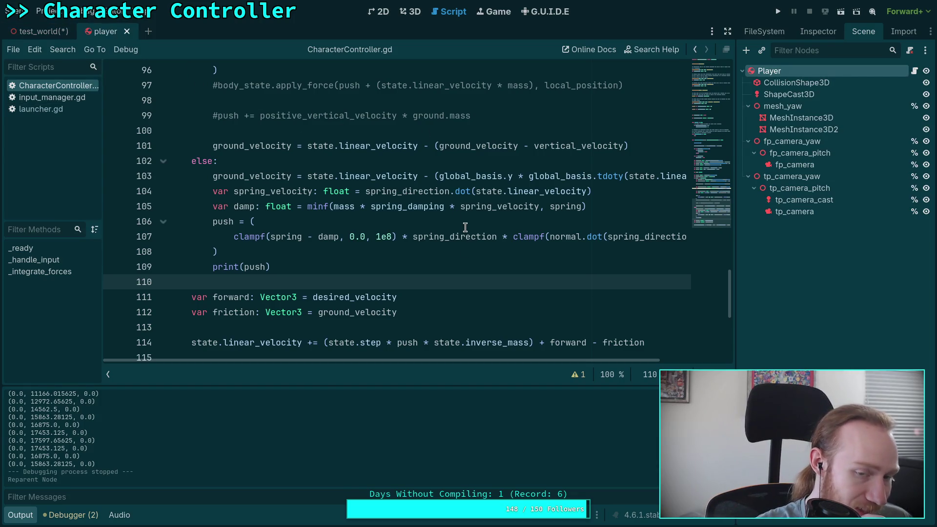
scroll(465, 227, up, 1)
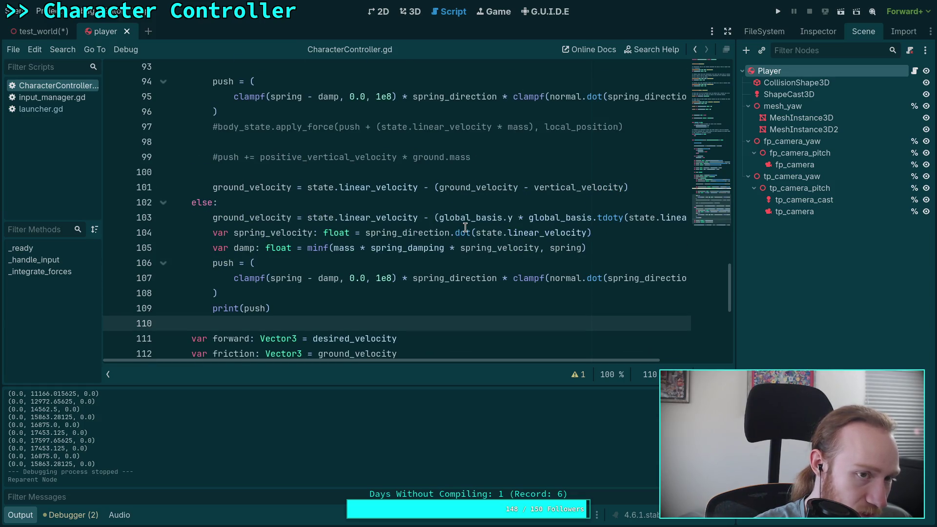
click(39, 32)
click(817, 32)
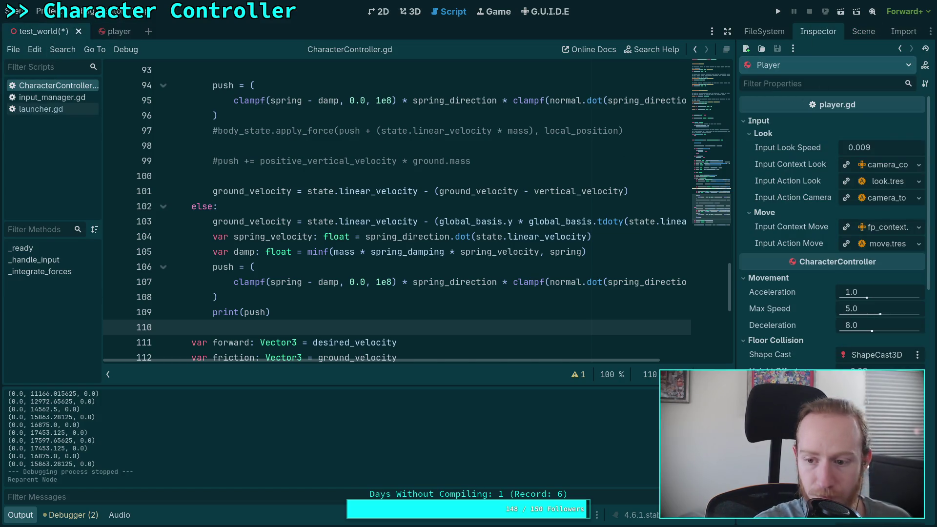
key(ctrl+z)
key(ctrl+z)
key(ctrl+s)
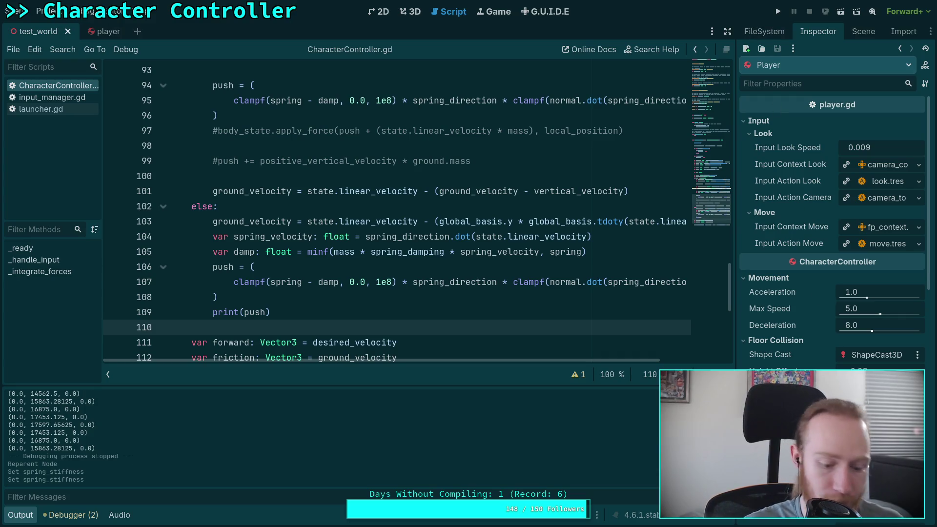
key(ctrl+z)
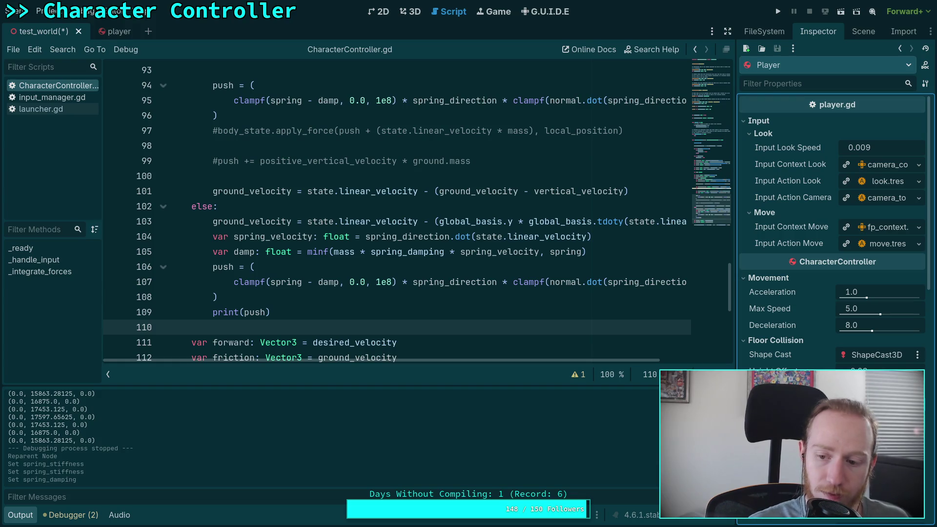
key(ctrl+z)
key(F5)
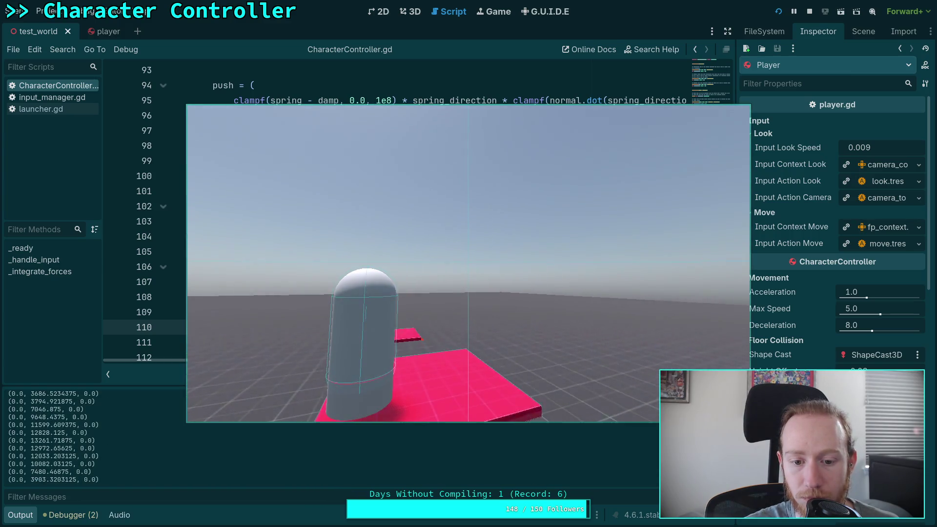
key(Escape)
click(809, 11)
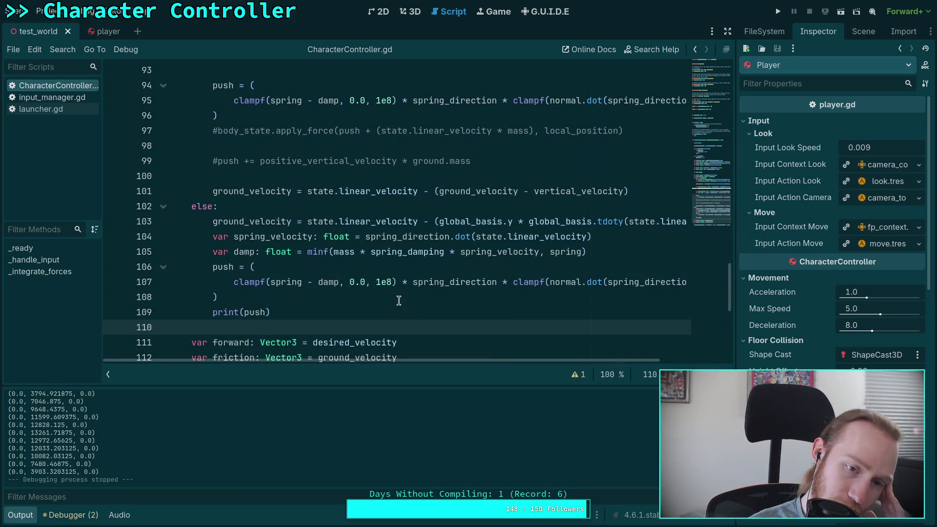
Inspect positive_vertical_velocity on line 89 of _integrate_forces.
scroll(383, 293, up, 2)
scroll(391, 277, up, 2)
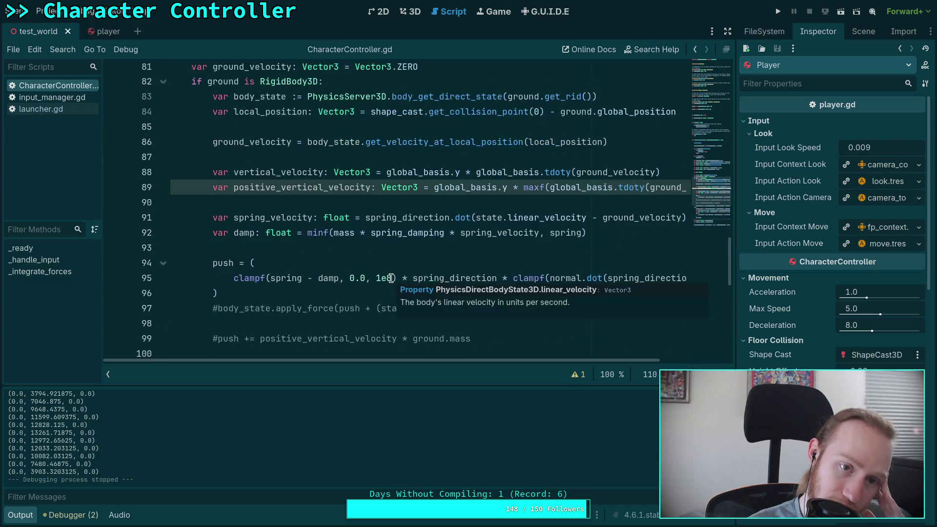
double_click(289, 191)
scroll(420, 270, down, 1)
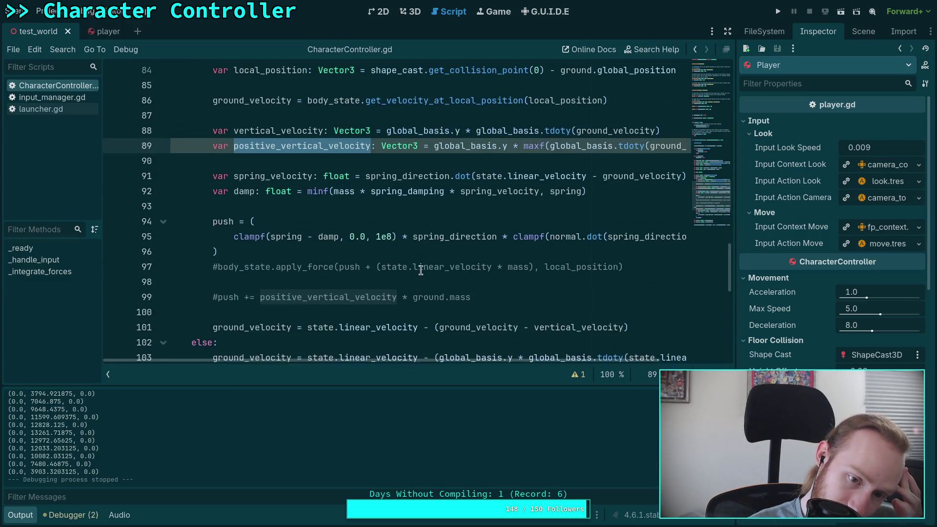
scroll(427, 356, right, 3)
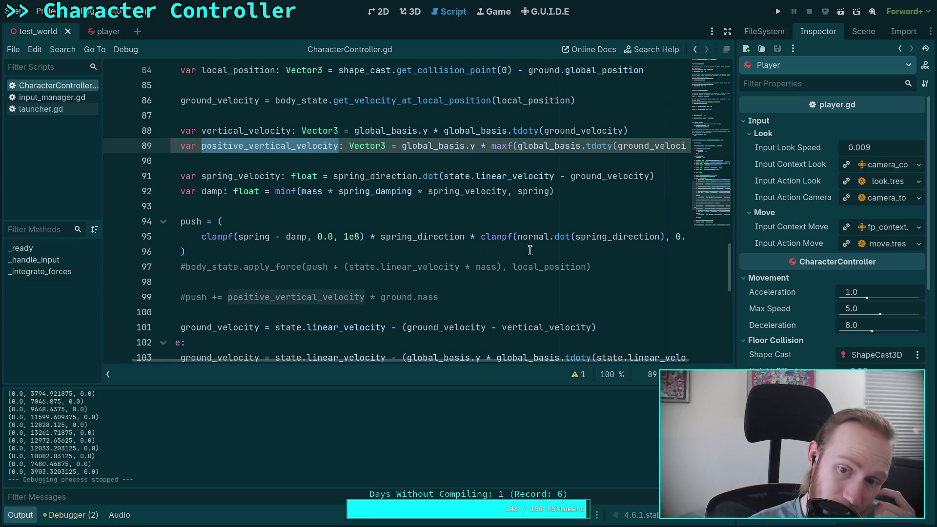
scroll(544, 278, up, 1)
scroll(487, 362, right, 3)
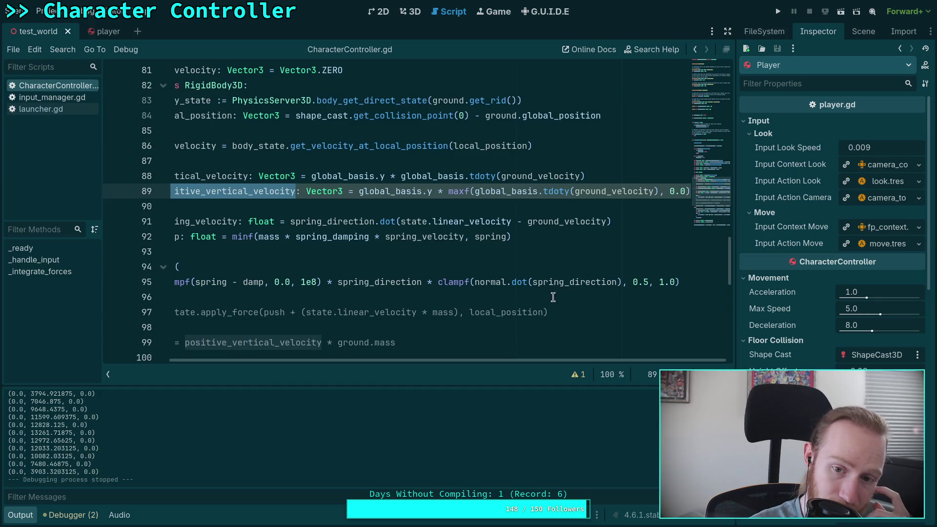
scroll(416, 359, left, 3)
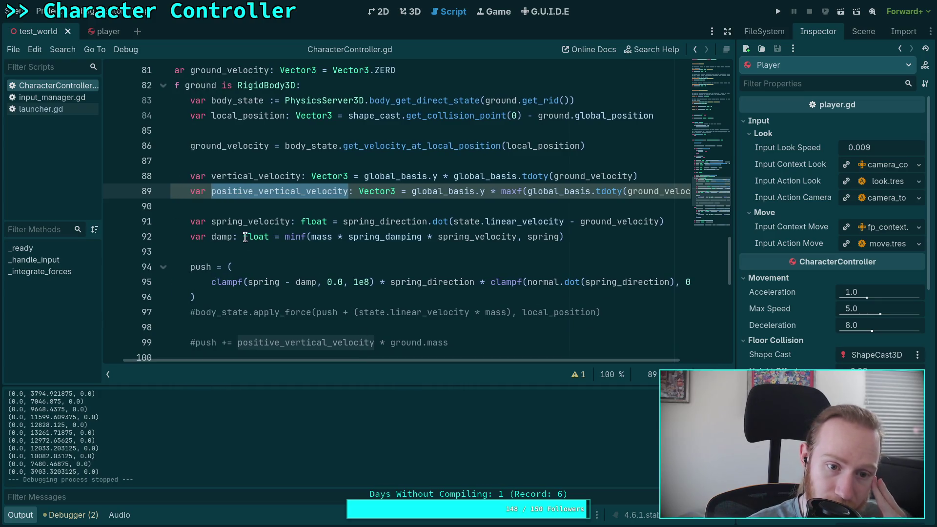
Review the spring, damp and spring_velocity uses in the hover force code.
double_click(257, 282)
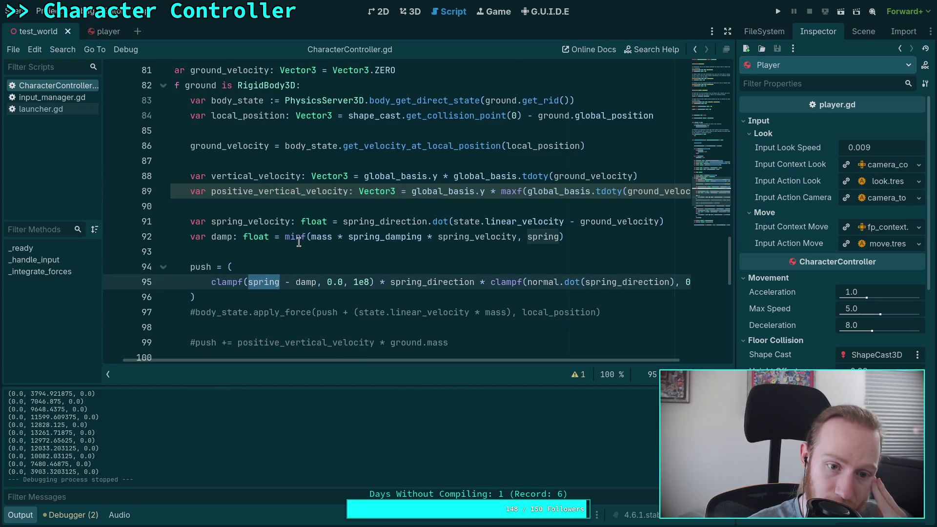
scroll(244, 217, up, 3)
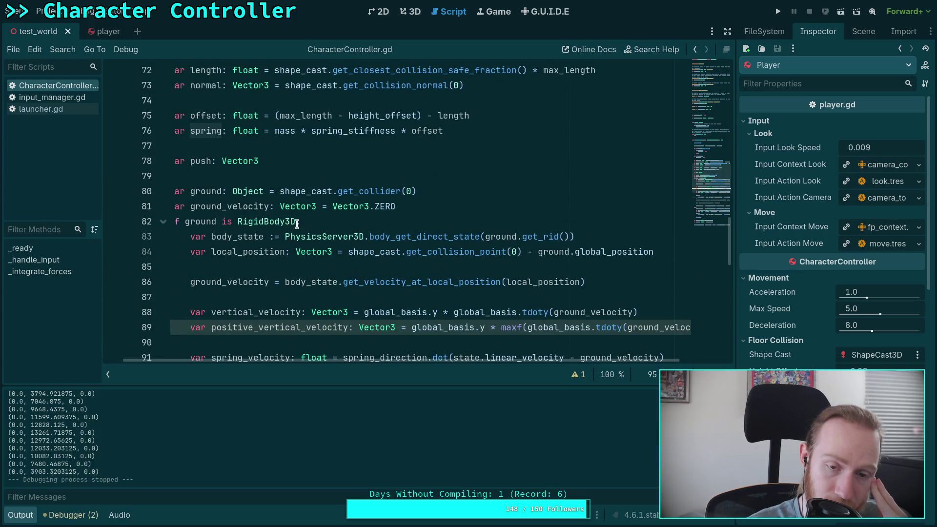
scroll(297, 224, down, 1)
scroll(216, 229, down, 3)
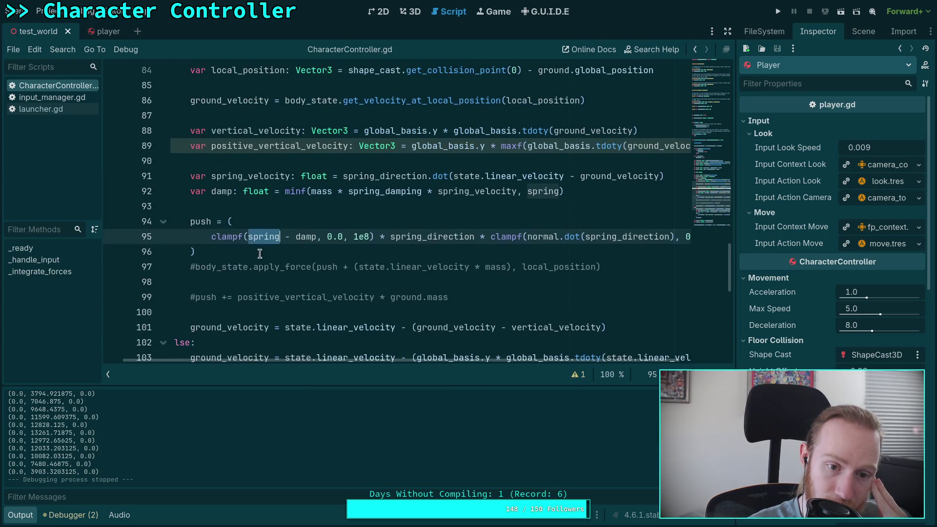
double_click(306, 236)
scroll(247, 218, up, 1)
double_click(454, 237)
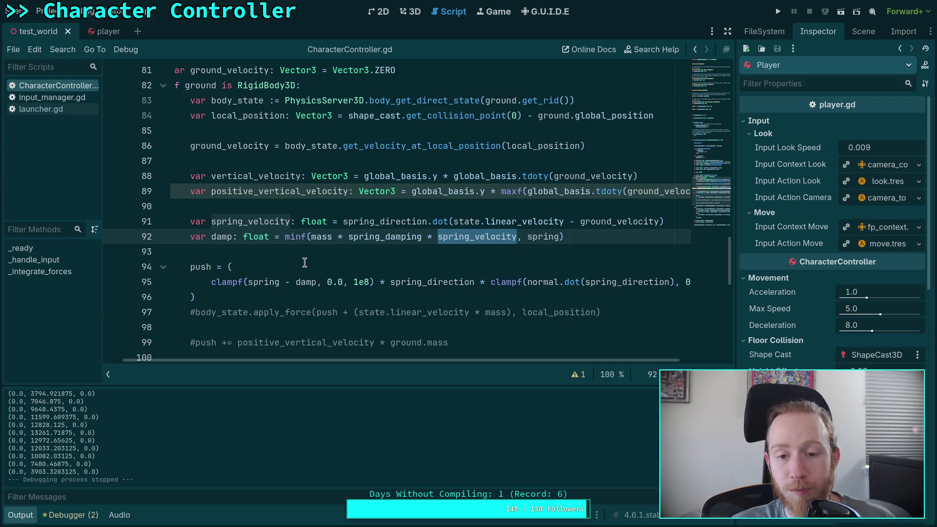
scroll(314, 248, down, 4)
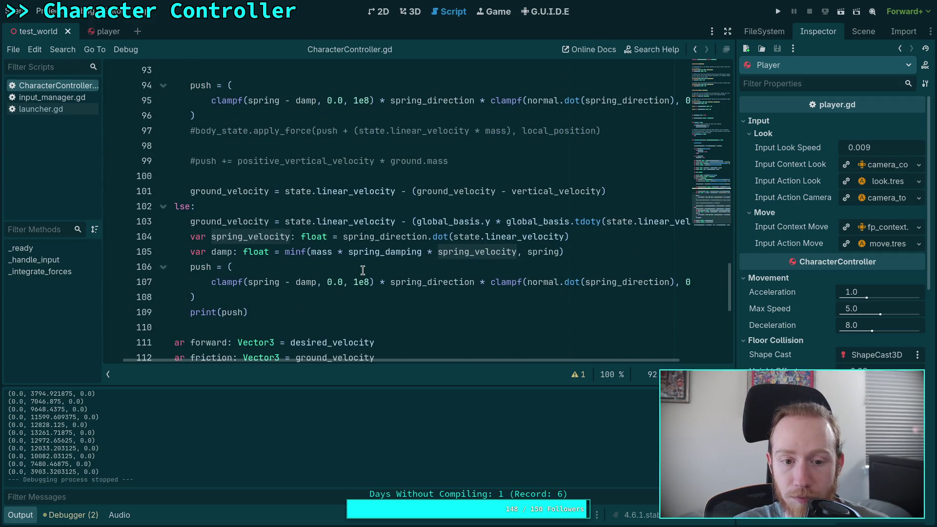
scroll(363, 270, up, 4)
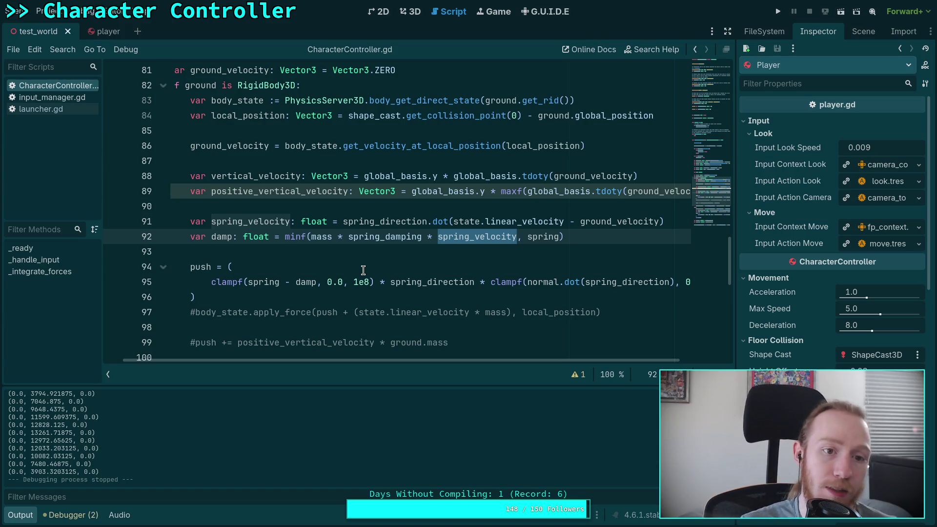
scroll(363, 270, down, 6)
drag(411, 359, 385, 360)
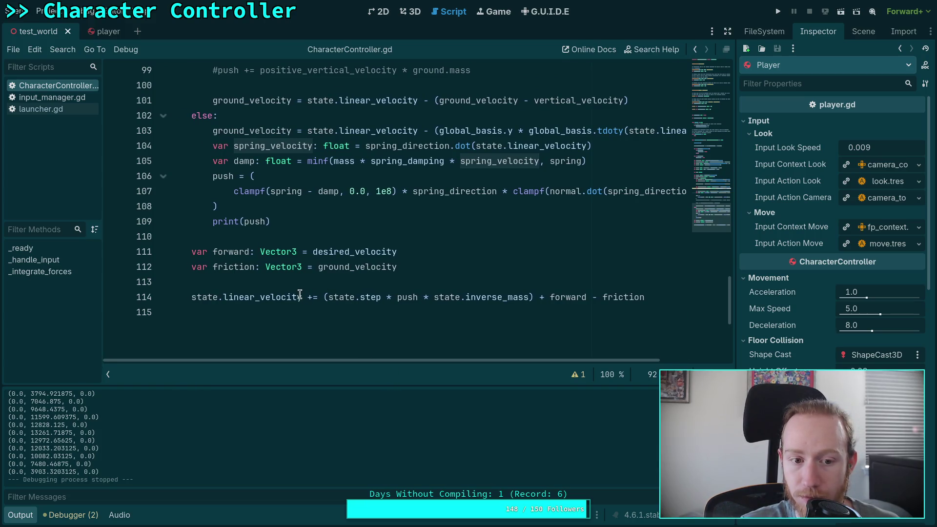
scroll(273, 288, up, 17)
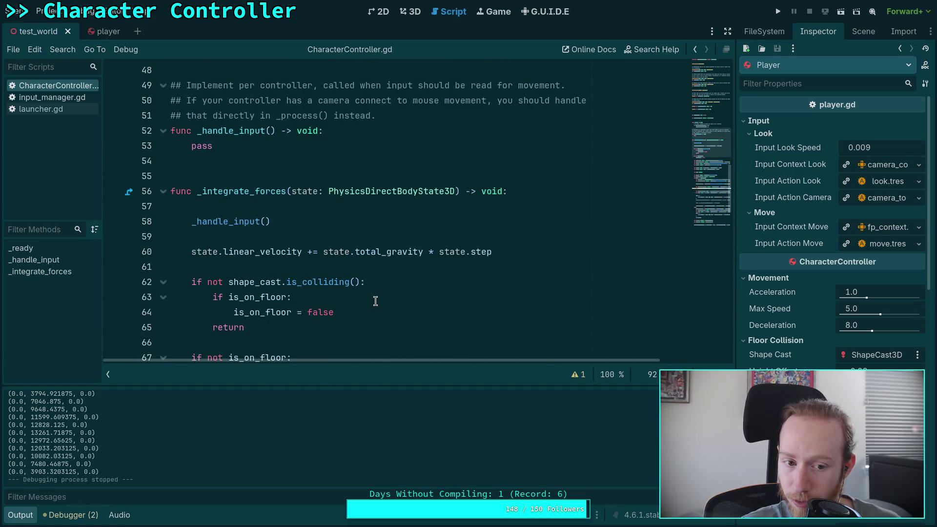
Delete line 60, 'state.linear_velocity += state.total_gravity * state.step'.
click(207, 251)
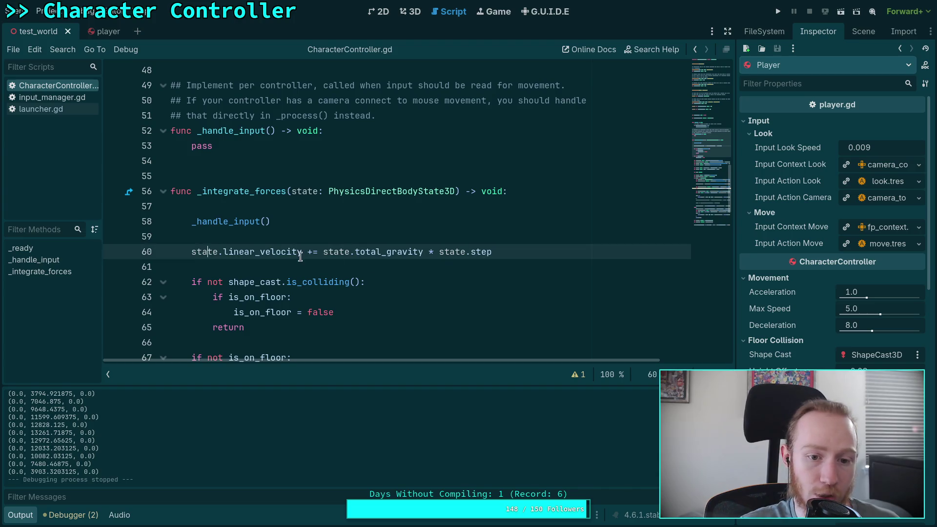
scroll(475, 277, down, 2)
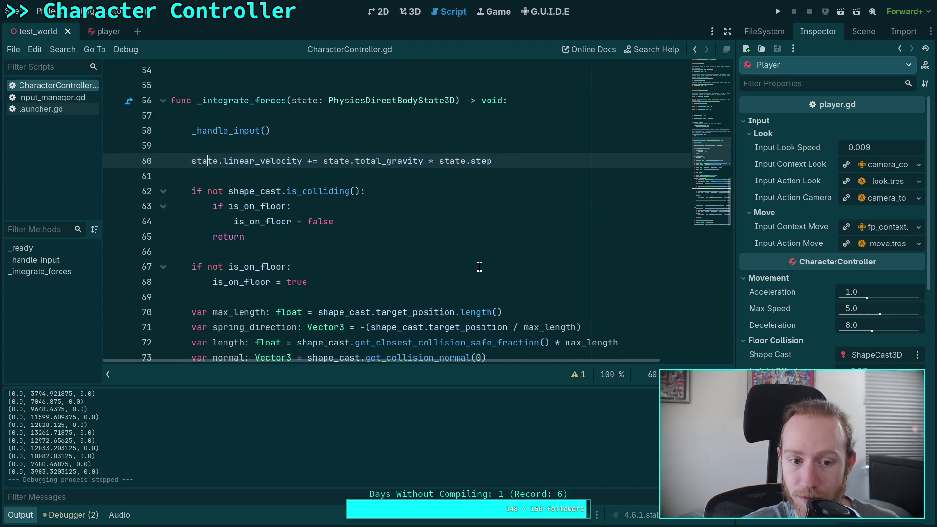
scroll(480, 267, down, 8)
scroll(480, 267, up, 6)
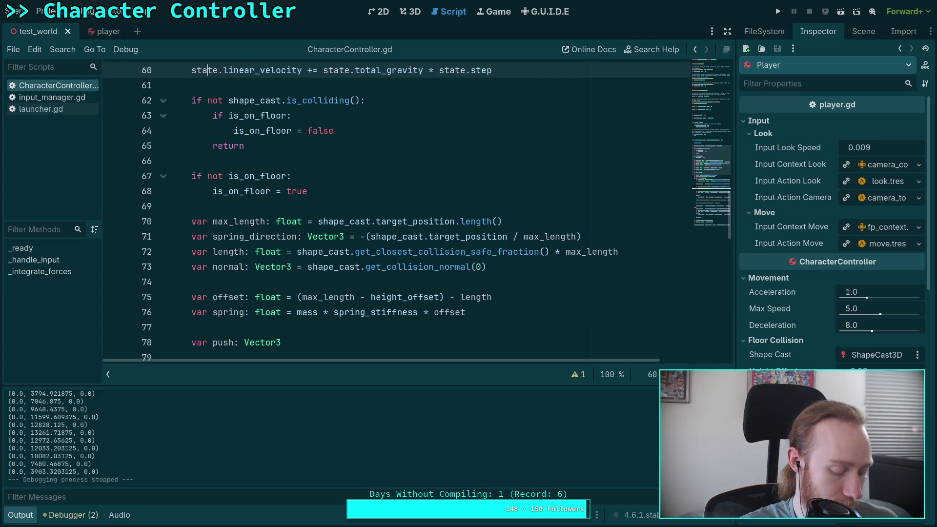
key(ctrl+shift+k)
key(ctrl+shift+k)
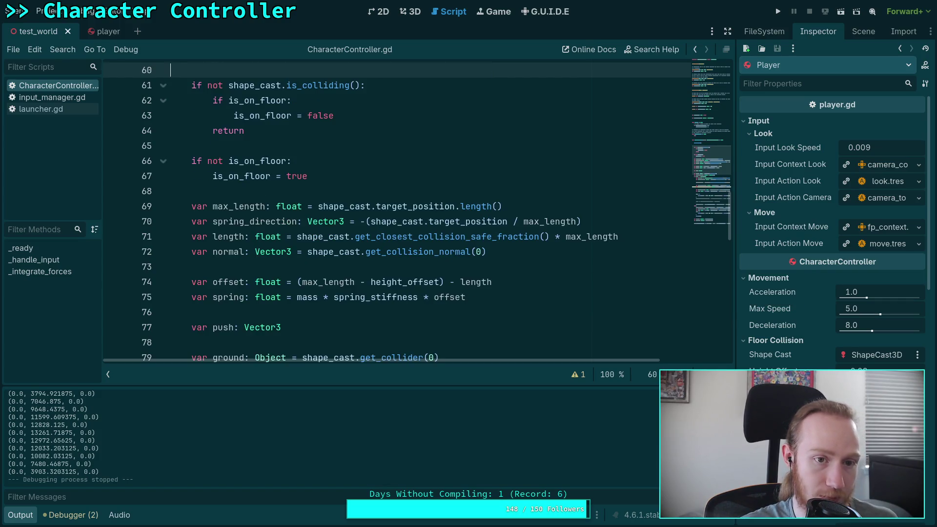
Remove a leftover empty line and paste the gravity line right after 'is_on_floor = false'.
scroll(458, 279, up, 2)
key(Up)
scroll(461, 277, down, 8)
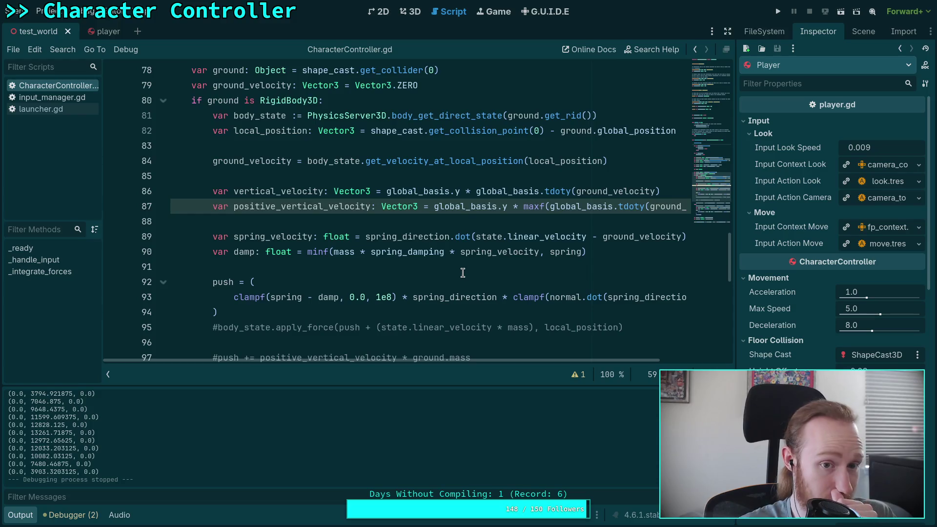
scroll(463, 272, up, 7)
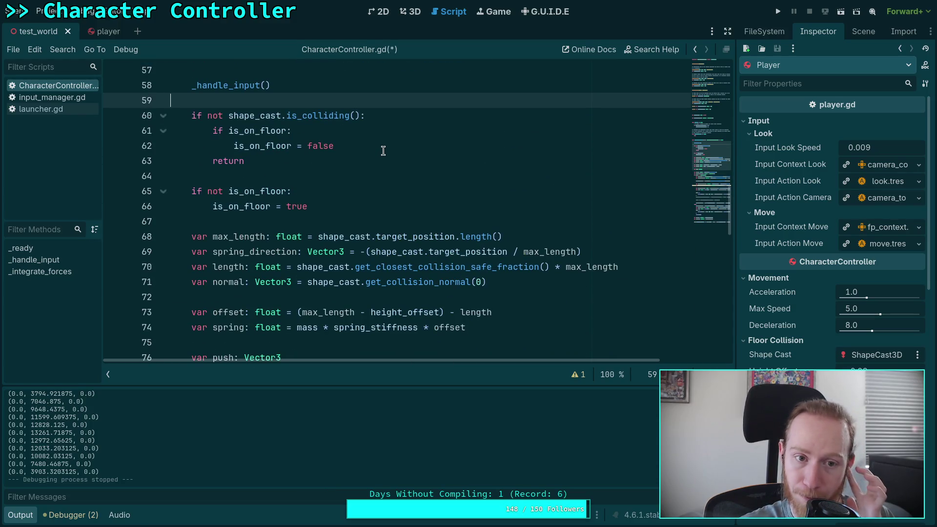
click(384, 154)
click(387, 145)
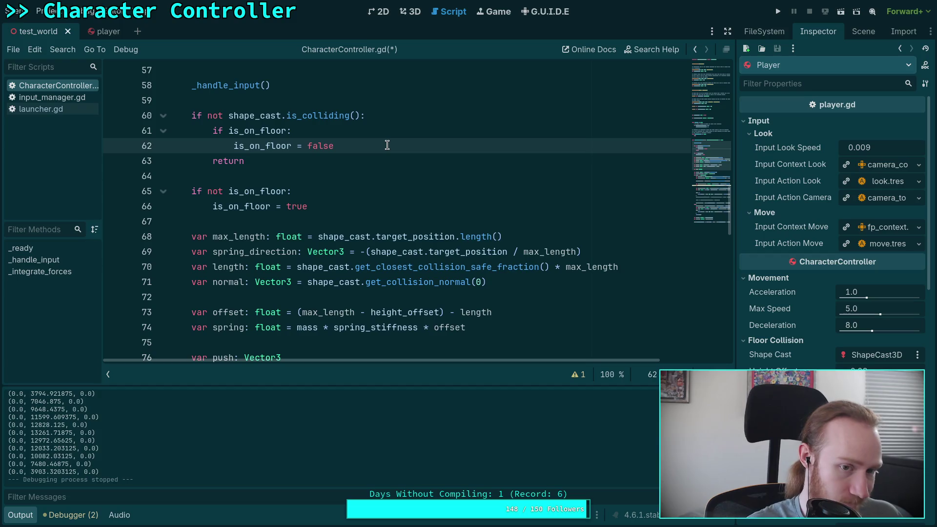
key(Return)
text(state.linear_velocity += state.total_gravity * state.step)
Indent the pasted gravity line into the airborne branch and delete the empty line before return.
click(267, 159)
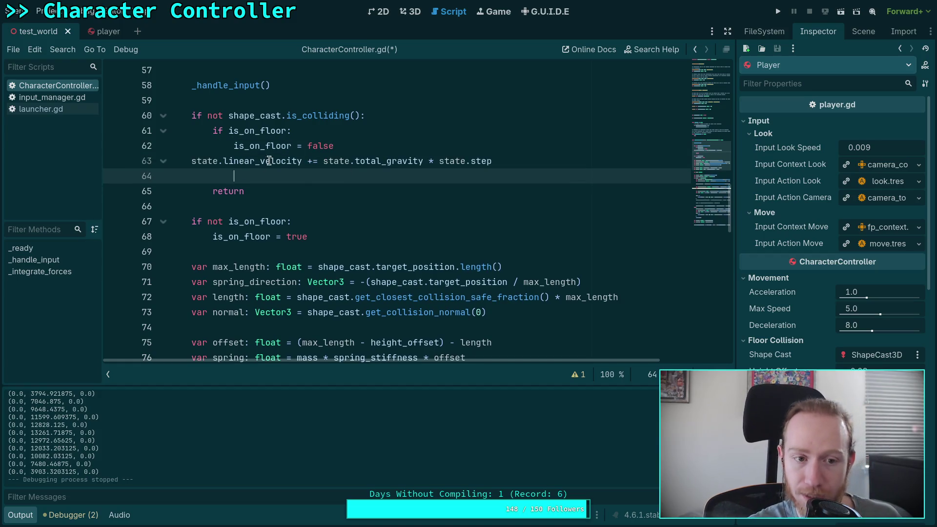
key(Home)
key(Tab)
key(Down)
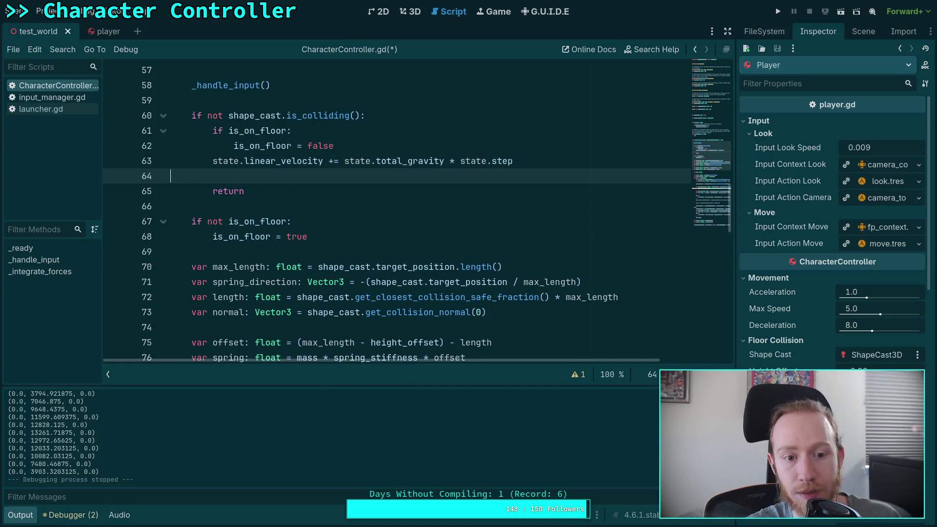
key(BackSpace)
Duplicate the gravity line above the final velocity line 113 and join the two lines.
scroll(385, 213, down, 12)
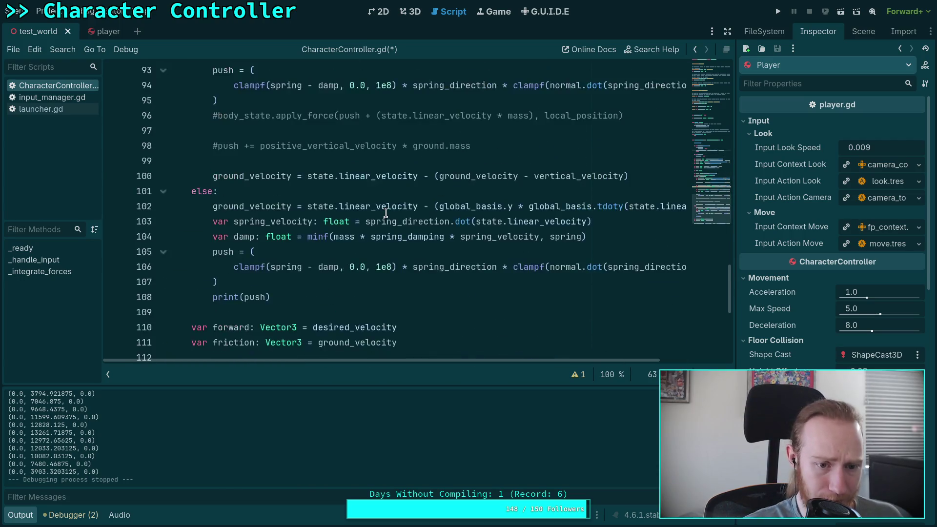
scroll(385, 213, down, 3)
click(341, 258)
click(656, 236)
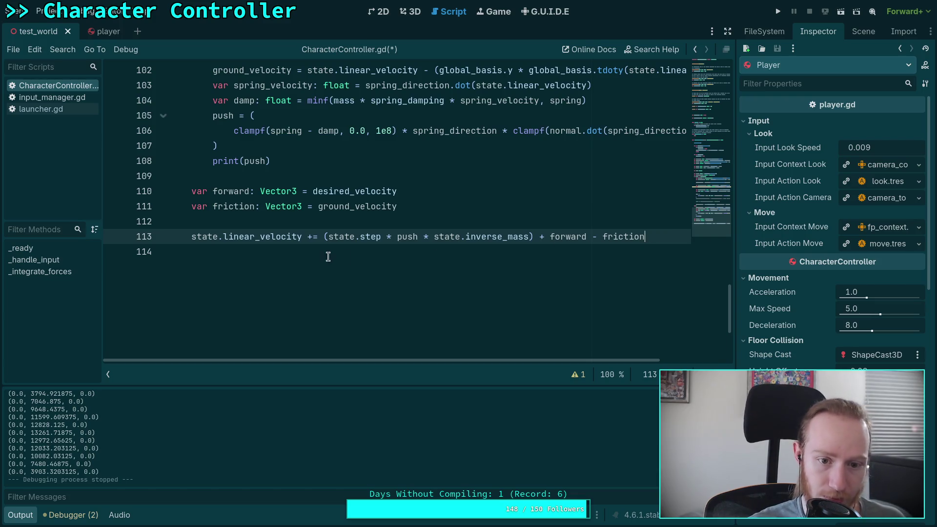
click(318, 236)
text(gravi)
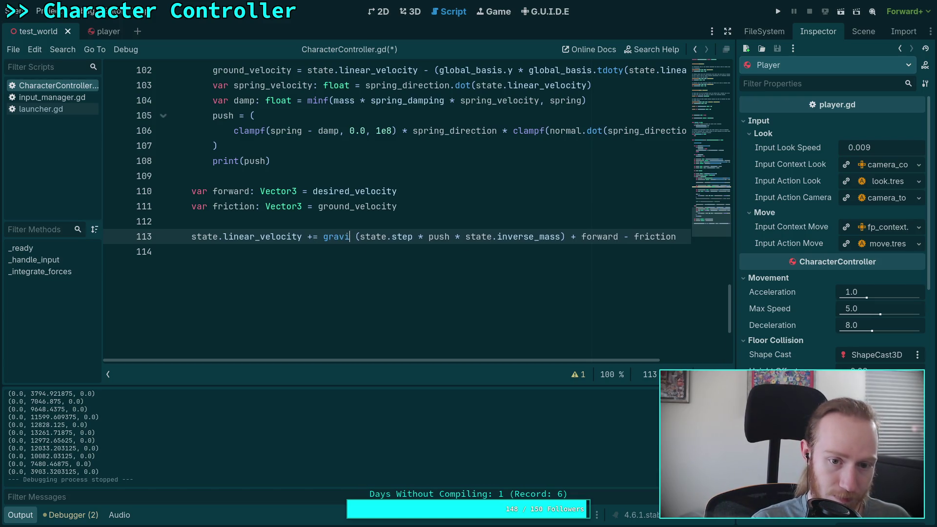
key(BackSpace)
key(BackSpace)
key(BackSpace)
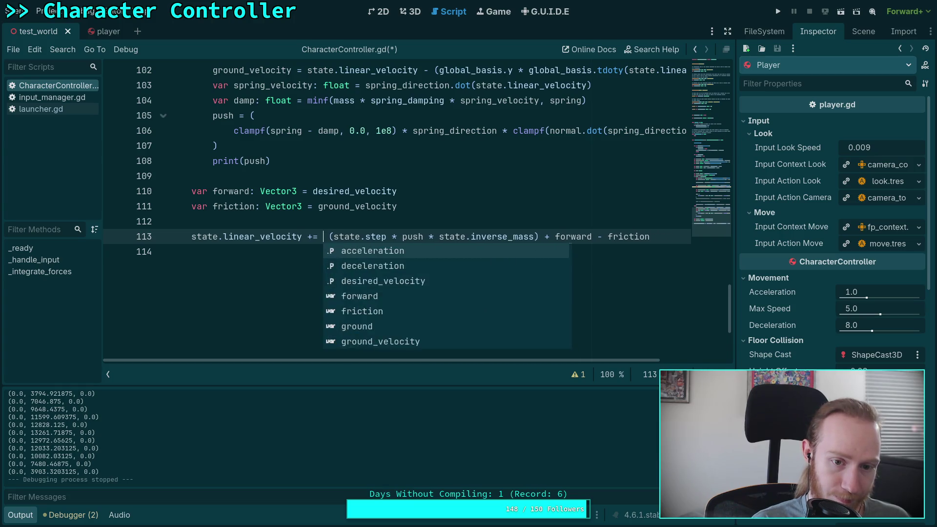
key(ctrl+shift+d)
click(332, 270)
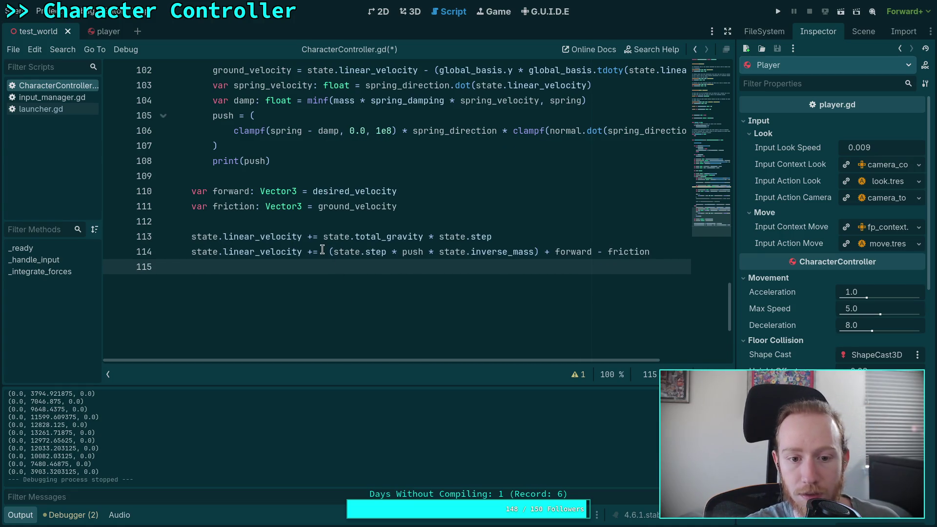
click(323, 251)
drag(324, 250, 519, 236)
key(BackSpace)
Delete the redundant state.total_gravity and leftover '* state.step +' text from joined line 113.
text(+)
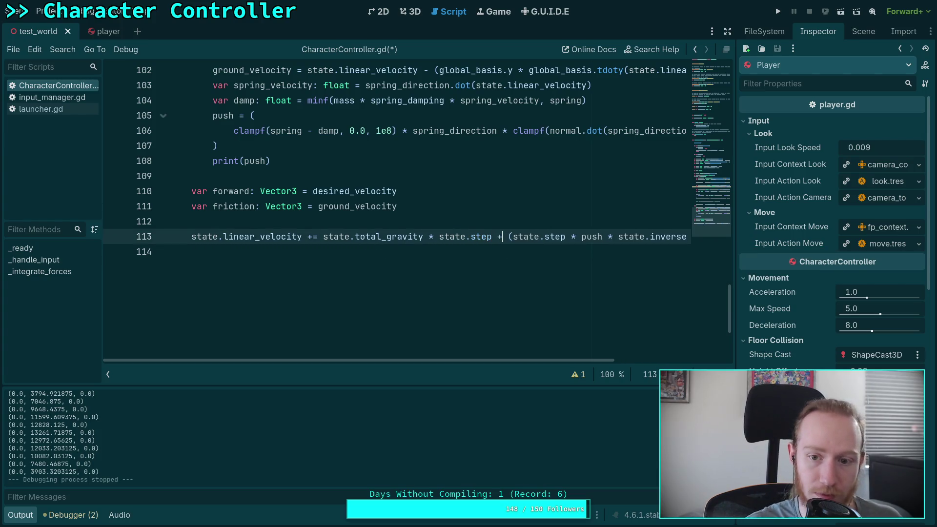
mouse_move(554, 361)
mouse_down()
mouse_move(693, 363)
mouse_move(551, 354)
mouse_up()
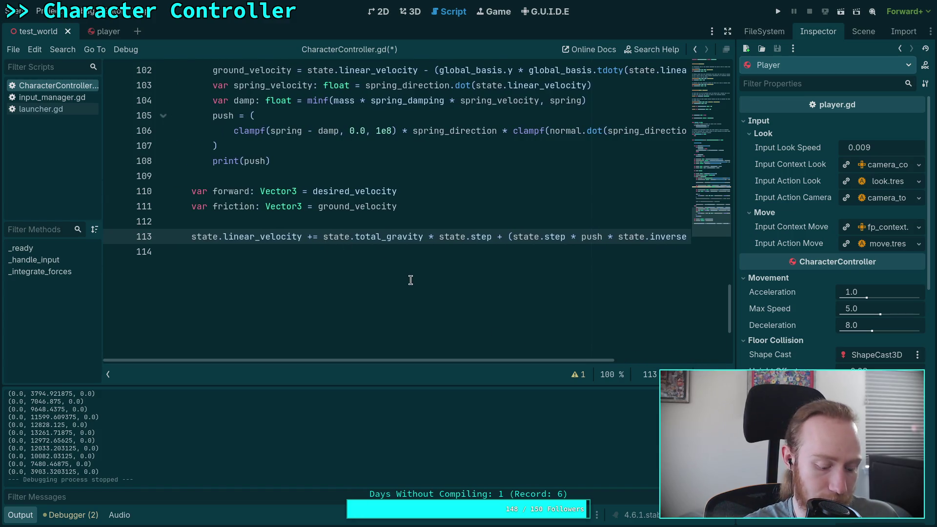
mouse_move(328, 233)
mouse_down()
mouse_move(504, 236)
mouse_move(422, 233)
mouse_up()
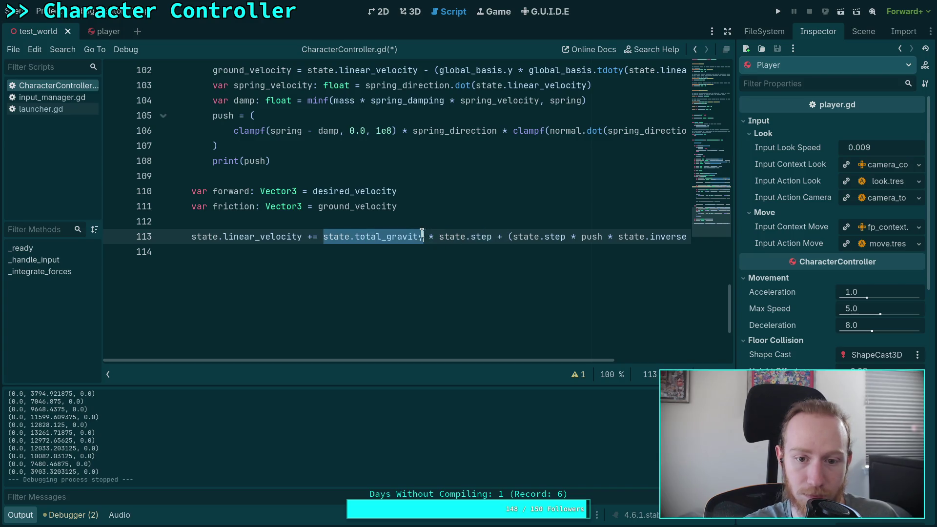
key(BackSpace)
drag(327, 239, 403, 239)
key(BackSpace)
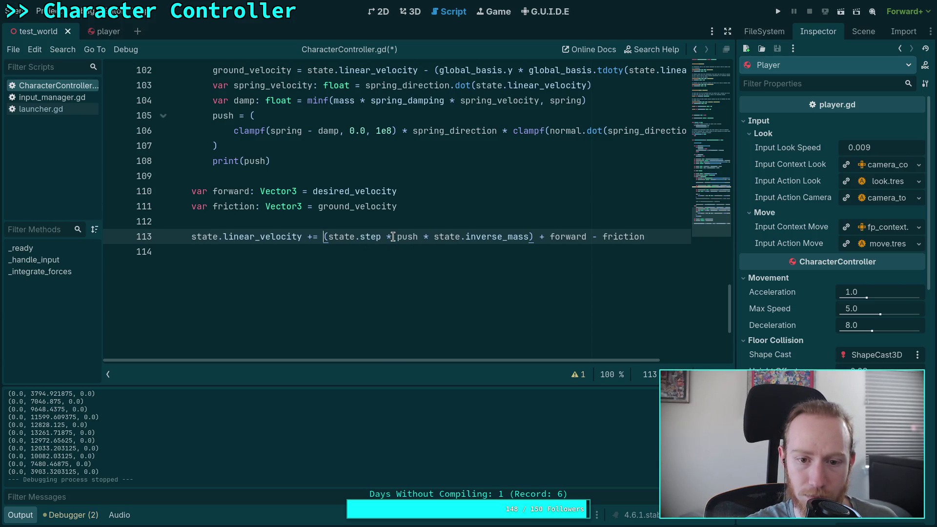
Make line 113 use state.step * (state.total_gravity + push * state.inverse_mass), then save and run the game.
text(()
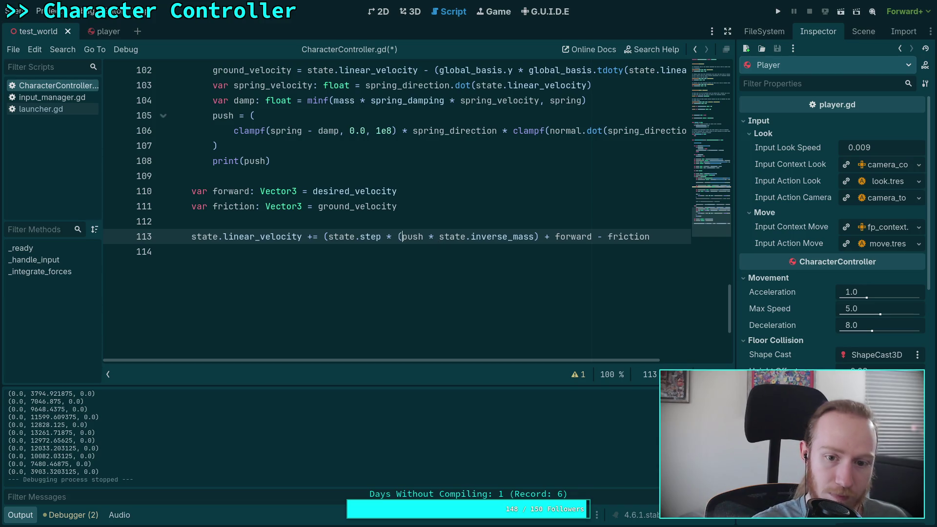
click(535, 236)
text())
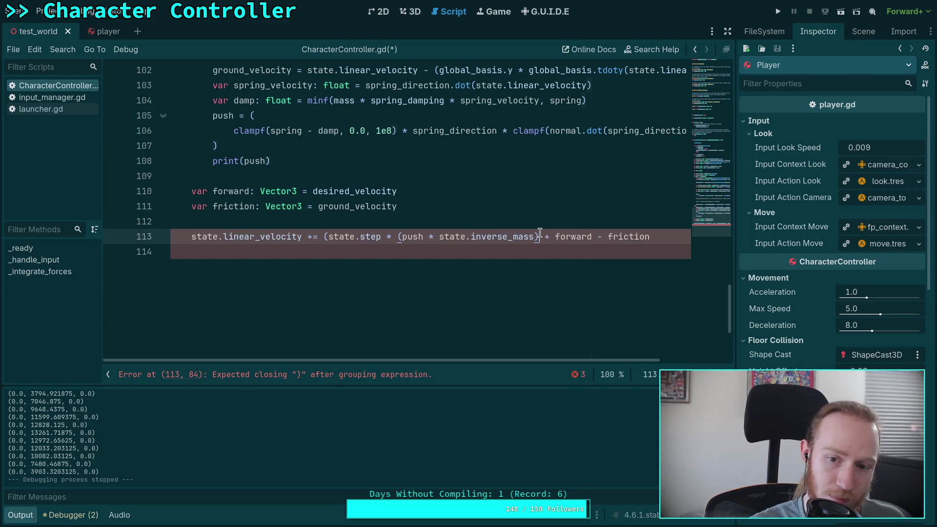
text())
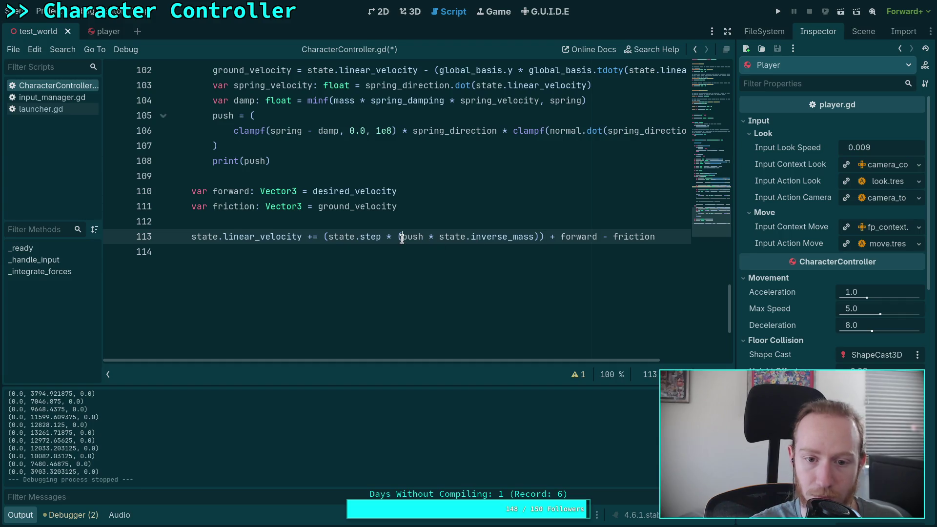
click(401, 237)
text(state.total_gravity )
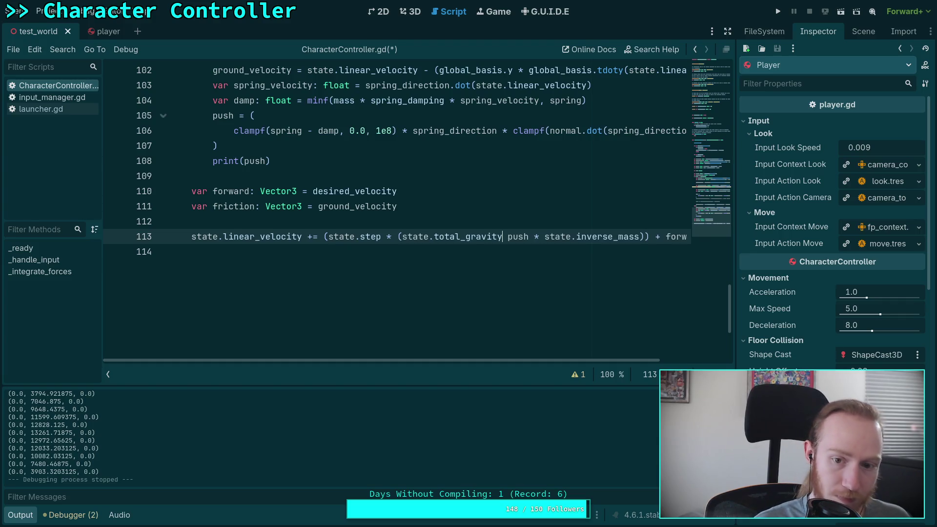
text(+)
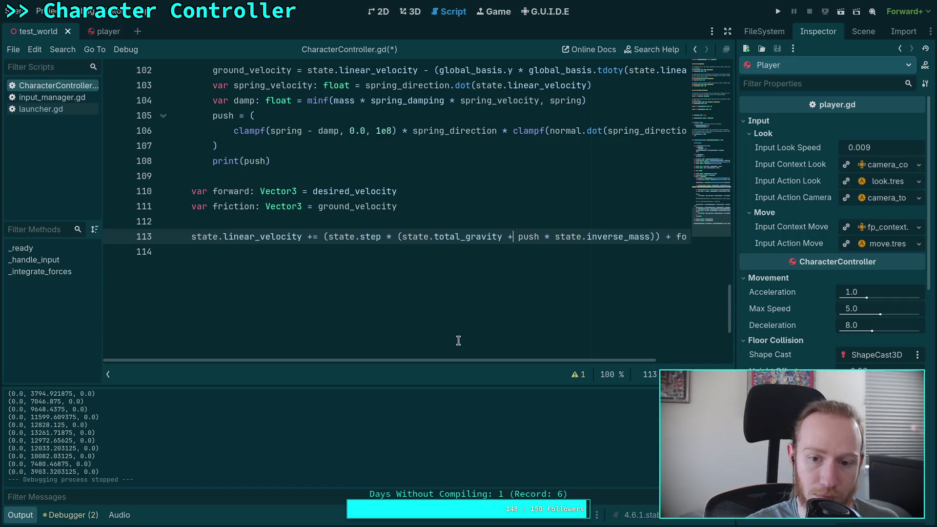
key(ctrl+s)
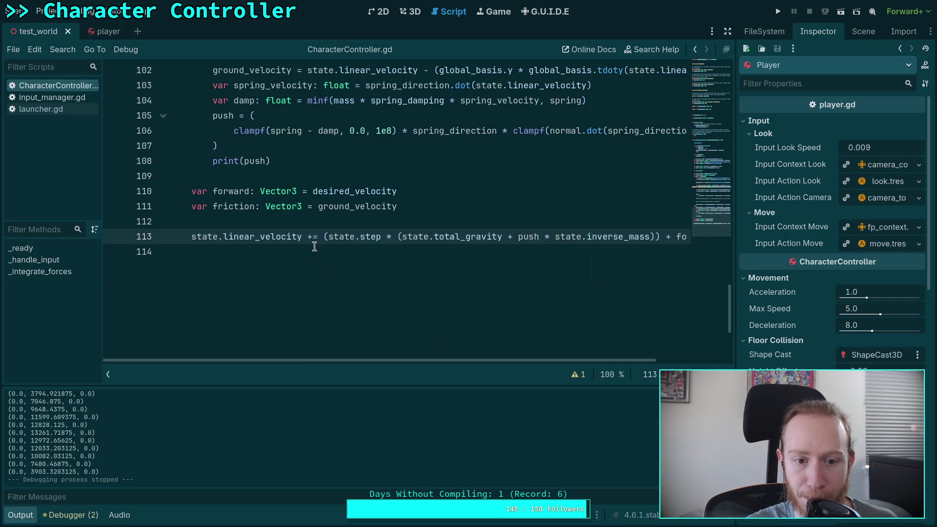
key(F5)
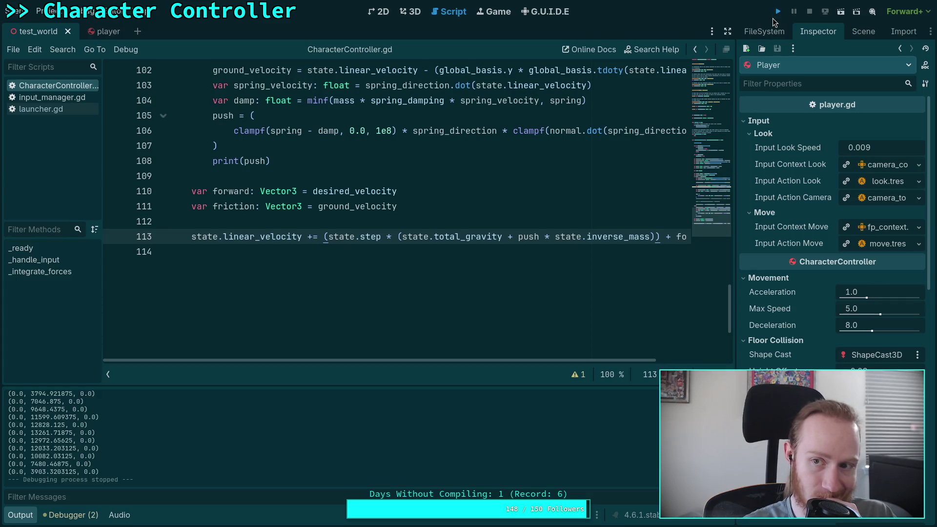
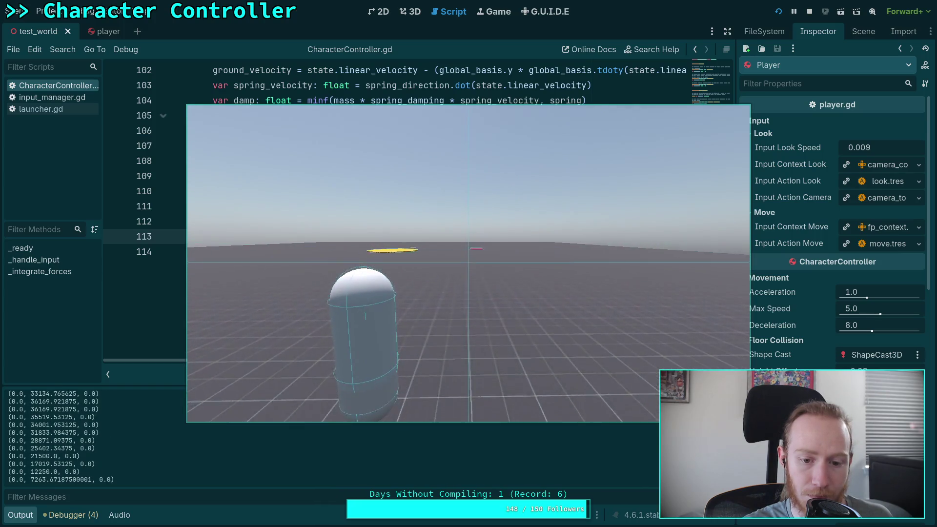
Stop the game, set the player's Spring Damping to 2.0, and rerun the test_world scene.
click(809, 11)
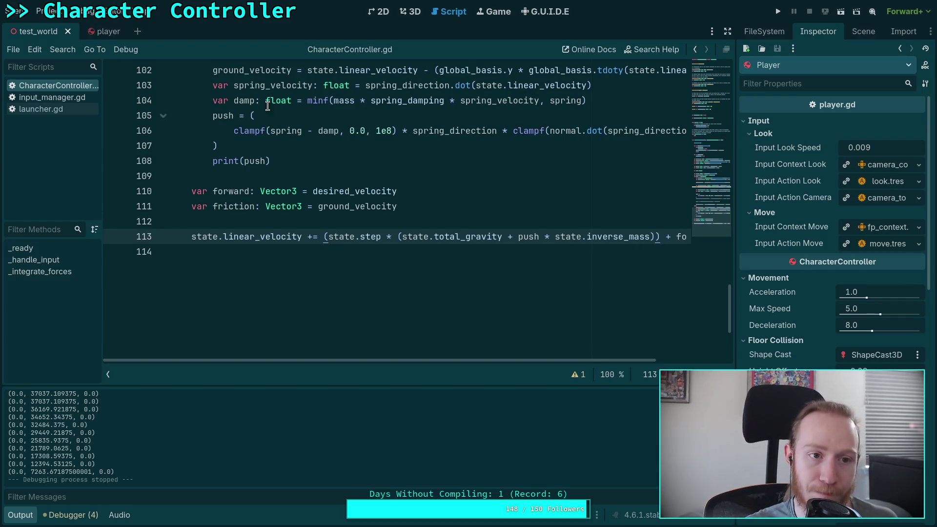
click(100, 32)
click(885, 344)
text(2)
key(Return)
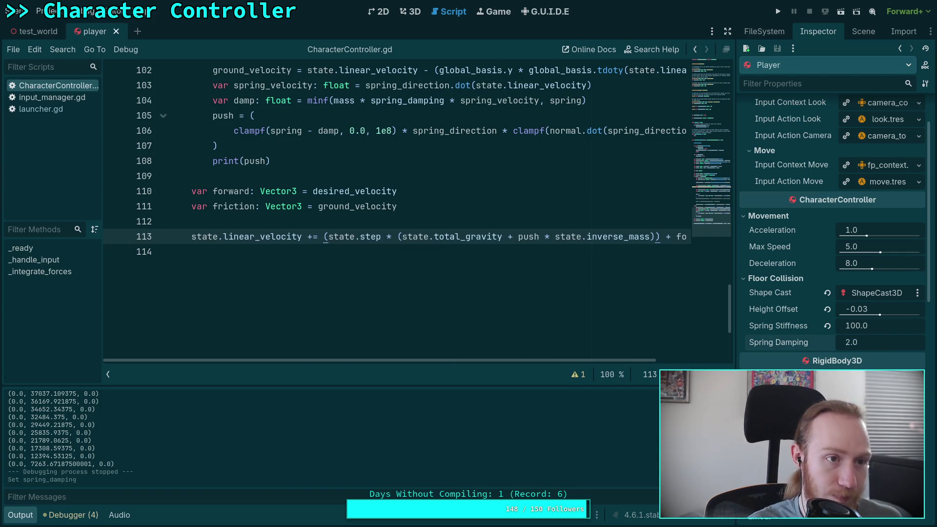
click(39, 33)
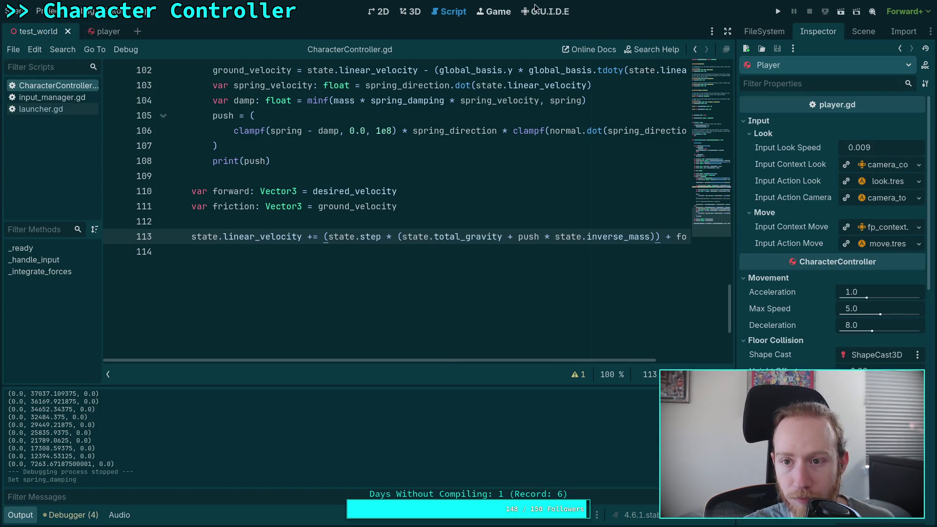
click(778, 12)
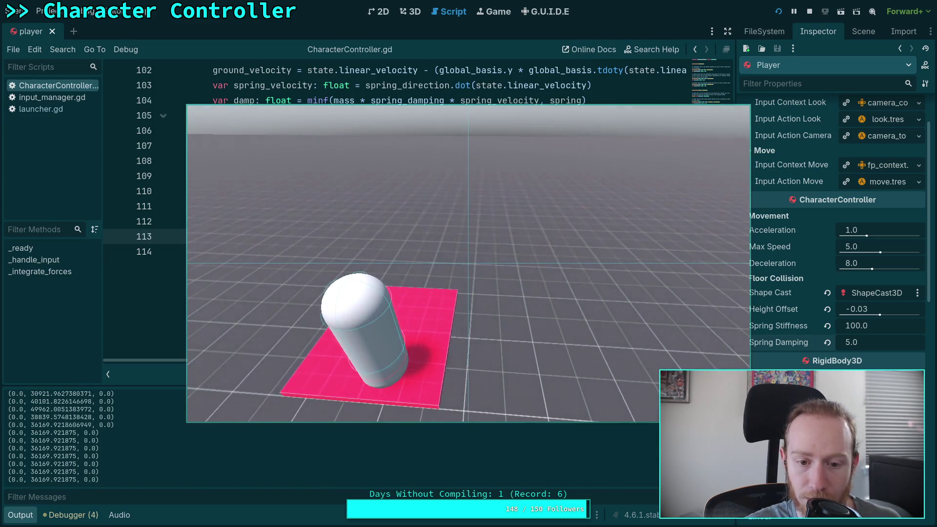
Stop the test run and scroll back up in CharacterController.gd.
click(809, 11)
scroll(397, 234, up, 2)
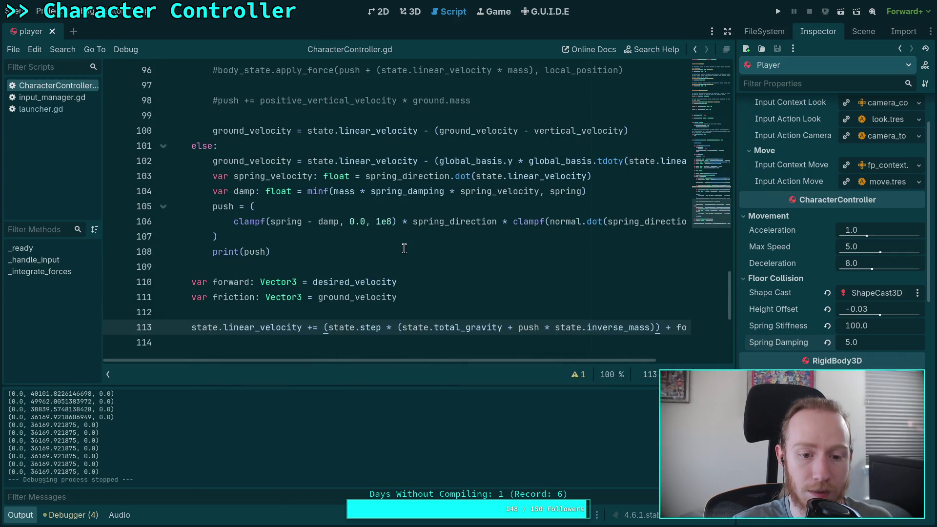
Review the push calculation and highlight spring_velocity's uses from line 104.
scroll(403, 248, up, 3)
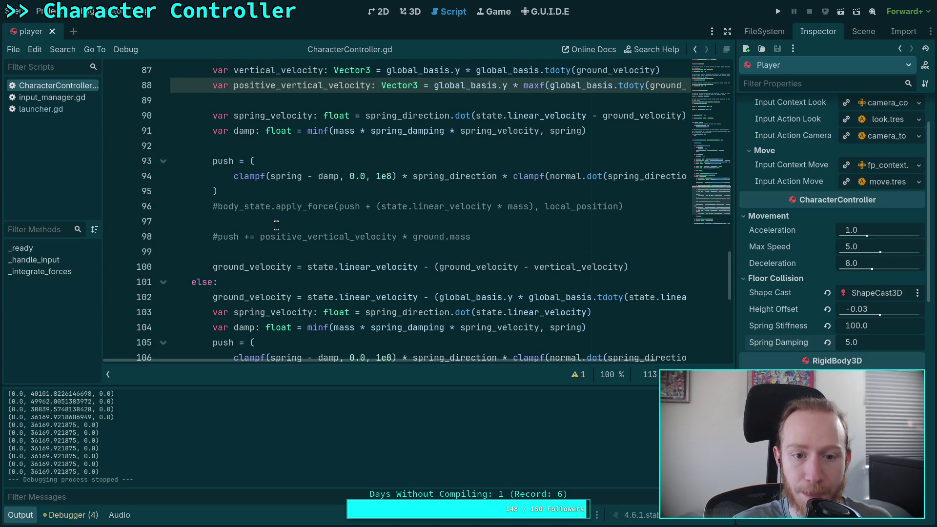
scroll(277, 224, down, 1)
click(344, 313)
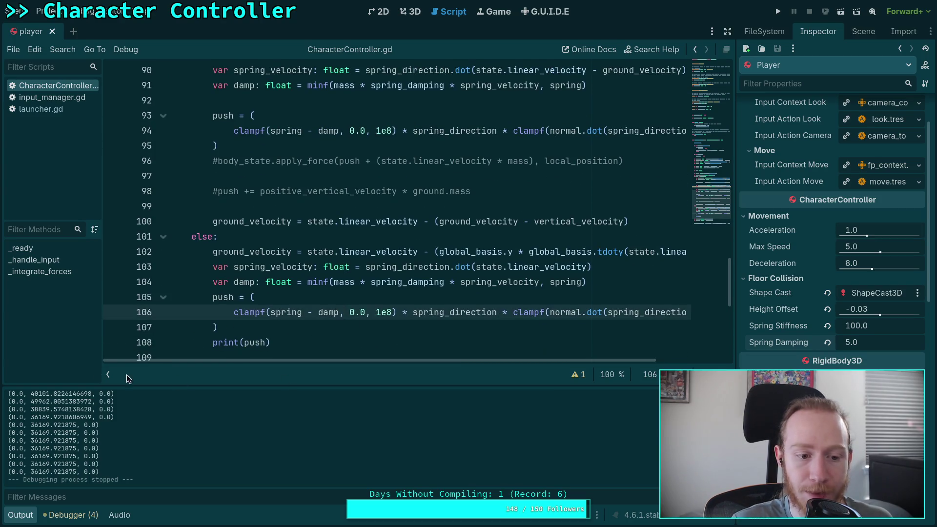
mouse_move(327, 282)
mouse_down()
mouse_move(273, 298)
mouse_move(507, 283)
mouse_up()
double_click(503, 281)
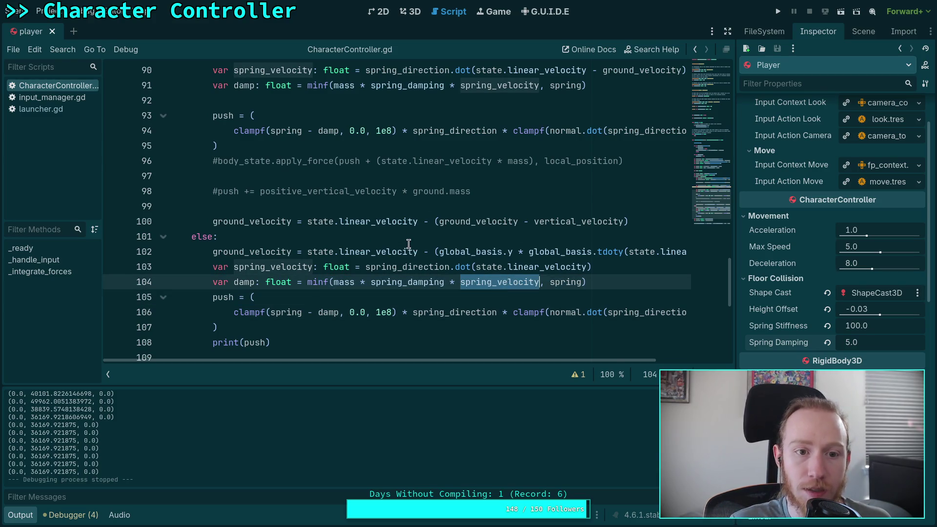
scroll(416, 239, up, 1)
drag(417, 362, 467, 362)
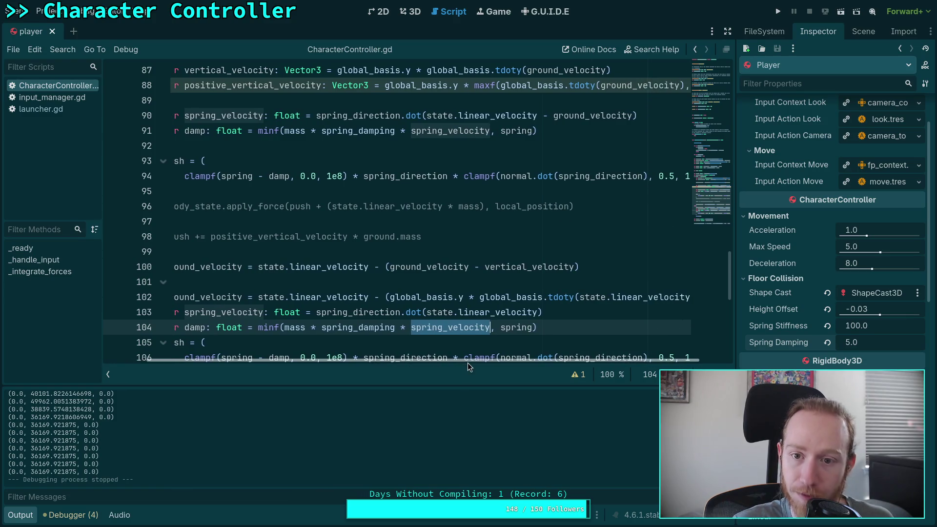
scroll(426, 271, up, 2)
scroll(373, 234, down, 1)
mouse_move(463, 165)
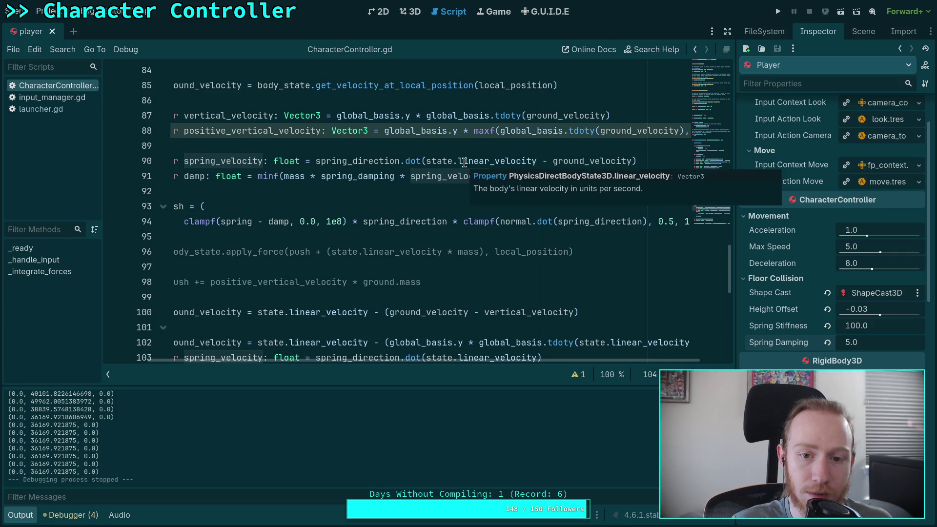
key(ctrl+d)
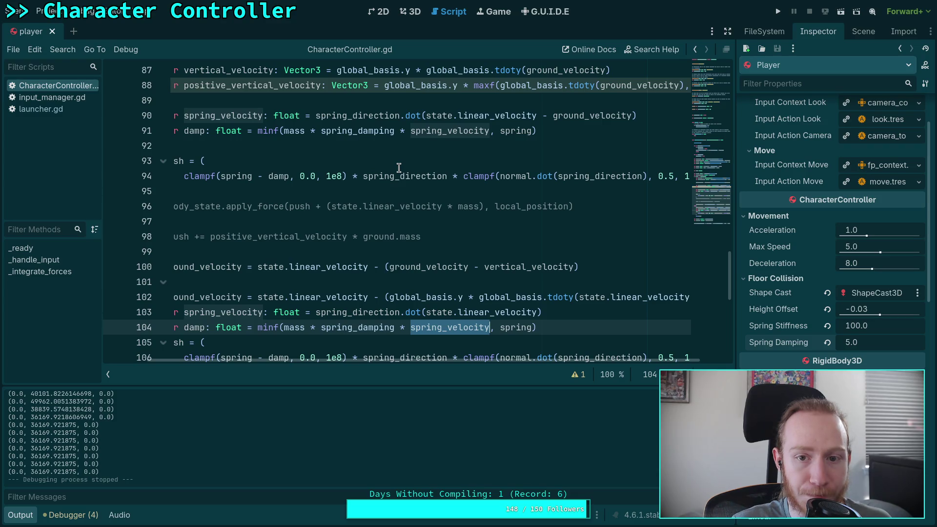
Recheck spring_velocity, then highlight ground_velocity's uses from line 111.
scroll(362, 190, up, 2)
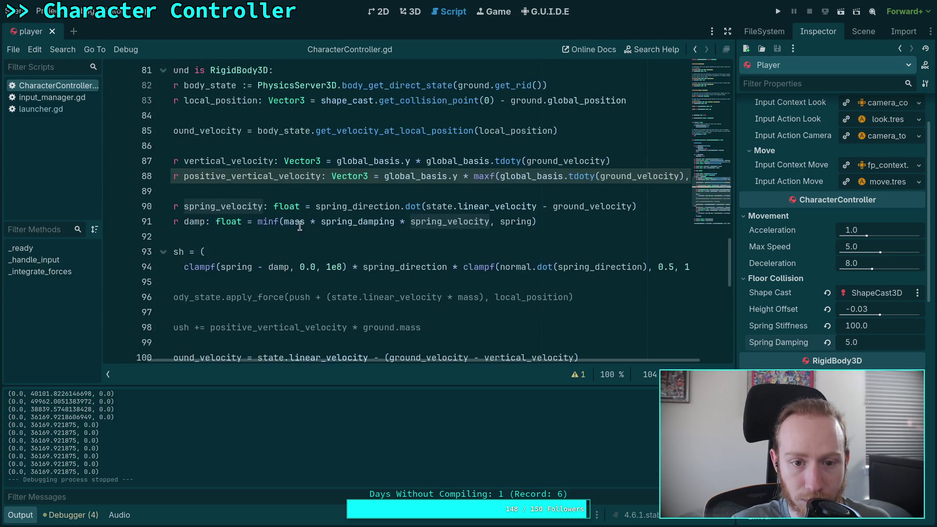
mouse_move(423, 359)
mouse_down()
mouse_move(393, 356)
mouse_move(403, 360)
mouse_up()
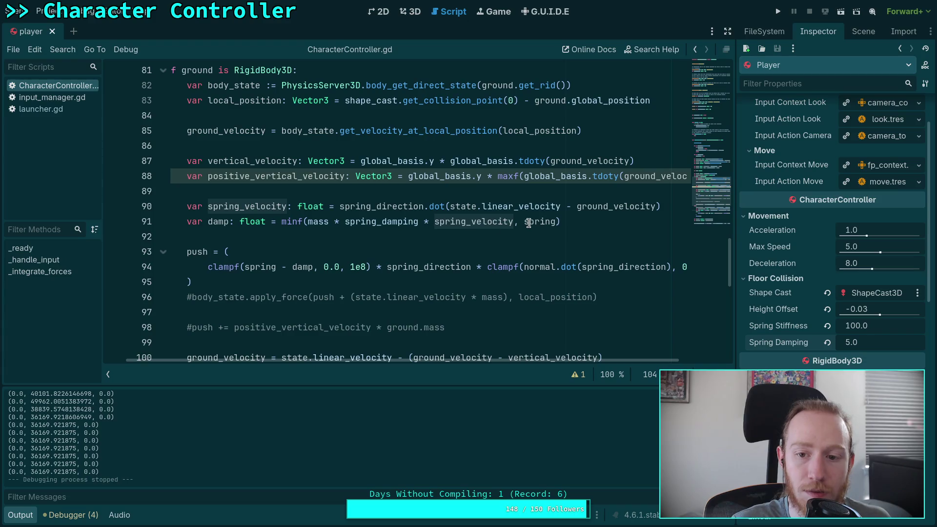
mouse_move(528, 223)
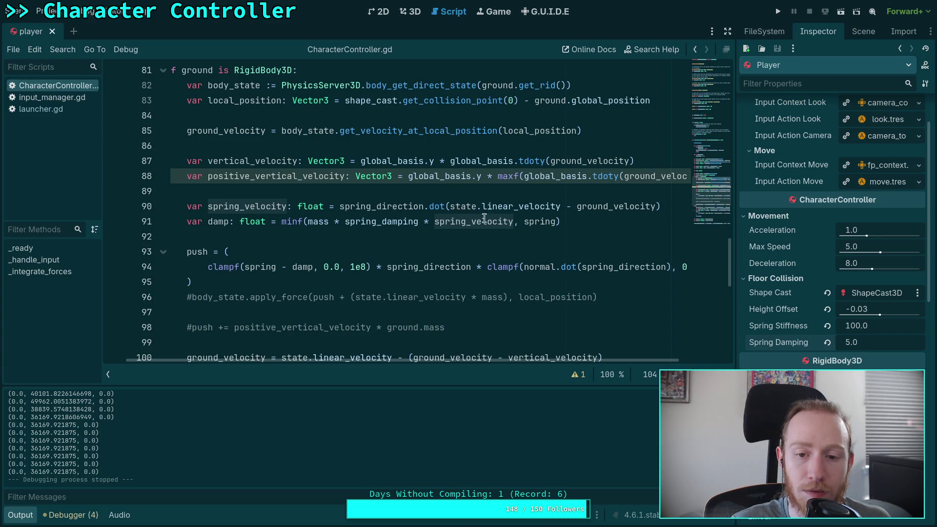
mouse_move(495, 219)
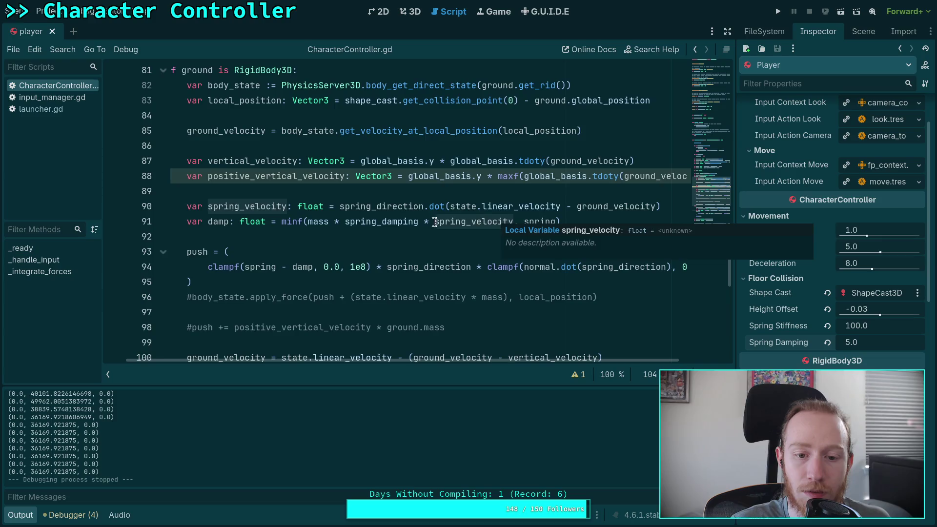
double_click(435, 222)
key(ctrl+d)
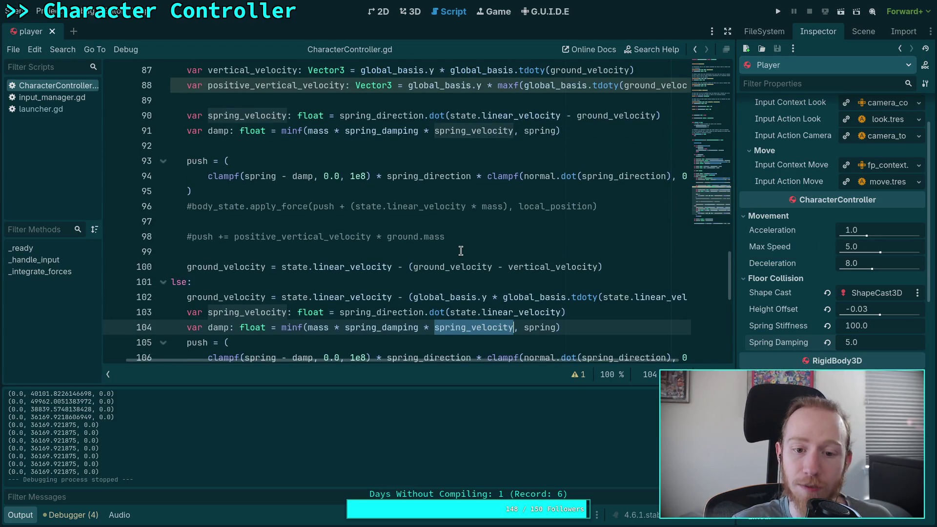
scroll(460, 250, down, 2)
scroll(347, 249, down, 1)
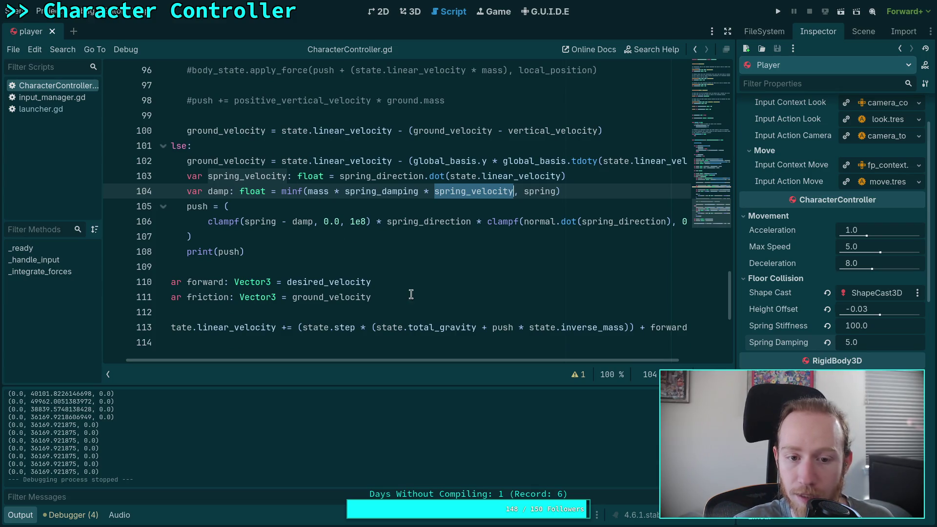
double_click(305, 297)
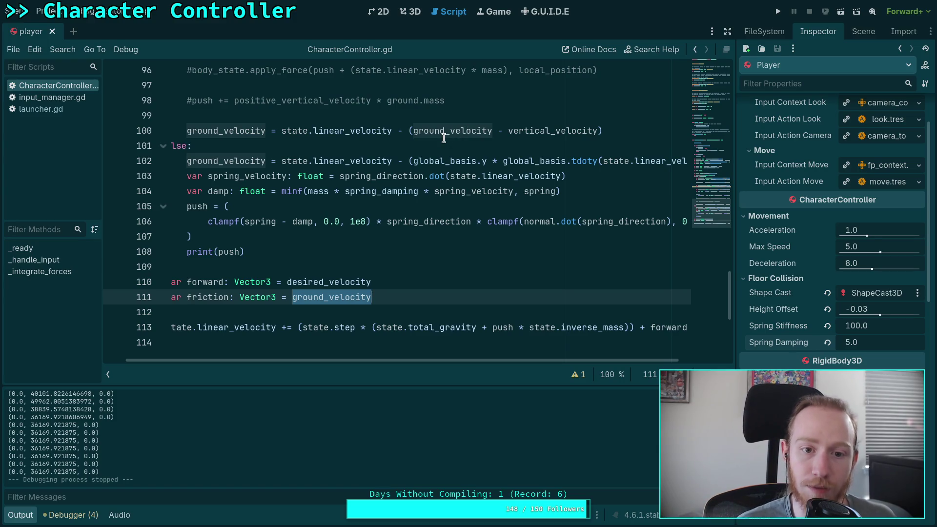
drag(497, 361, 555, 368)
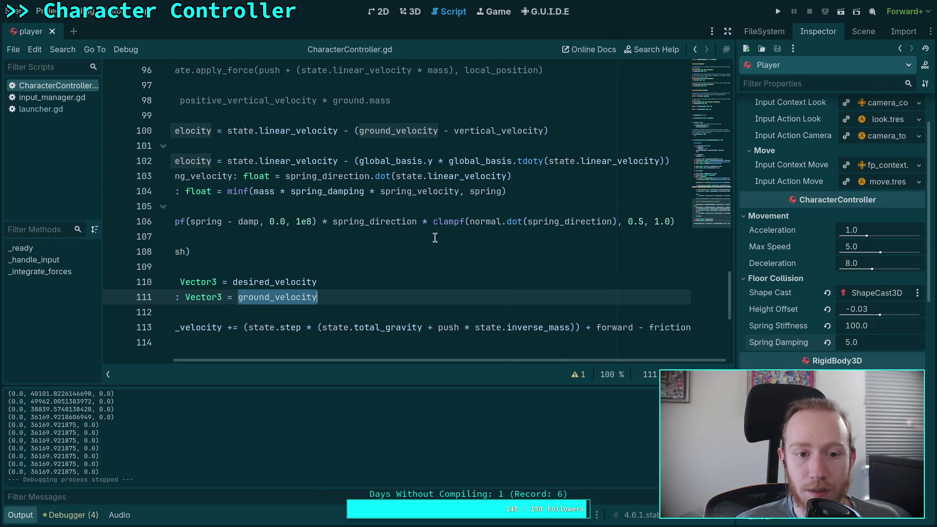
drag(374, 360, 332, 363)
Take the global_basis.y vertical-velocity term from line 102, leaving that line unchanged.
click(355, 236)
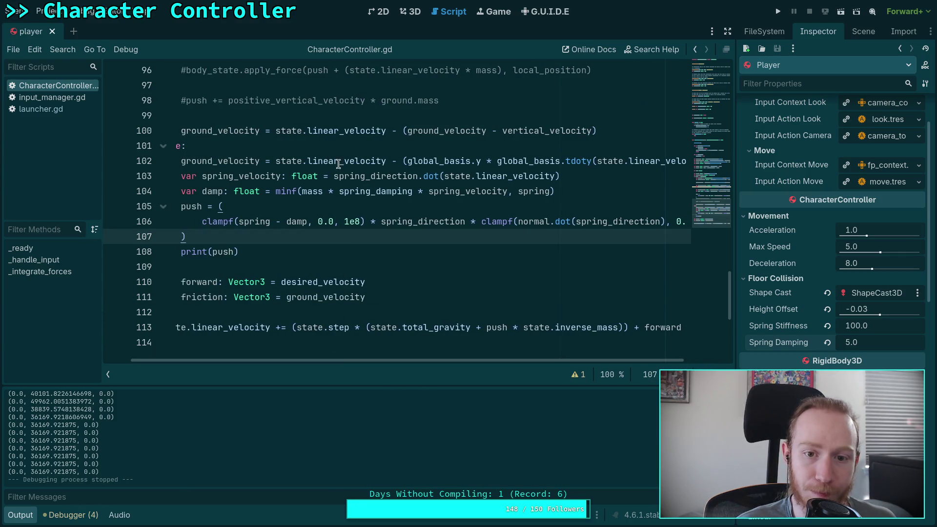
drag(401, 162, 686, 161)
key(ctrl+c)
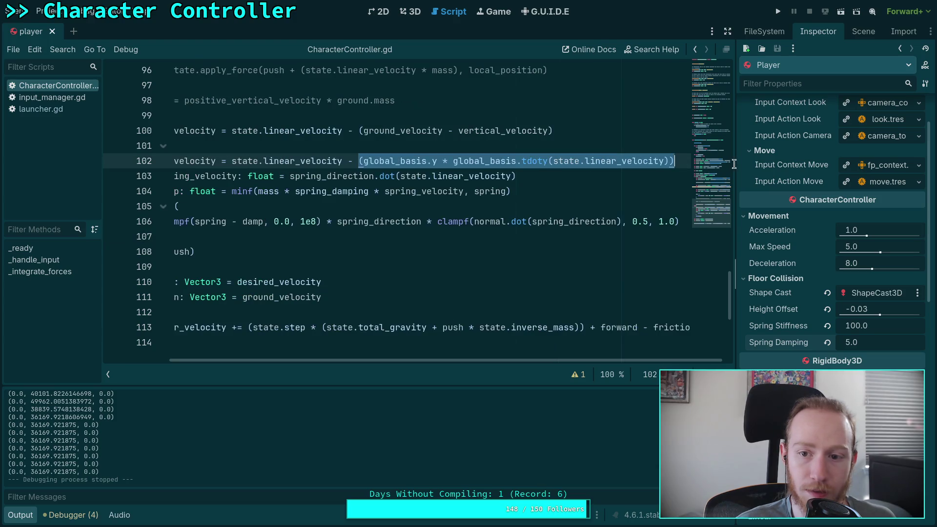
key(BackSpace)
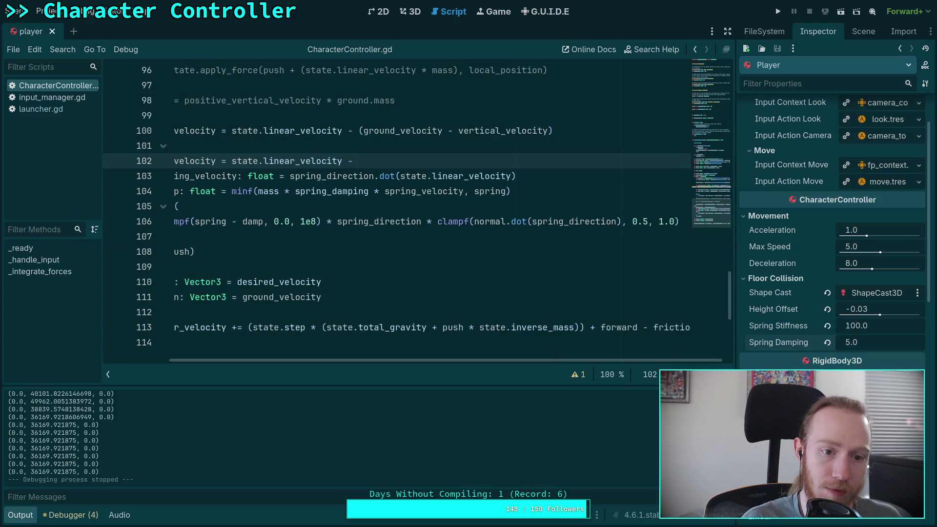
key(ctrl+z)
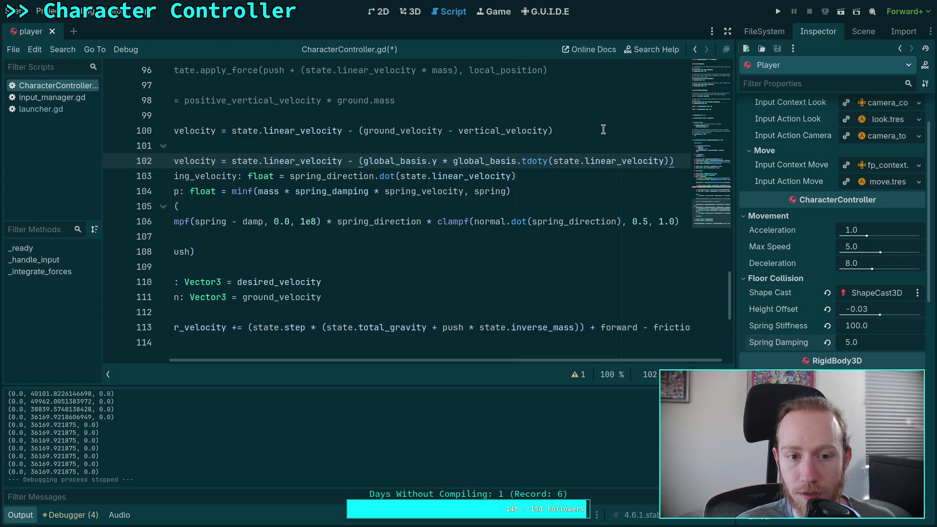
Make line 100 use state.linear_velocity minus its global_basis.y vertical component.
click(603, 128)
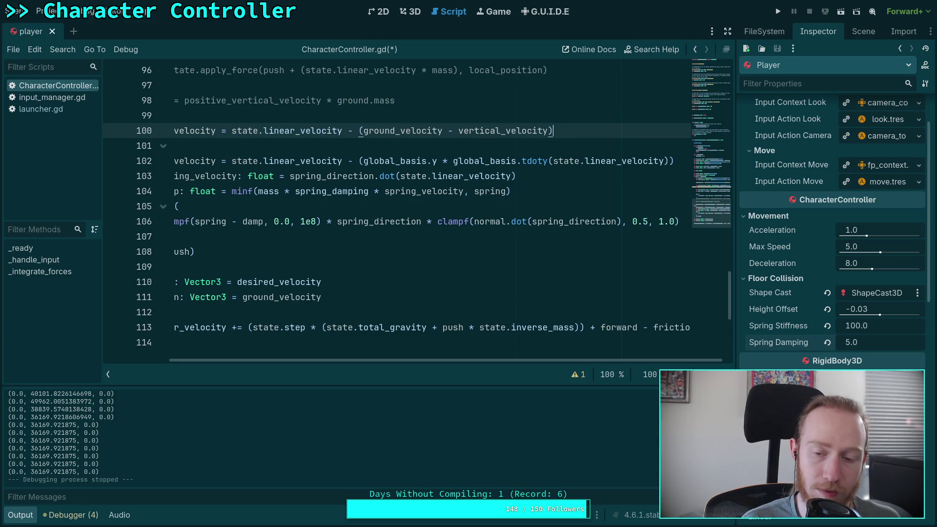
drag(232, 131, 343, 130)
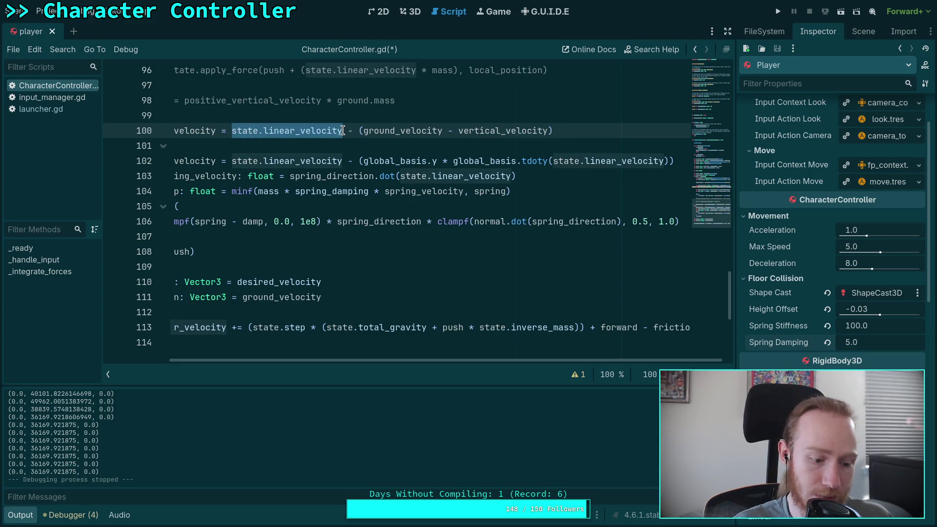
text(()
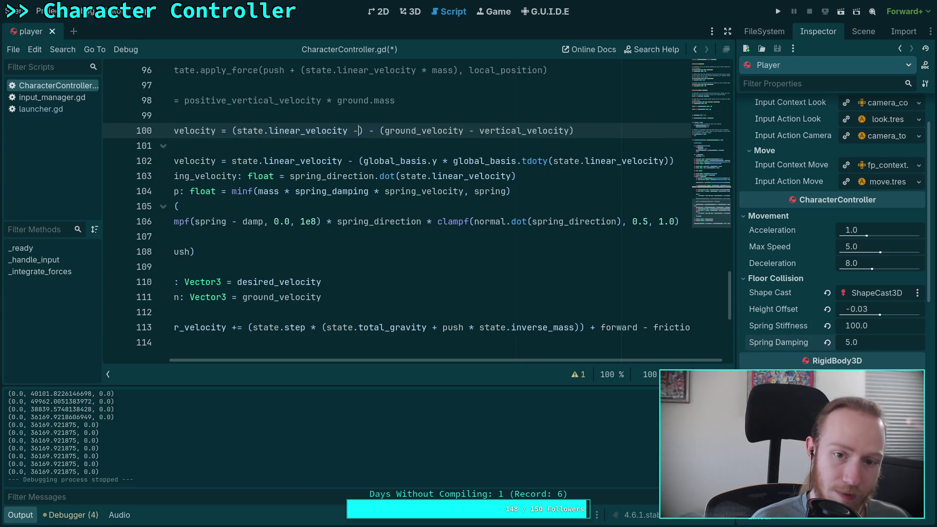
key(Right)
text(-)
key(ctrl+v)
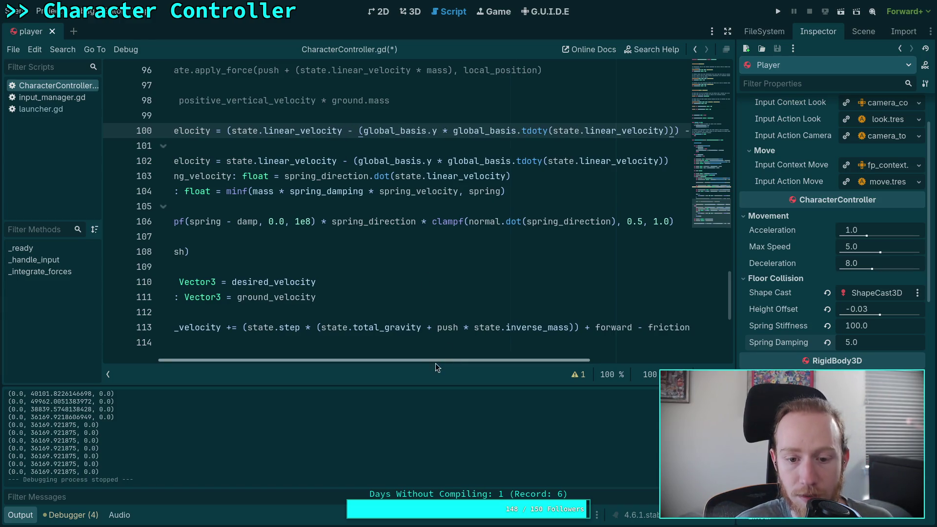
click(436, 354)
scroll(370, 351, up, 3)
drag(213, 297, 794, 300)
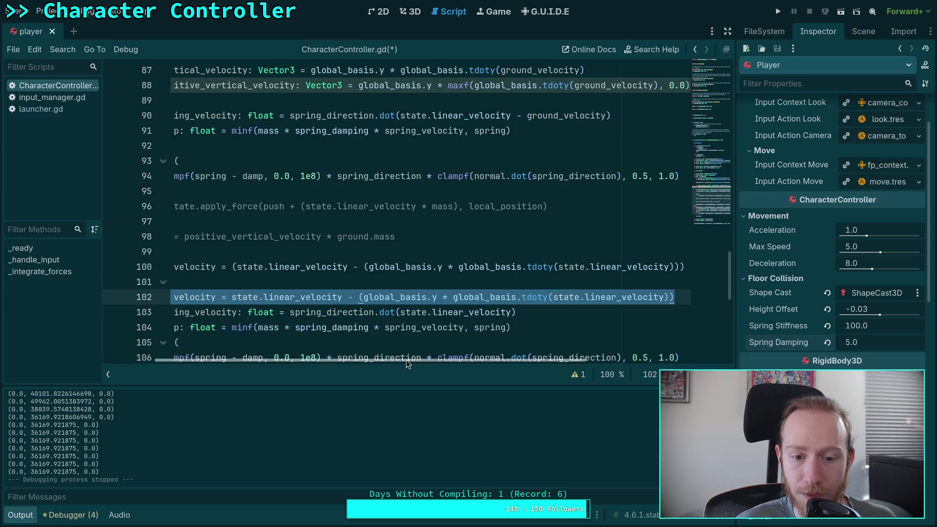
drag(406, 359, 352, 360)
scroll(335, 287, up, 2)
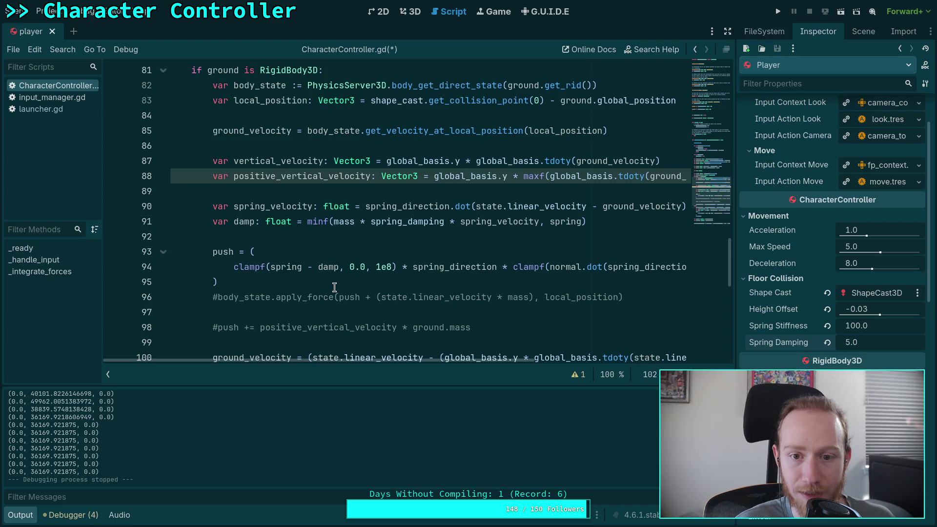
Review the ground_velocity assignments in the else branch and on line 85.
scroll(334, 287, down, 2)
scroll(334, 287, up, 3)
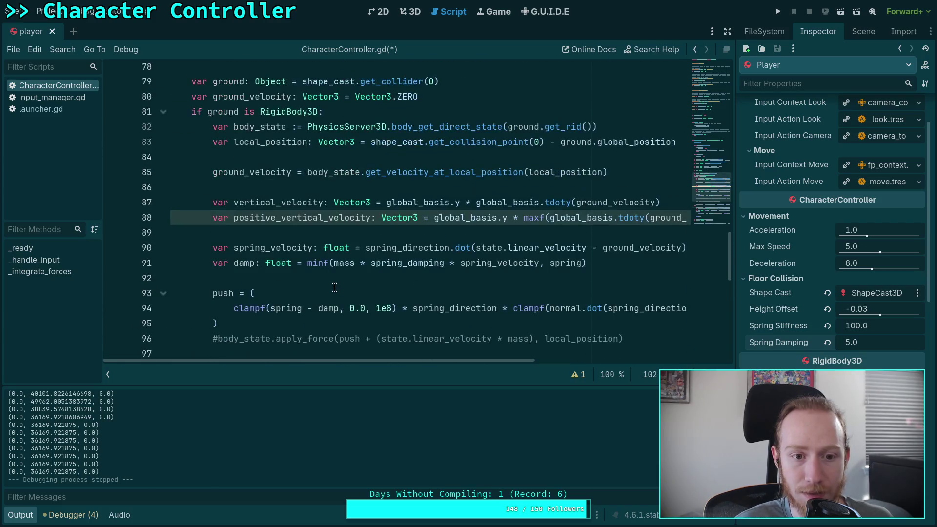
scroll(334, 287, down, 3)
click(340, 286)
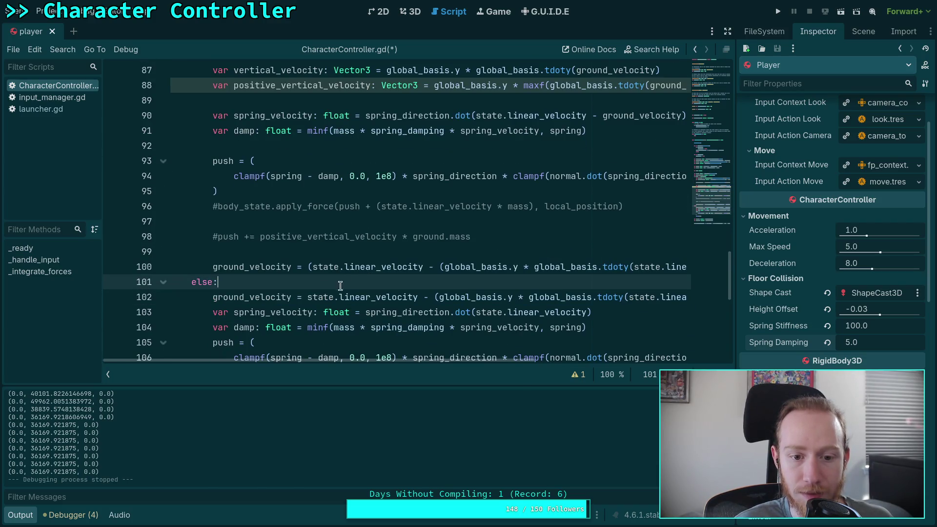
scroll(315, 293, up, 1)
click(268, 282)
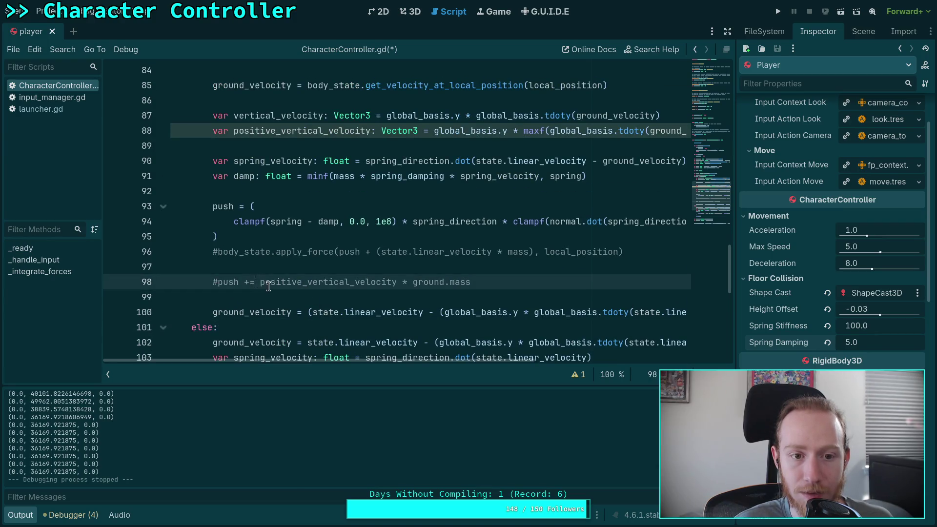
scroll(270, 276, up, 1)
click(240, 128)
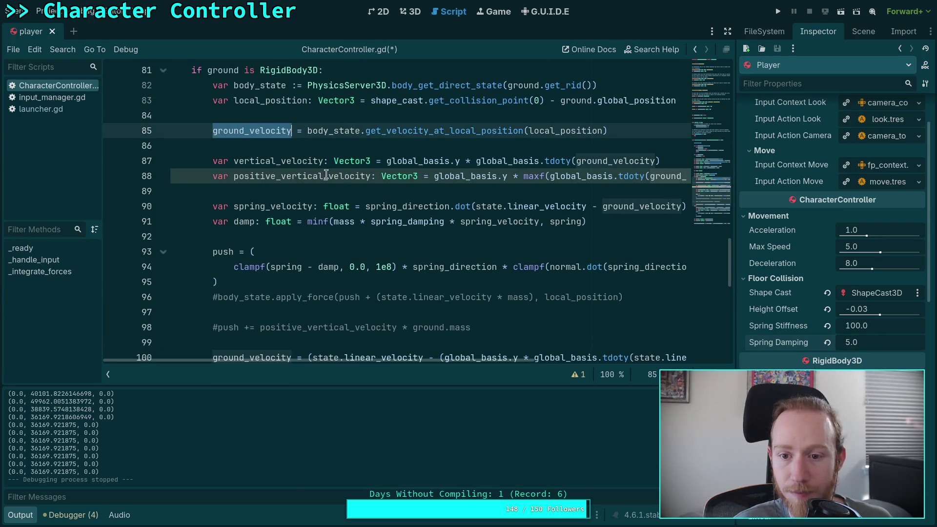
scroll(375, 204, down, 2)
mouse_move(438, 359)
mouse_down()
mouse_move(558, 360)
mouse_move(628, 373)
mouse_move(384, 360)
mouse_up()
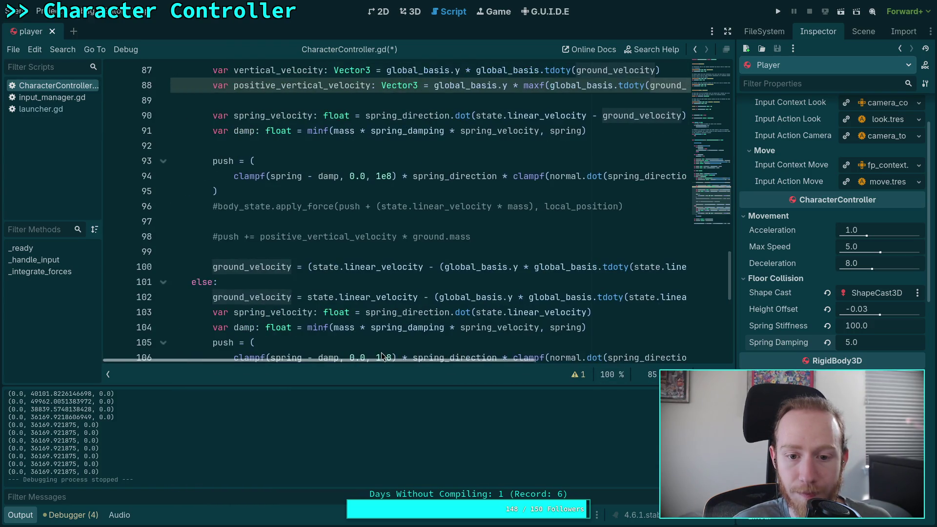
scroll(316, 280, up, 1)
scroll(316, 280, up, 2)
scroll(309, 297, down, 2)
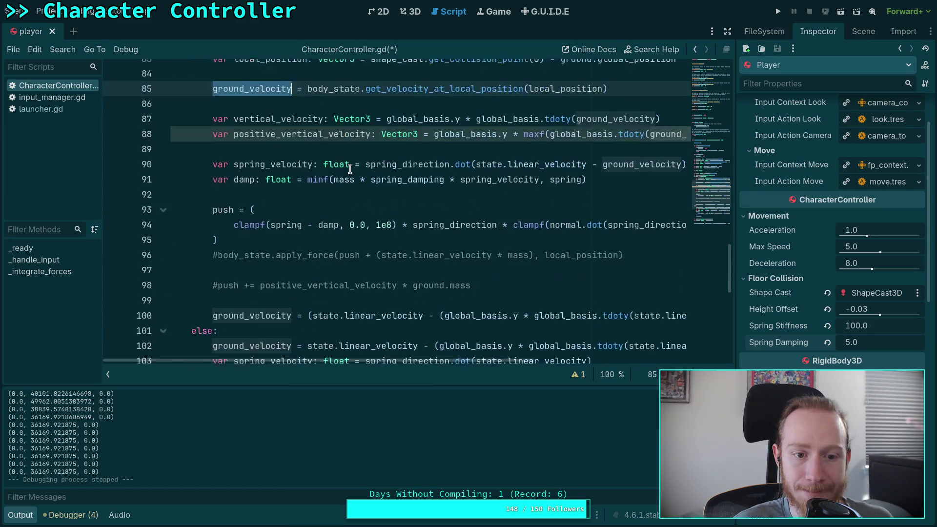
Move the else-branch velocity expression to replace Vector3.ZERO on line 80.
drag(308, 340, 697, 342)
key(ctrl+c)
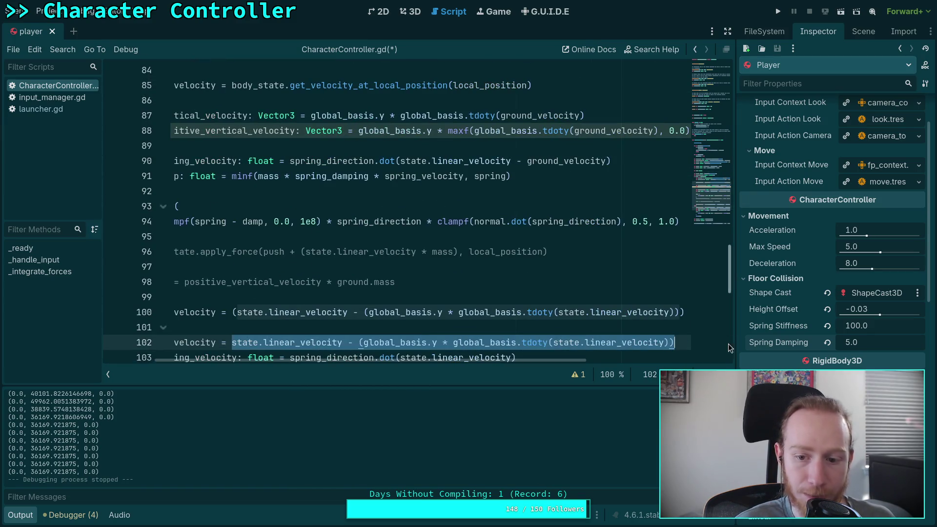
key(BackSpace)
scroll(309, 221, up, 2)
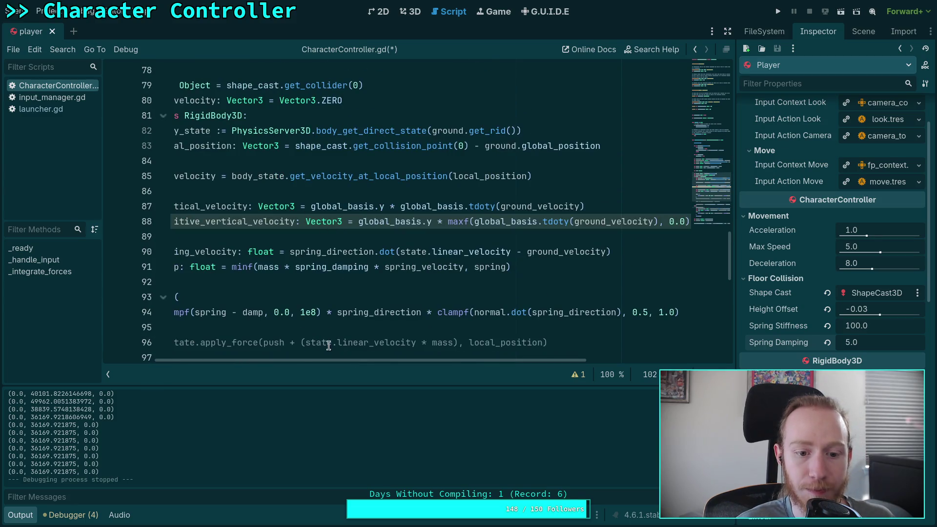
scroll(214, 341, left, 3)
click(481, 102)
key(BackSpace)
key(BackSpace)
key(BackSpace)
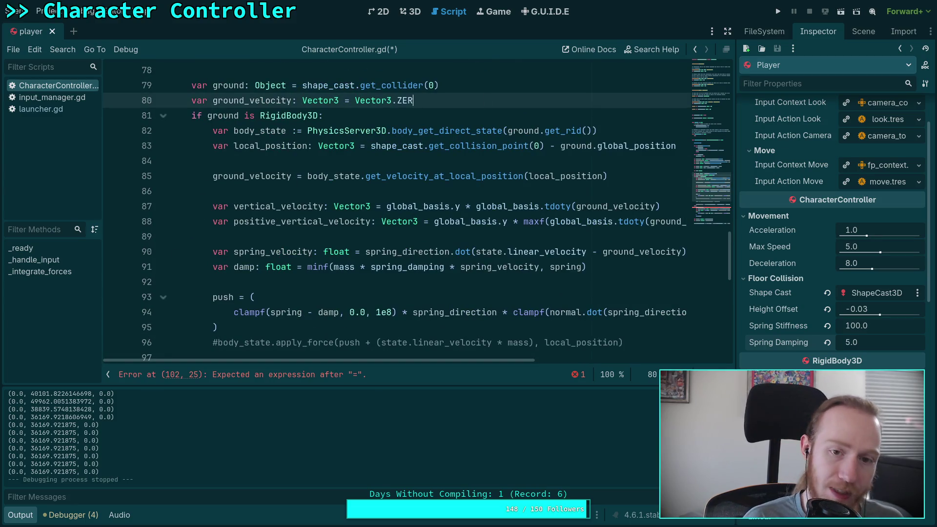
key(ctrl+v)
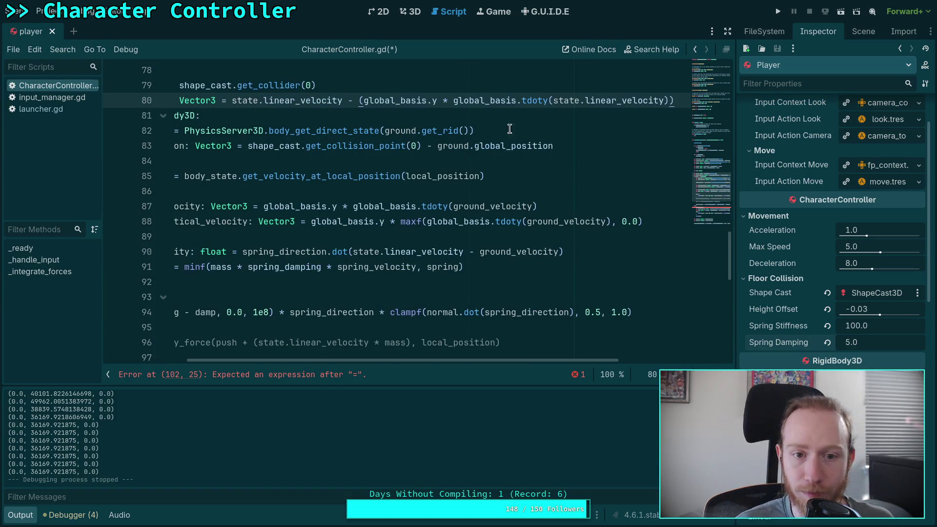
Delete the leftover empty else-branch ground_velocity assignment line.
drag(558, 360, 460, 360)
scroll(346, 292, down, 3)
click(346, 295)
key(shift+Up)
key(BackSpace)
click(299, 312)
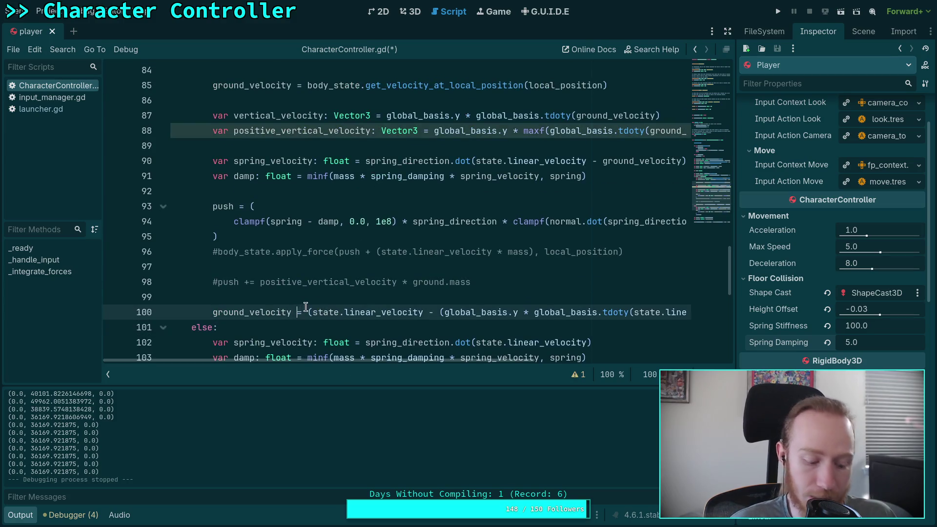
scroll(293, 305, up, 1)
click(213, 130)
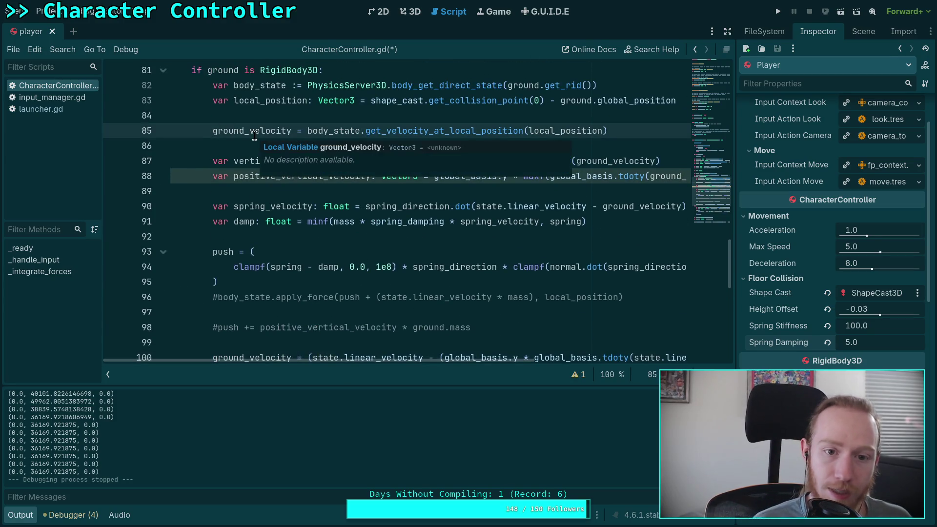
Rename line 85's local ground_velocity to body_contact_velocity.
text(var body)
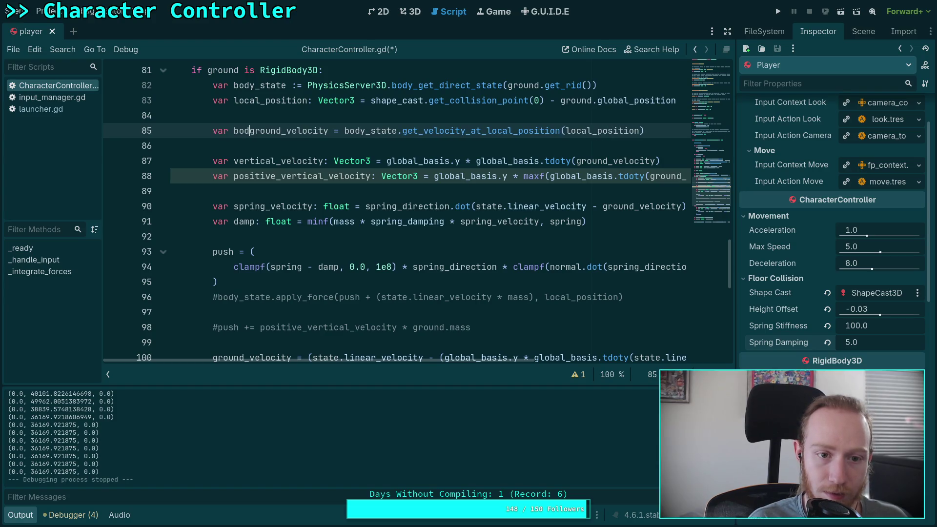
text(_)
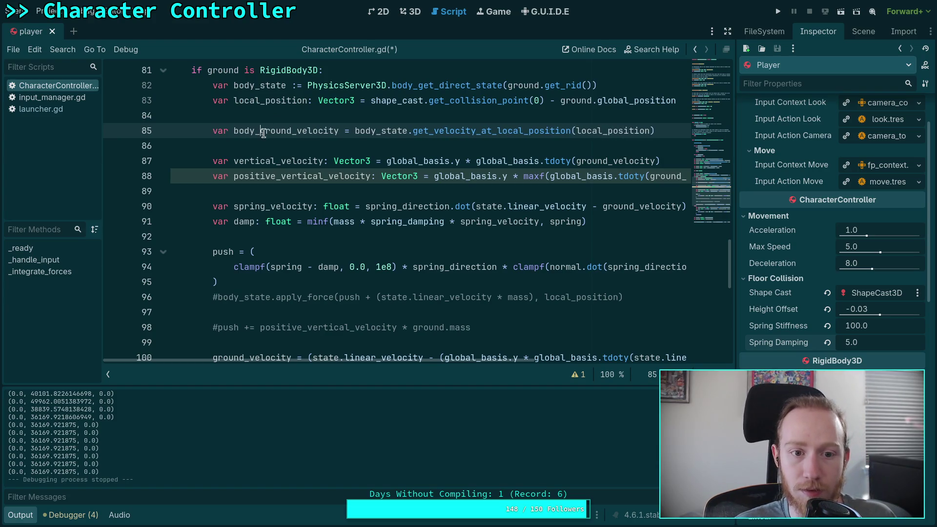
drag(259, 133, 291, 130)
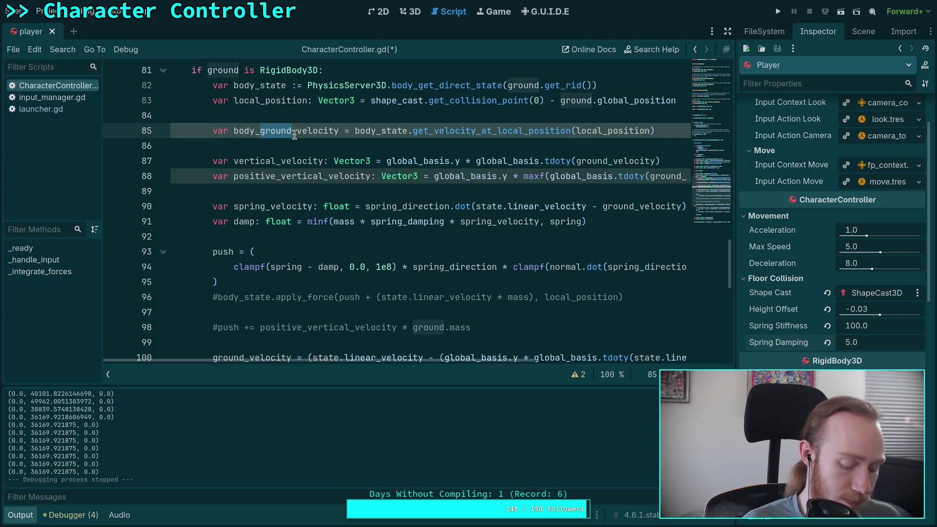
text(cn)
text(ntact)
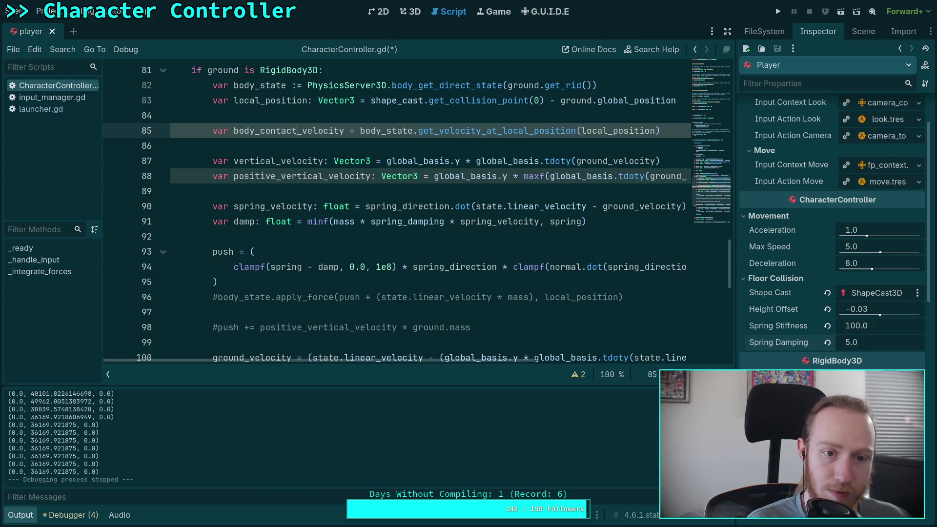
mouse_move(474, 362)
mouse_down()
mouse_move(553, 362)
mouse_move(537, 362)
mouse_up()
Replace ground_velocity with body_contact_velocity on lines 87 and 88.
double_click(278, 131)
right_click(235, 131)
click(260, 181)
scroll(390, 273, right, 3)
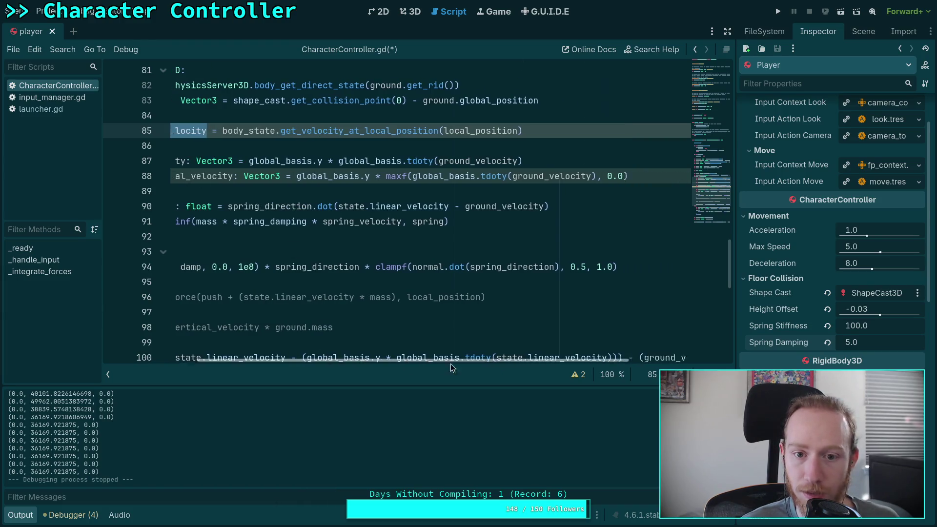
double_click(467, 161)
key(ctrl+v)
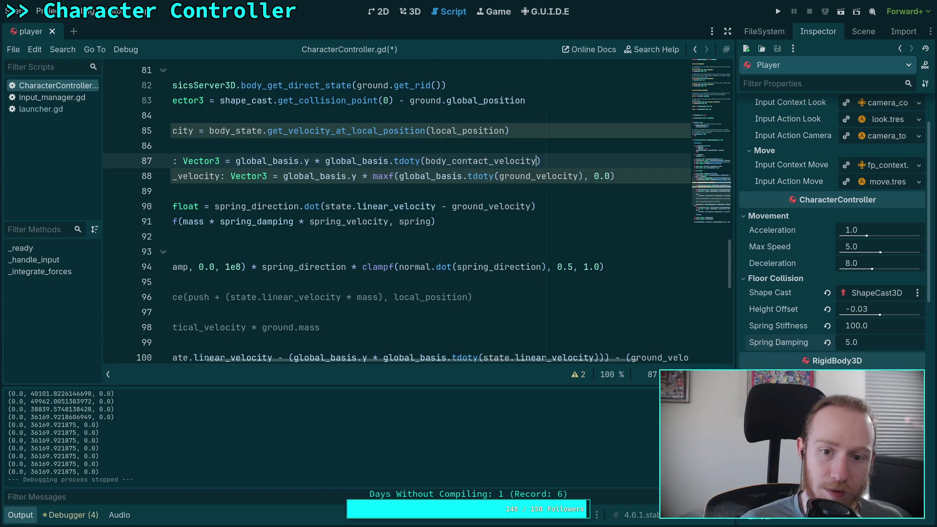
double_click(537, 176)
key(ctrl+v)
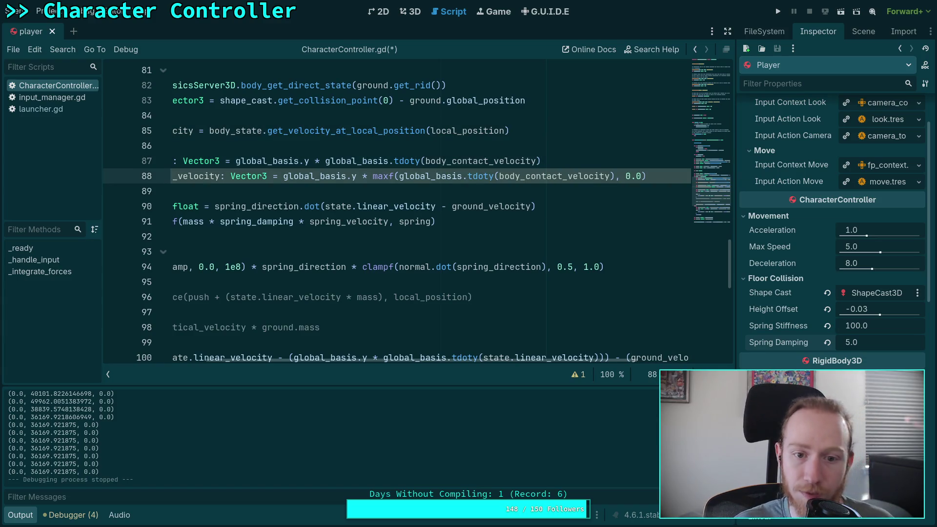
Comment out line 88's positive_vertical_velocity with # and collapse the Scripts panel.
drag(499, 360, 383, 359)
scroll(384, 280, down, 2)
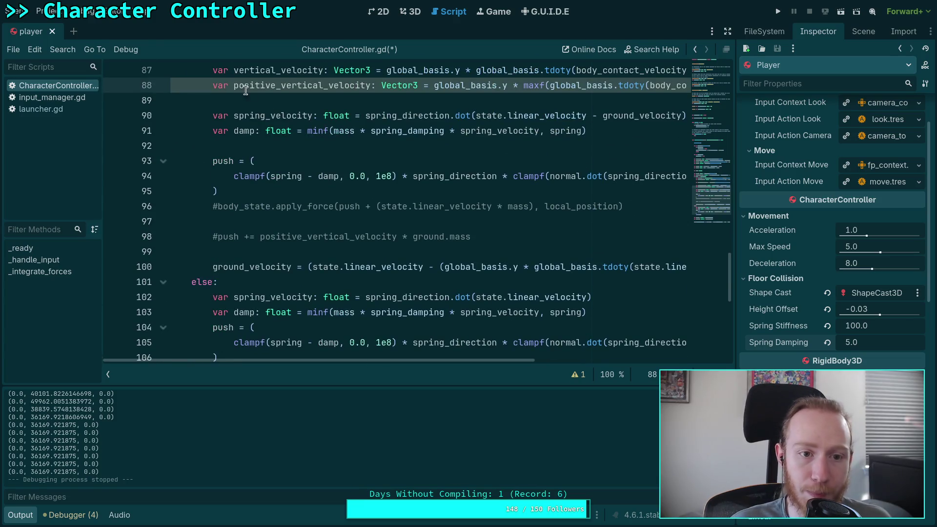
key(Home)
text(#)
click(109, 373)
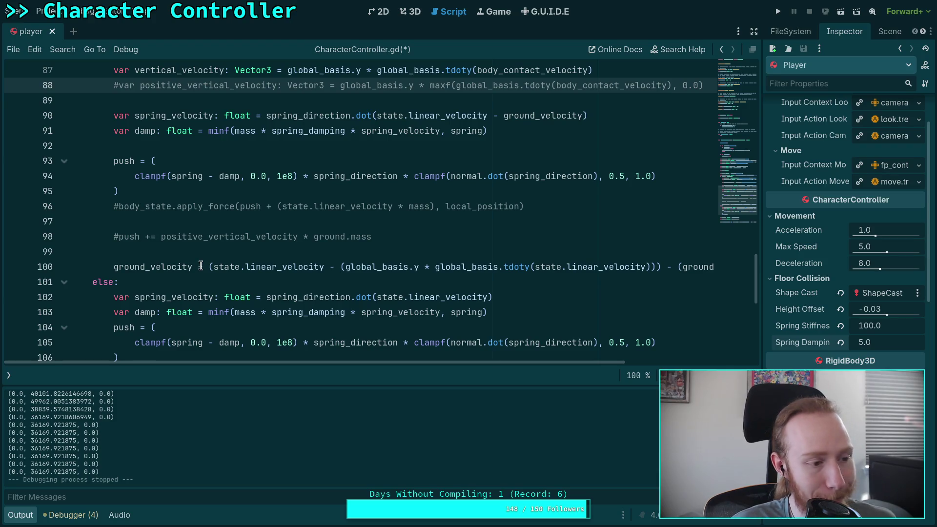
Put body_contact_velocity in place of ground_velocity in line 90's spring_velocity expression.
mouse_move(232, 267)
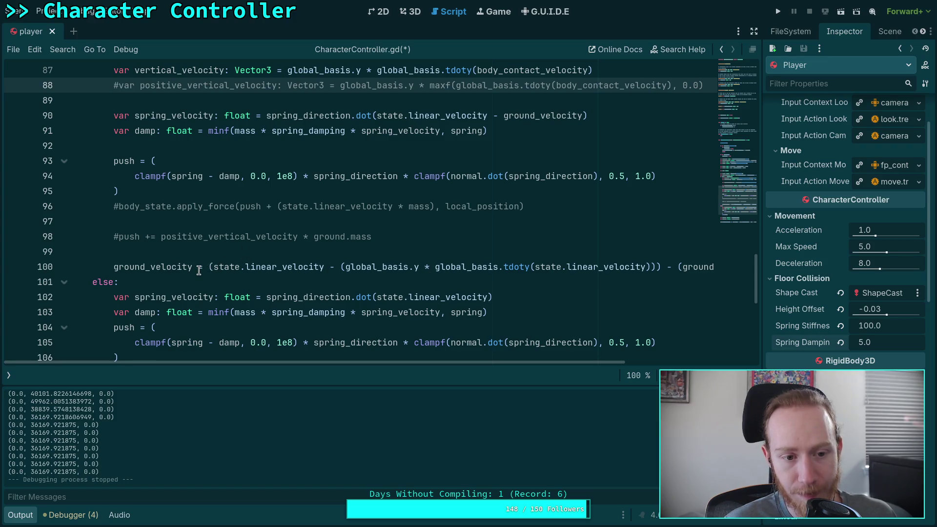
double_click(127, 268)
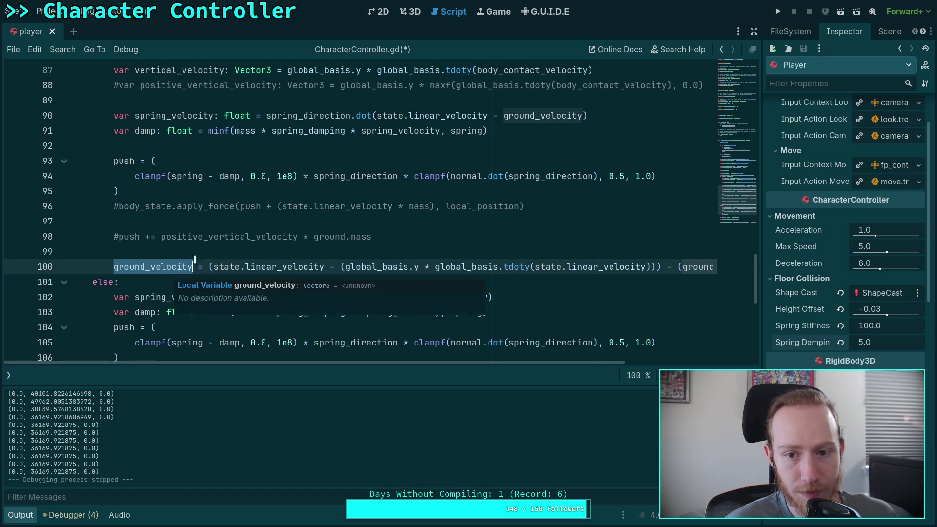
double_click(542, 115)
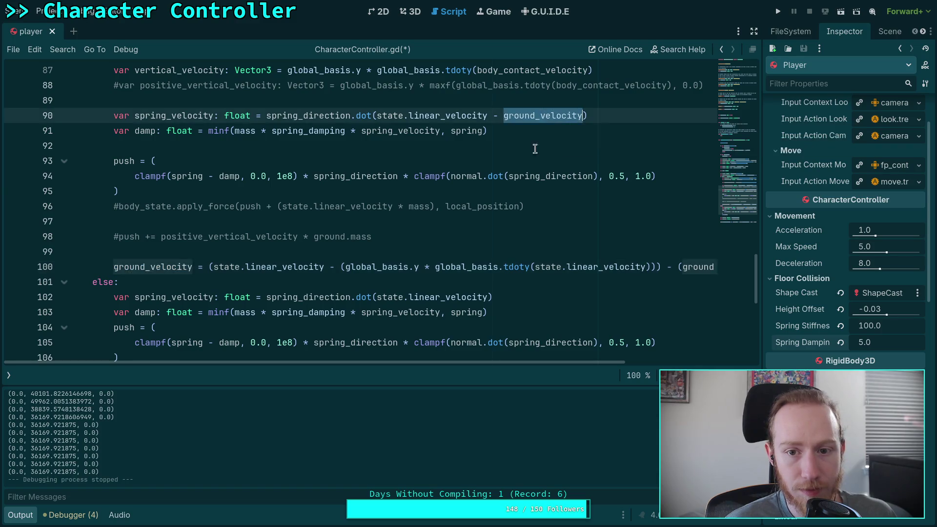
scroll(540, 175, up, 2)
key(ctrl+v)
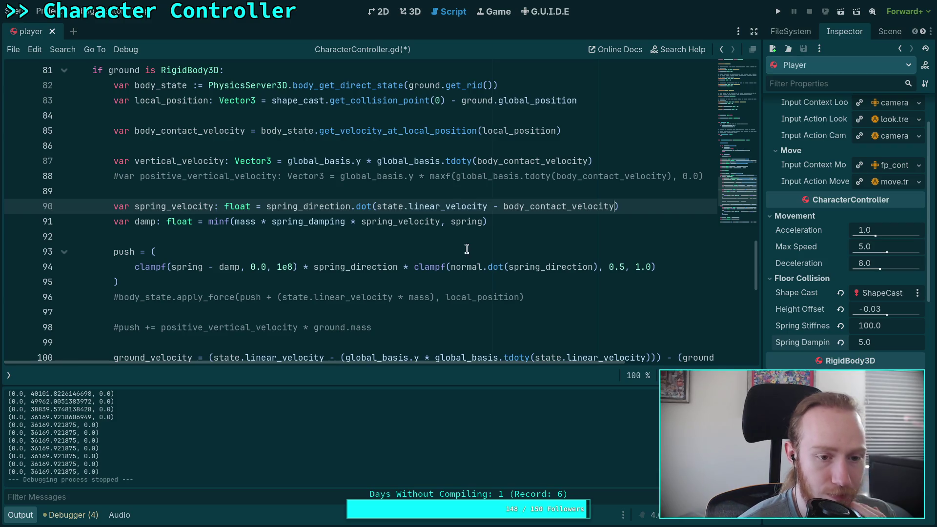
scroll(466, 249, down, 2)
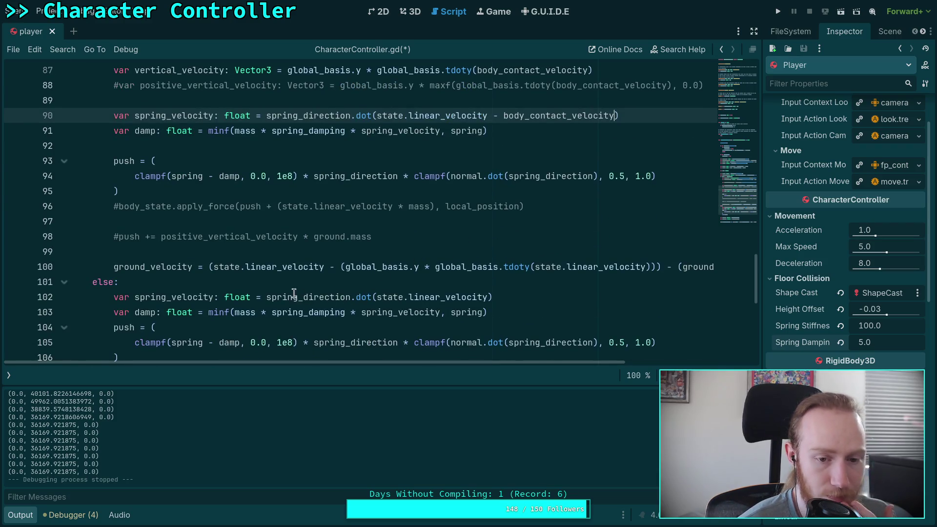
click(200, 268)
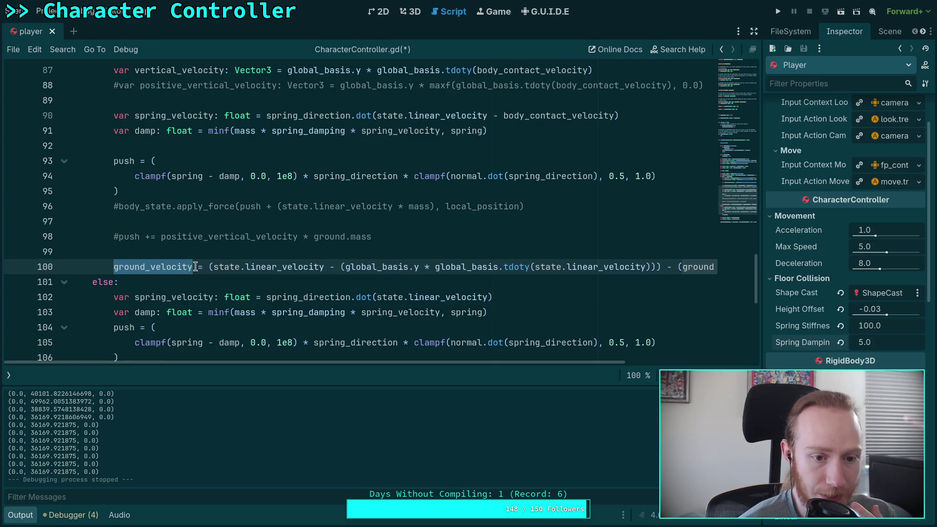
Change line 100 to -= and delete the old linear-velocity expression and parentheses.
text(-)
mouse_move(214, 267)
mouse_down()
mouse_move(717, 267)
mouse_move(525, 267)
mouse_up()
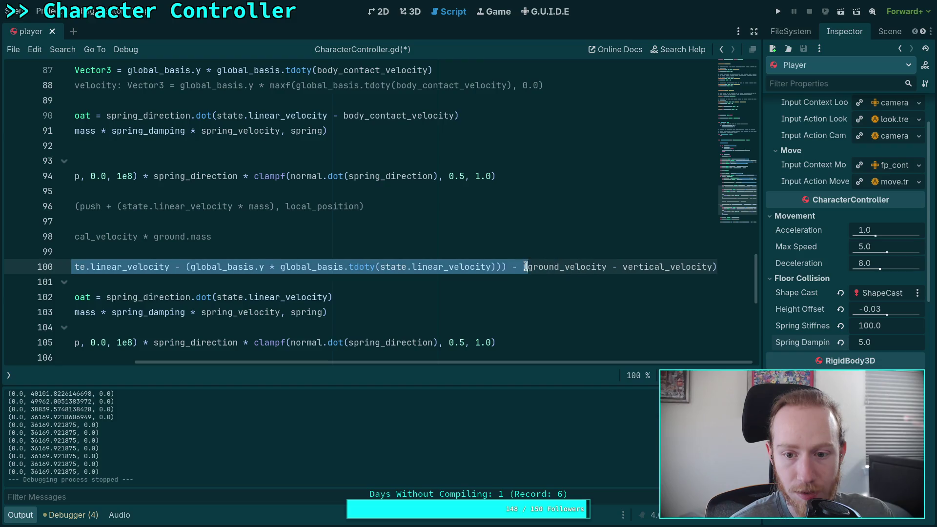
key(BackSpace)
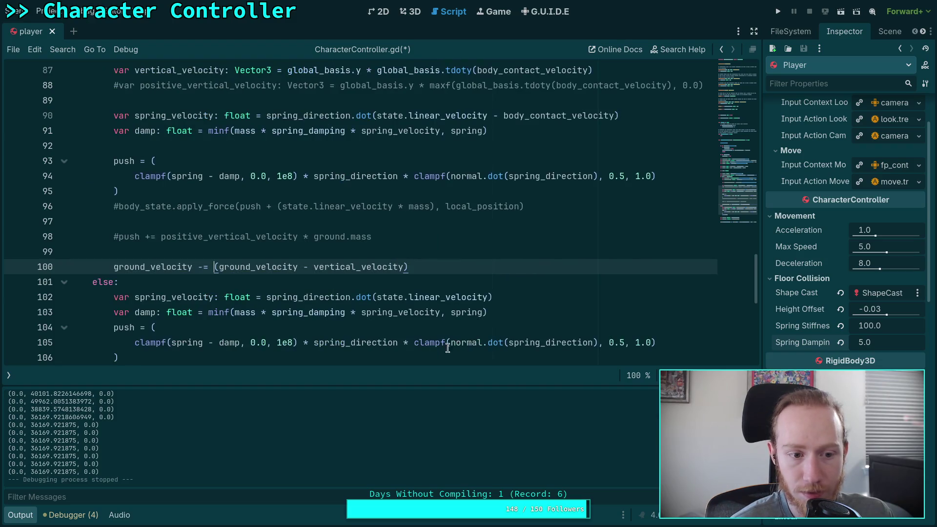
key(BackSpace)
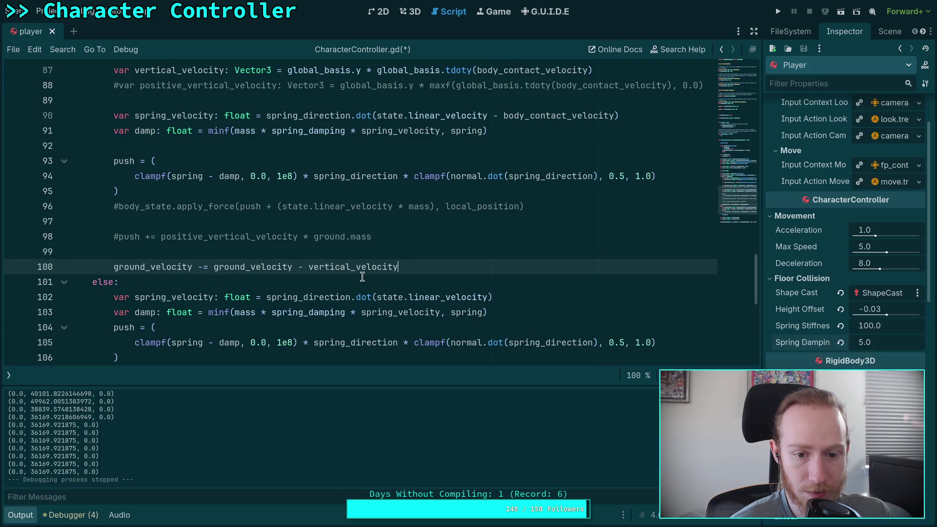
click(385, 290)
click(252, 280)
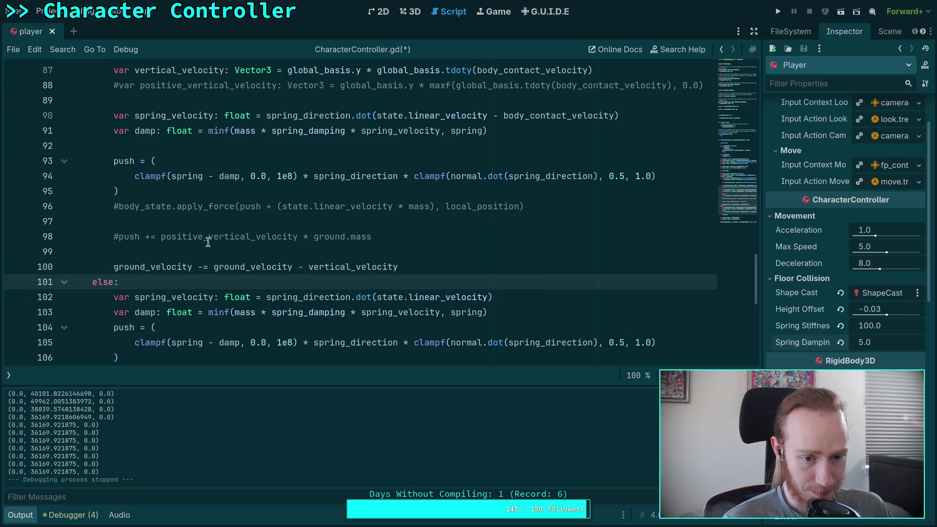
scroll(209, 249, down, 2)
scroll(212, 256, up, 2)
Put body_contact_velocity in place of the second ground_velocity on line 100 and save.
double_click(257, 268)
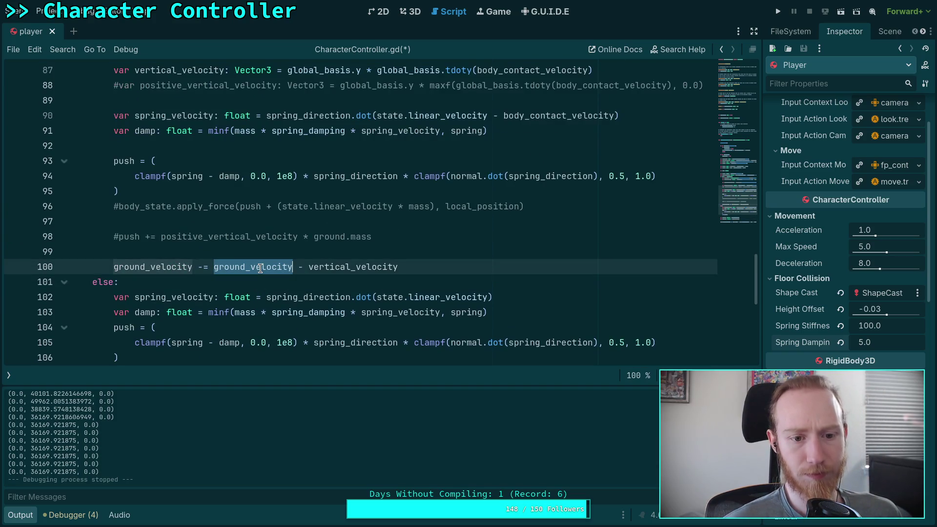
key(ctrl+v)
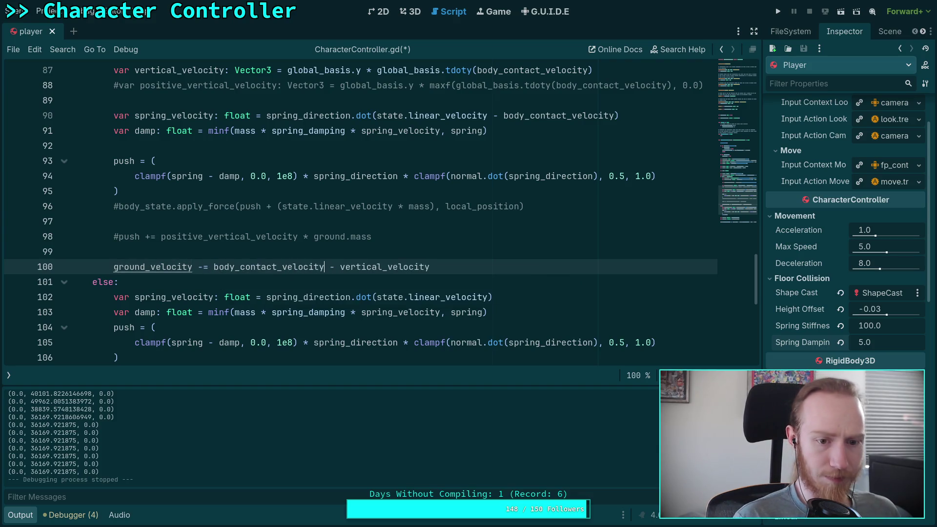
double_click(244, 266)
scroll(289, 231, up, 1)
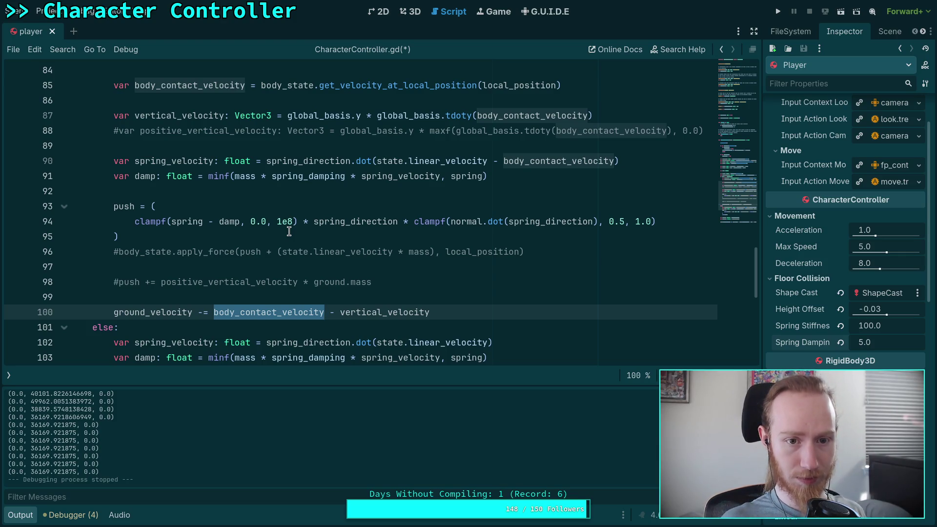
key(ctrl+s)
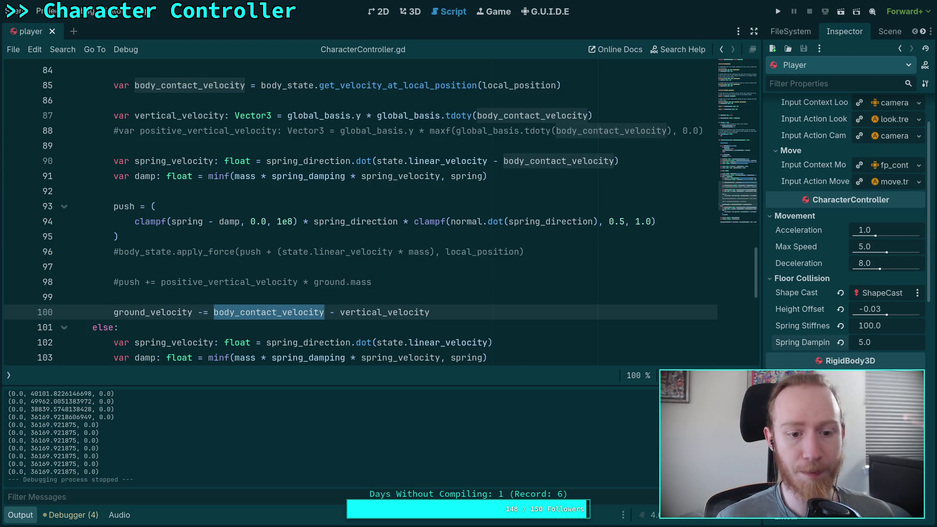
Run and stop the game to test the floating capsule.
scroll(289, 231, down, 5)
click(777, 11)
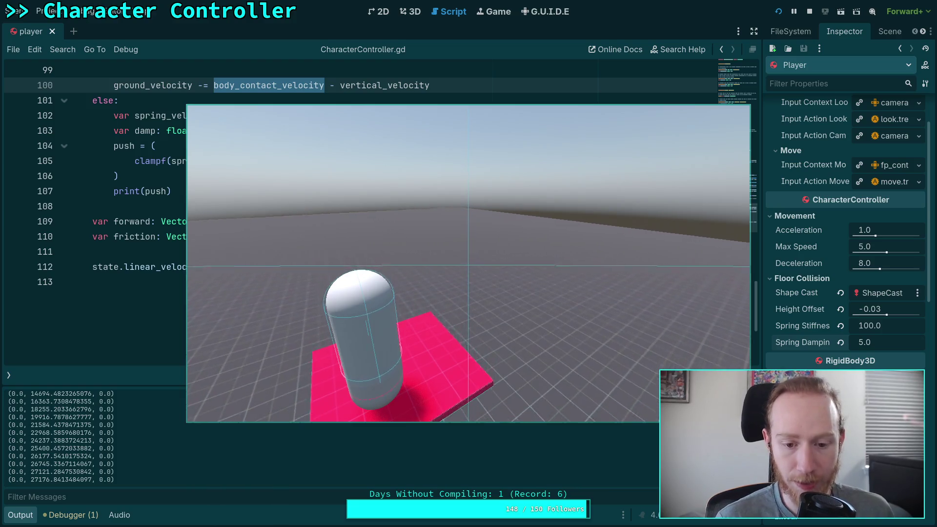
click(809, 12)
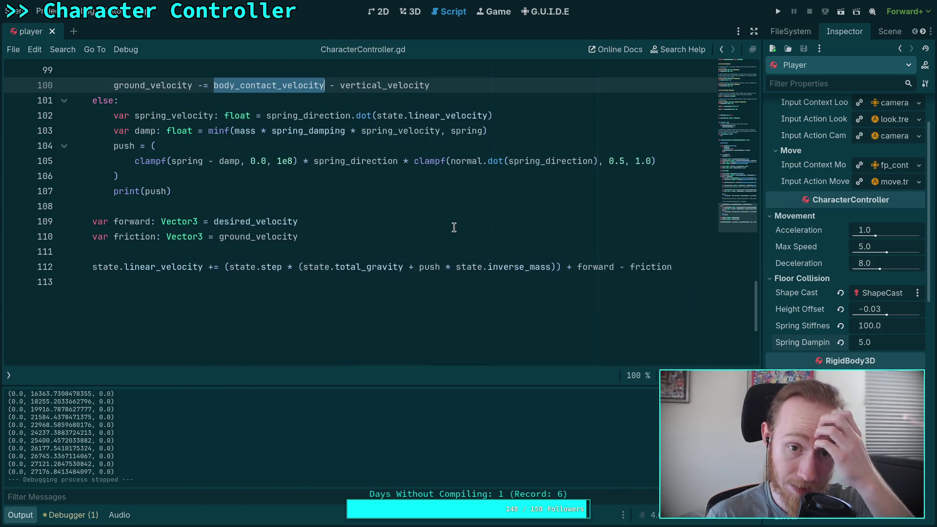
scroll(454, 228, up, 2)
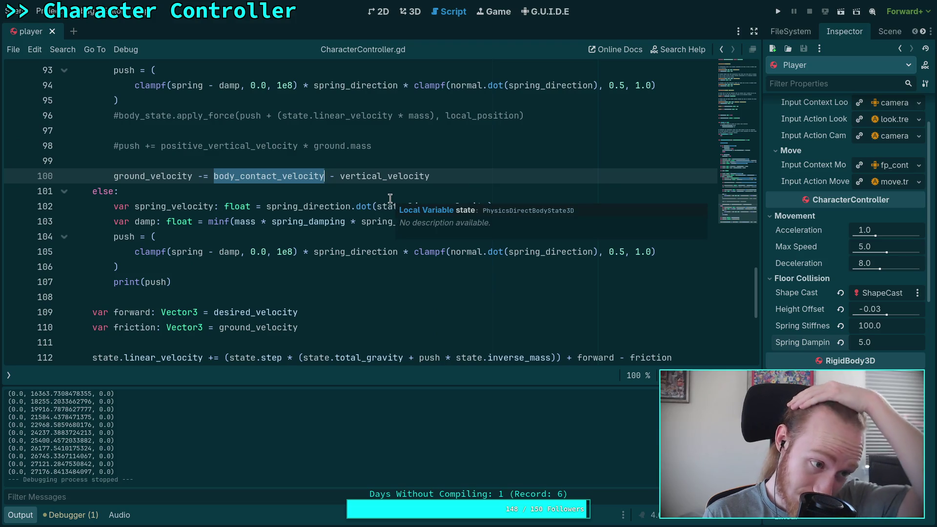
click(374, 186)
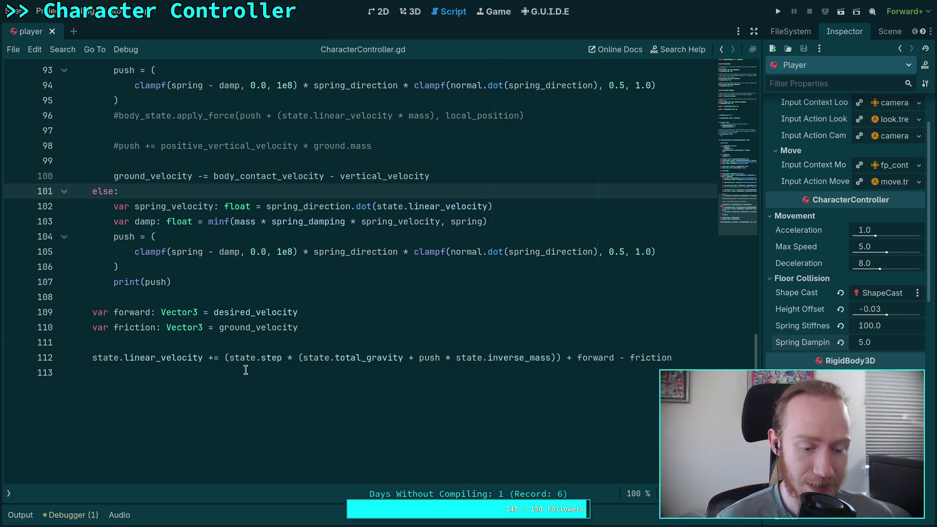
Clear the unused-parameter warning in the Debugger's Errors tab and close the bottom panel.
click(71, 514)
click(90, 338)
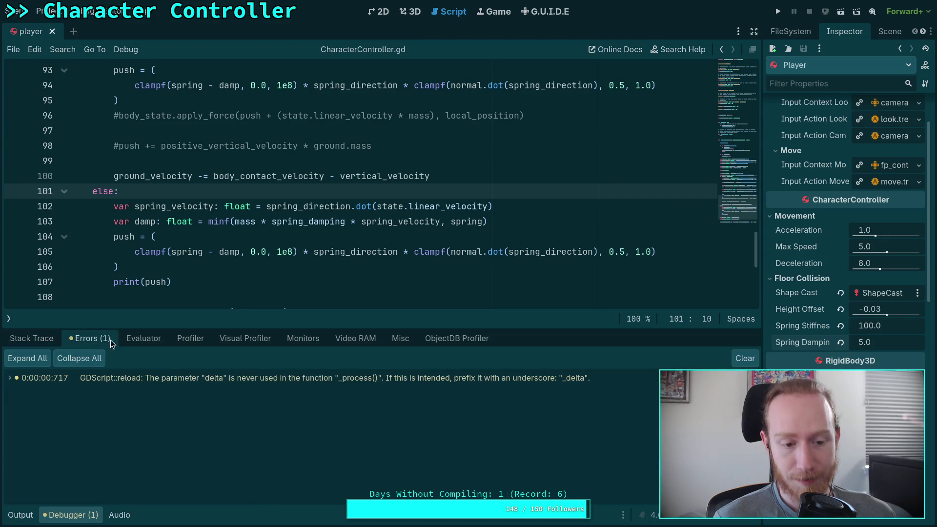
click(744, 358)
click(67, 517)
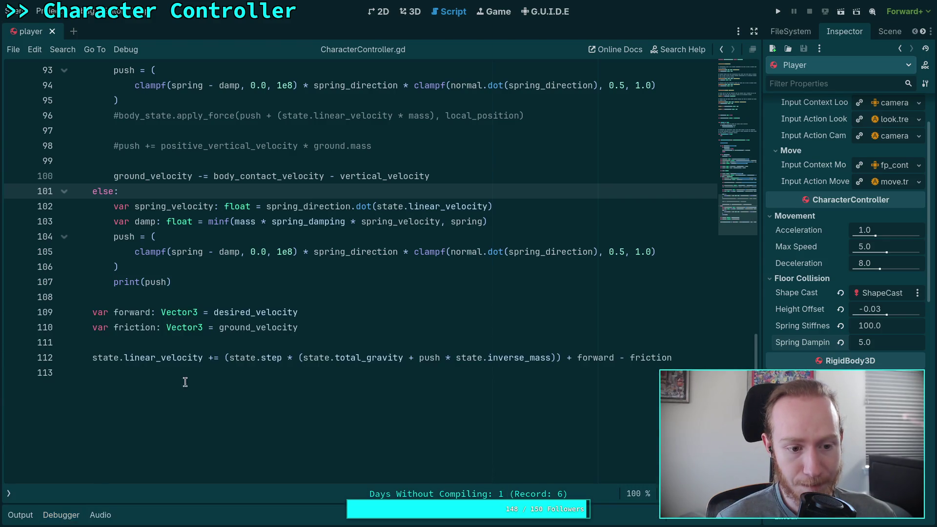
click(154, 342)
scroll(285, 344, up, 1)
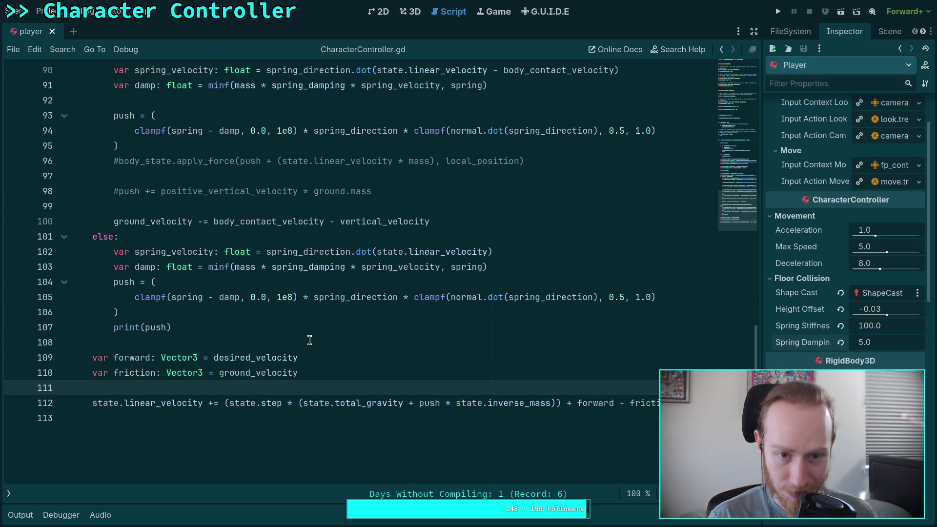
scroll(309, 340, up, 2)
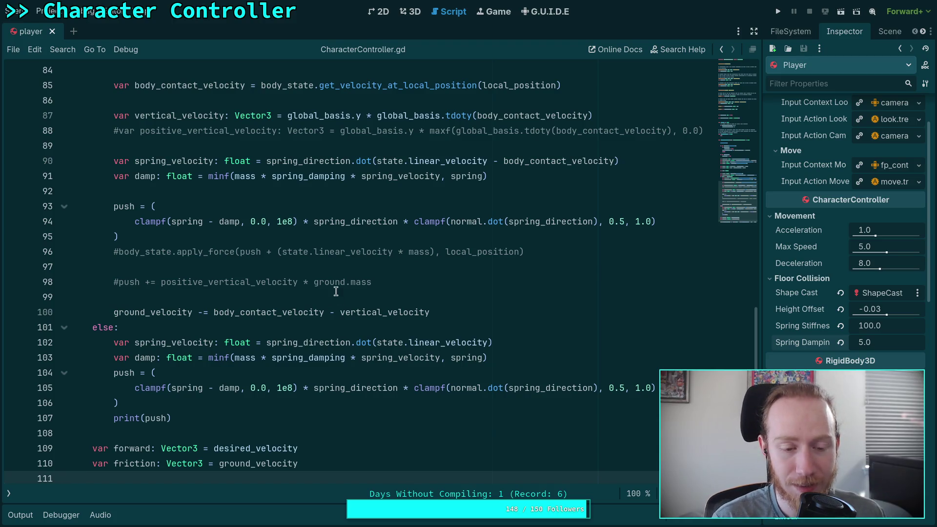
scroll(335, 291, up, 1)
click(165, 315)
scroll(203, 274, down, 2)
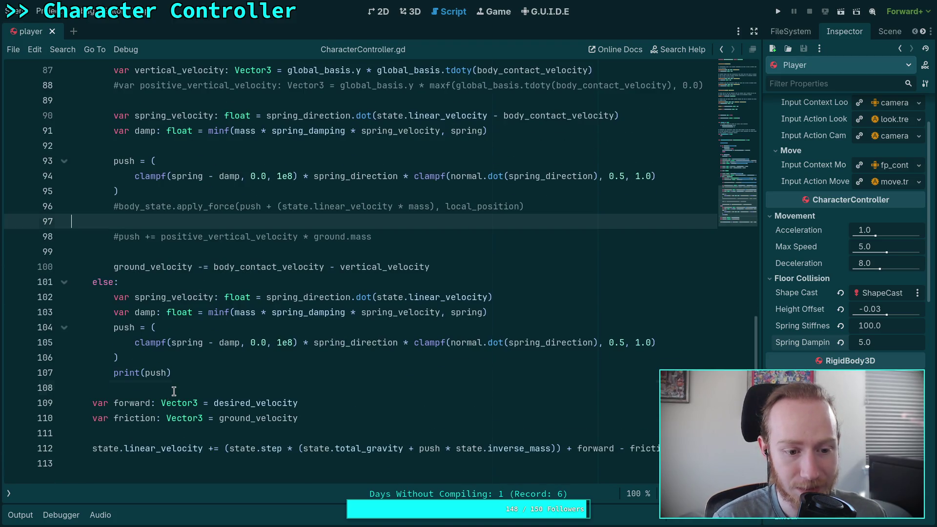
click(174, 389)
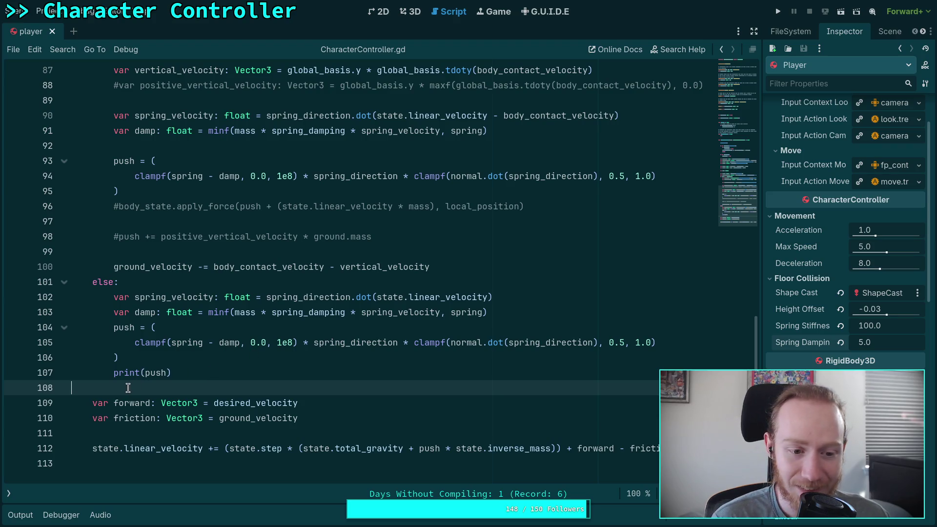
scroll(130, 383, down, 1)
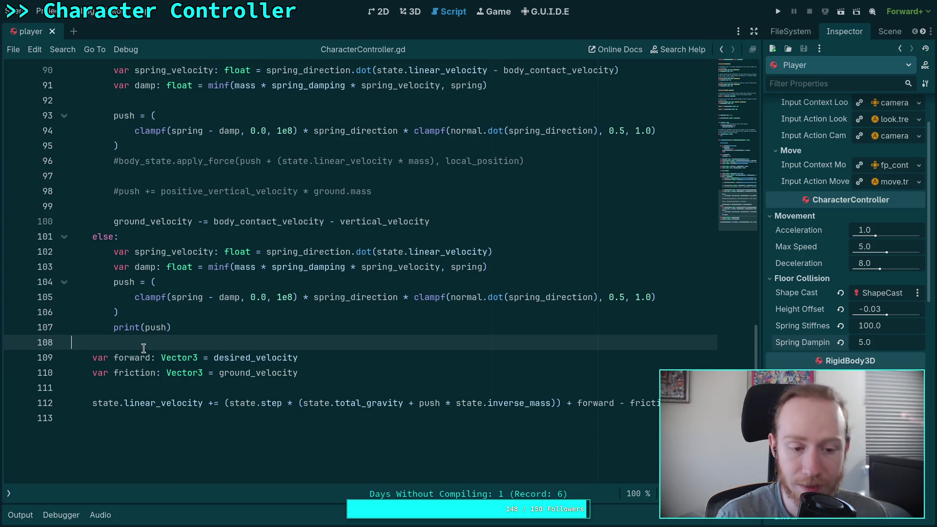
scroll(301, 313, up, 1)
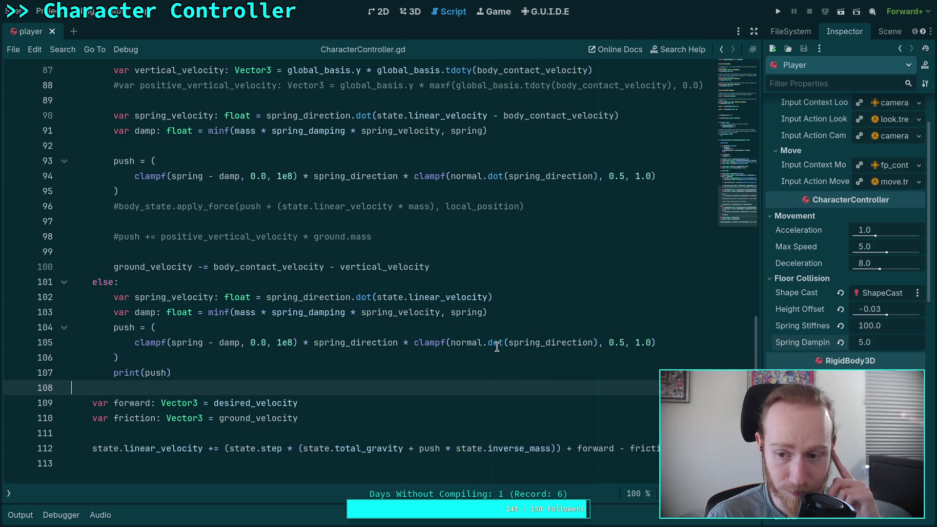
click(888, 325)
text(50)
key(Return)
Test-run Spring Stiffness at 50.0, then set it to 80.0 and test again.
key(ctrl+s)
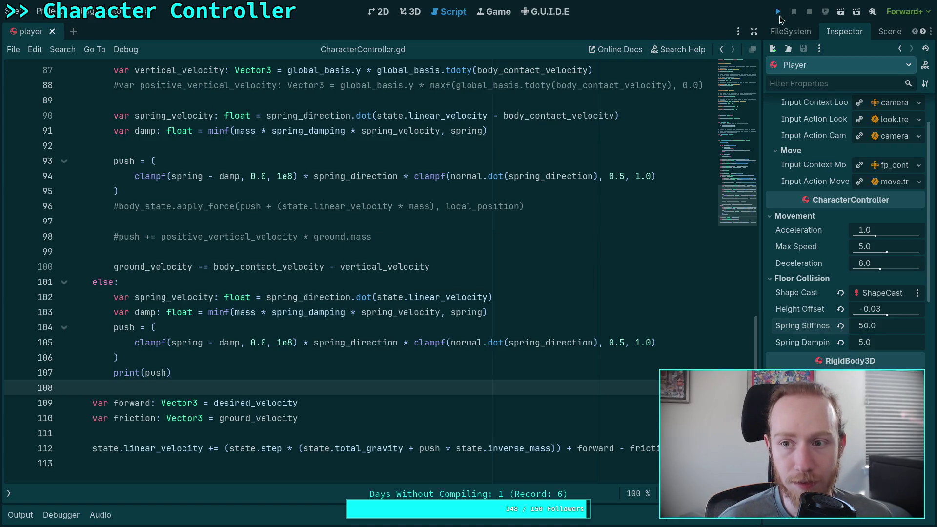
click(778, 12)
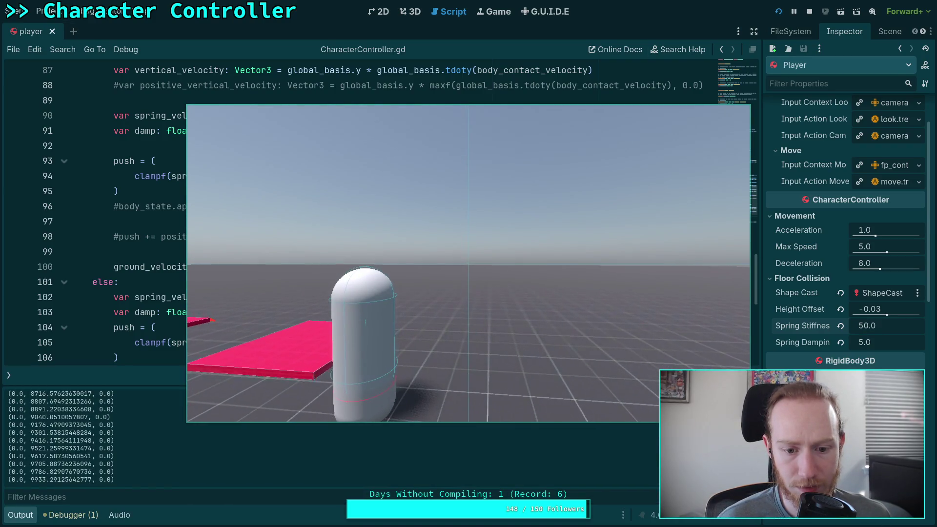
click(809, 12)
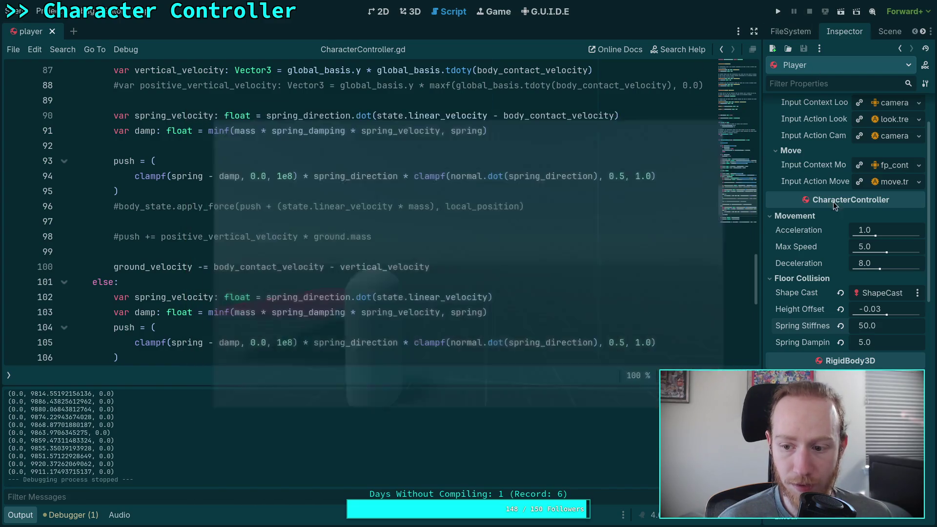
click(888, 330)
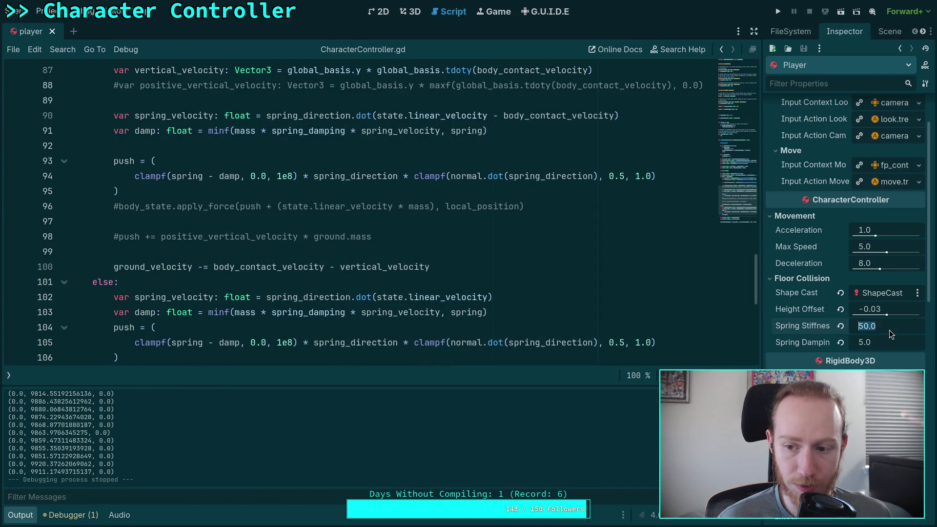
text(80)
key(Return)
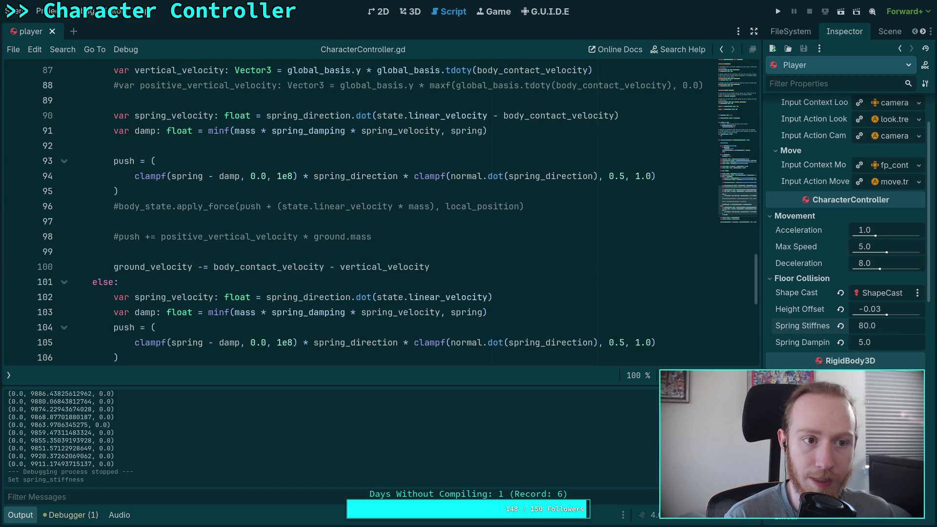
click(777, 12)
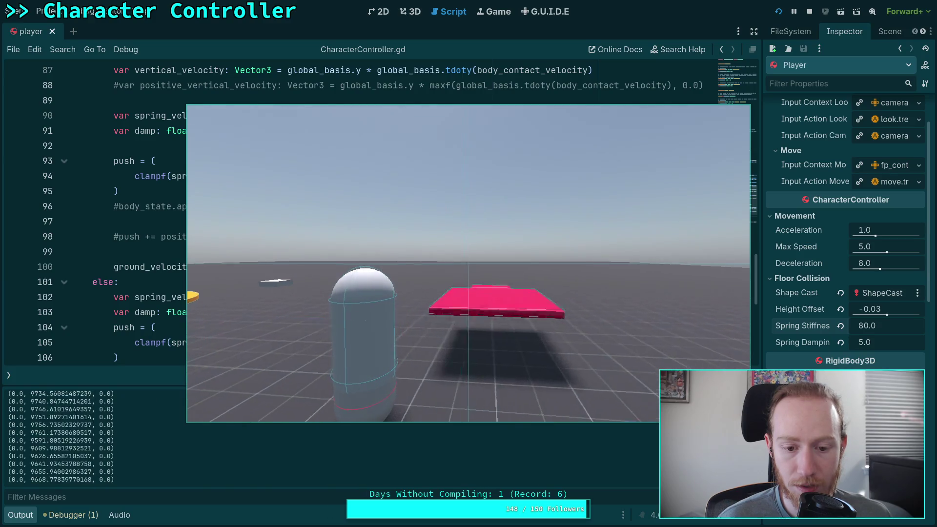
key(F8)
Try Spring Stiffness 90.0, then set it to 200.0 and run the game.
click(895, 332)
text(90)
key(Return)
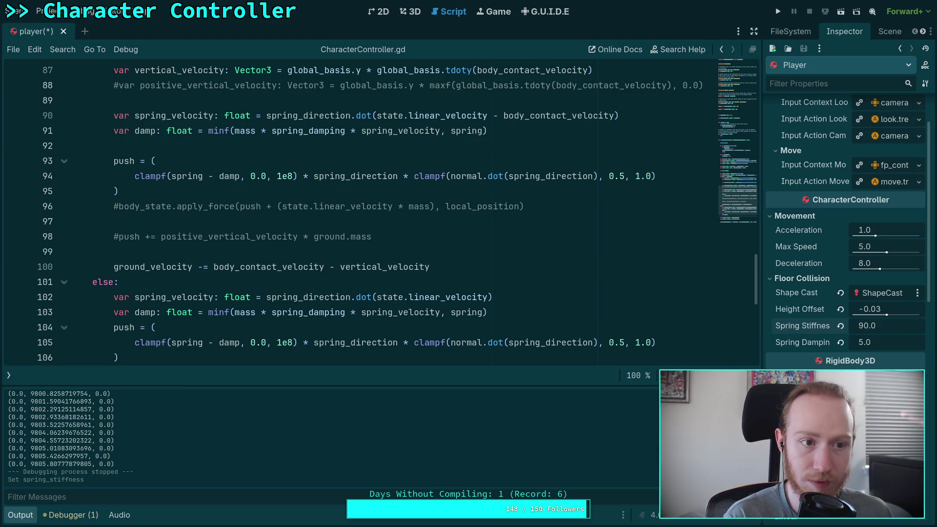
click(777, 11)
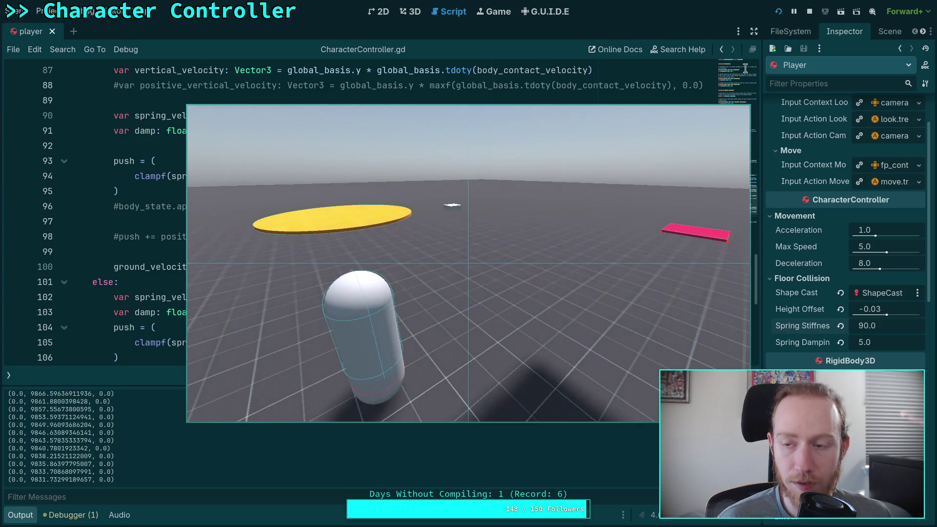
click(809, 12)
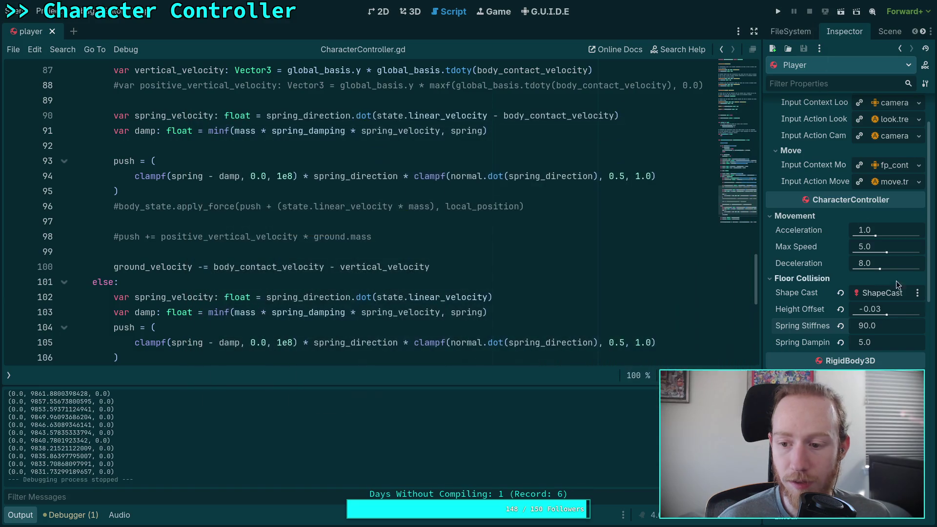
click(892, 327)
text(1)
key(Return)
click(778, 11)
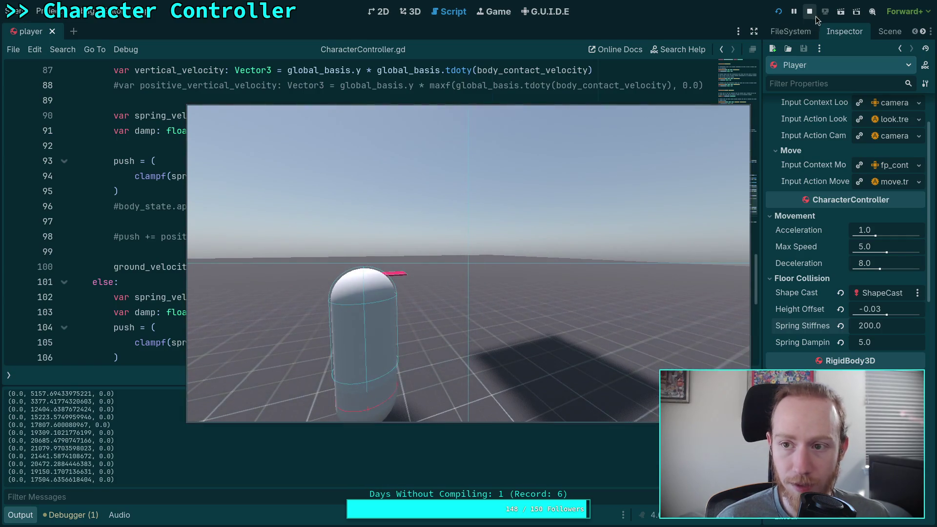
Set Spring Stiffness to 150.0 and test it over two game runs.
click(811, 14)
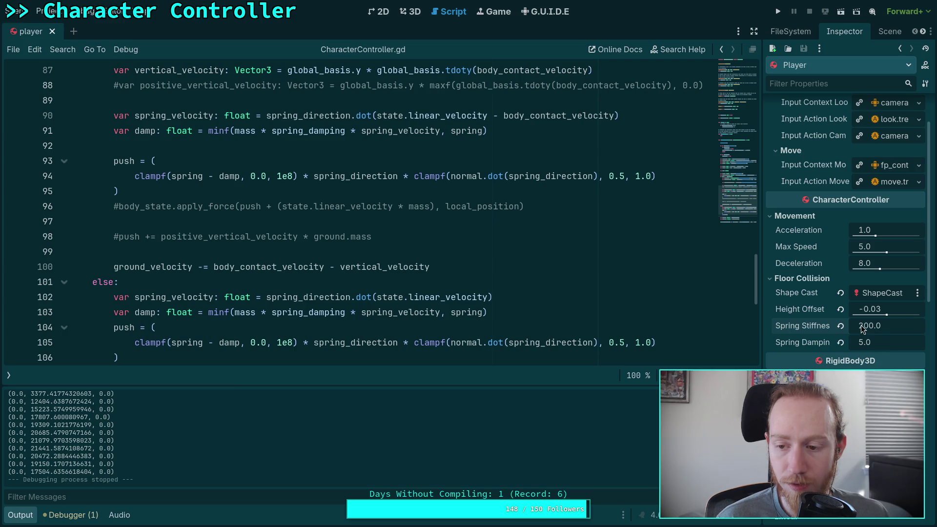
click(864, 329)
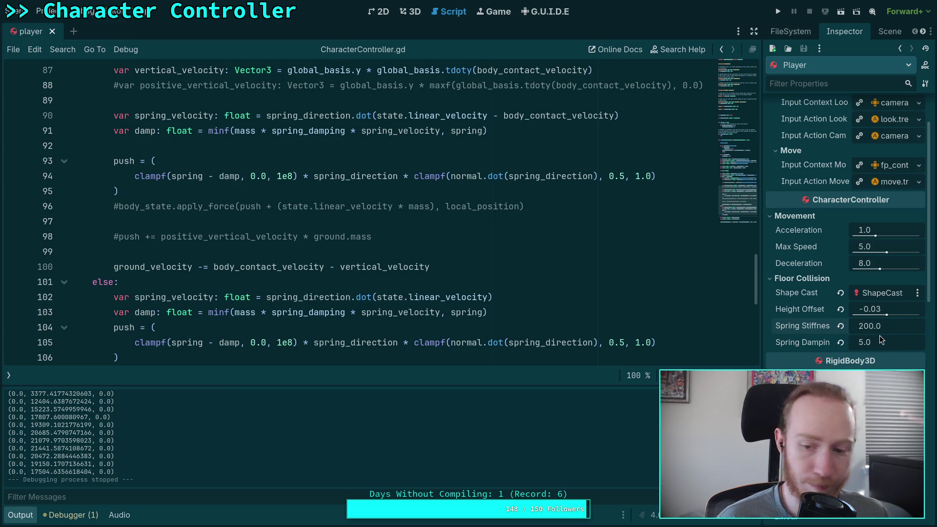
key(BackSpace)
key(Delete)
text(15)
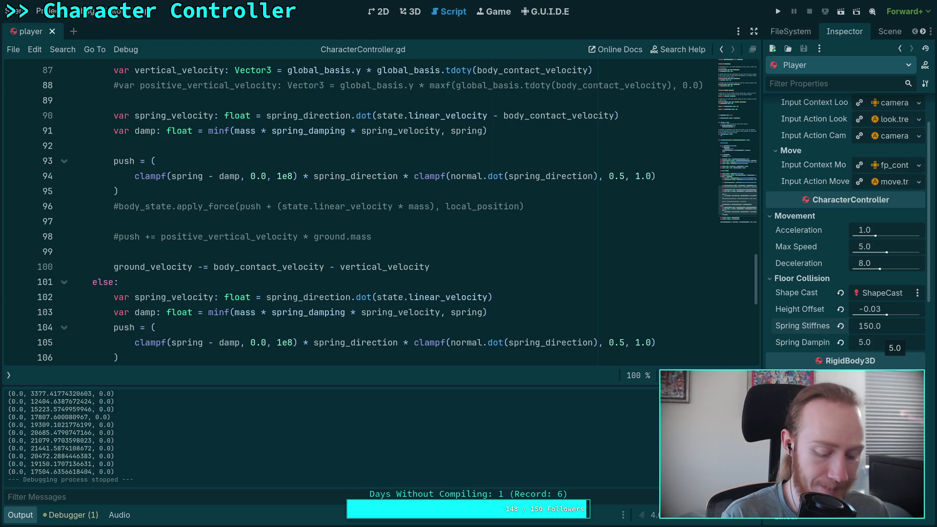
key(F5)
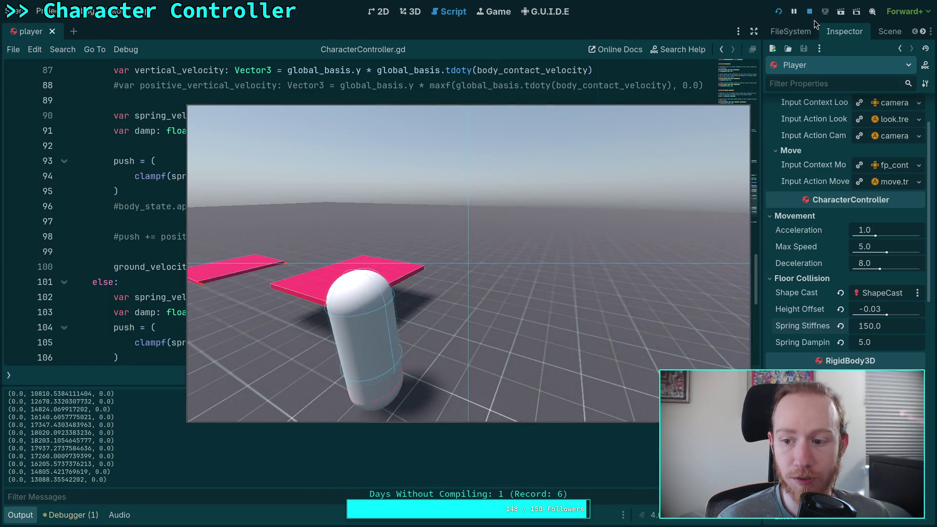
key(F8)
key(Return)
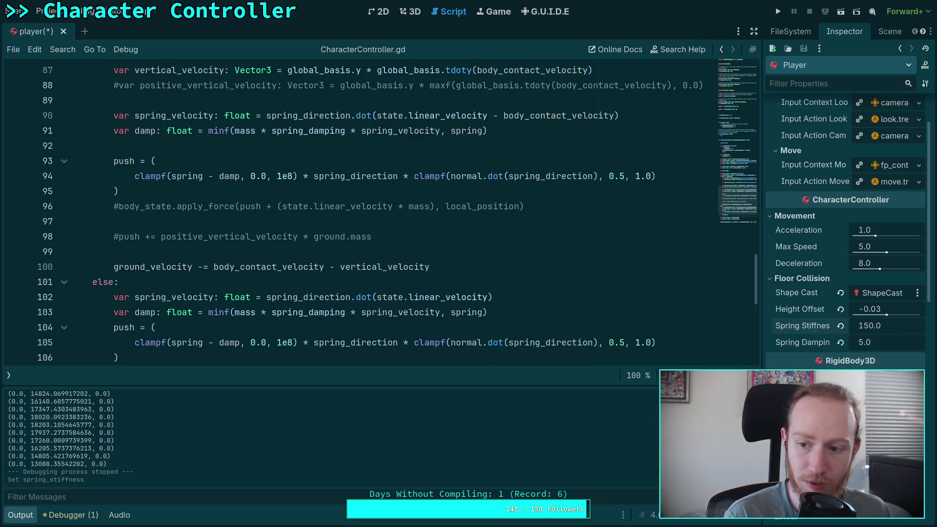
click(781, 13)
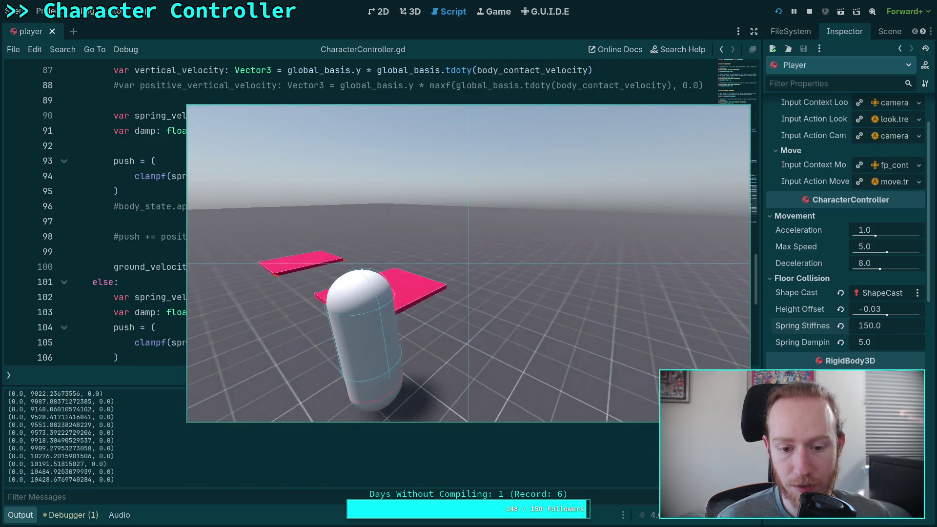
click(809, 11)
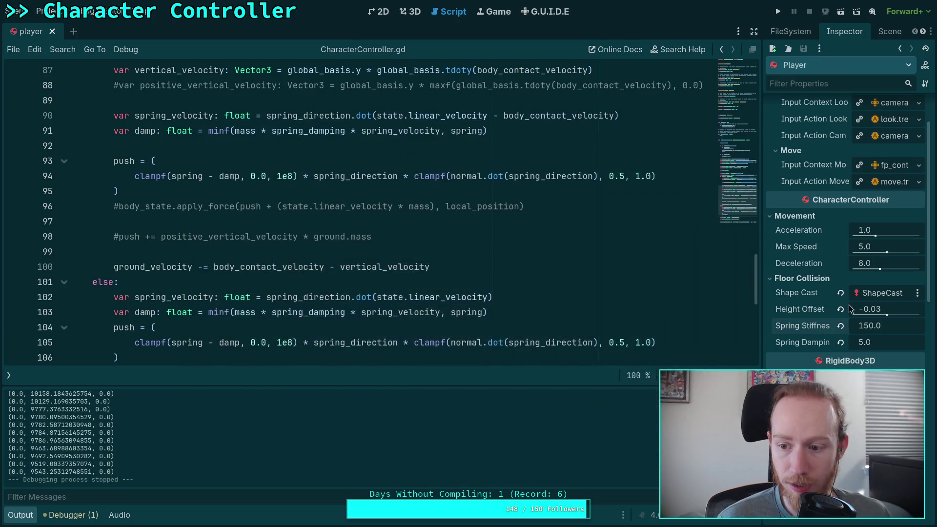
Try Spring Stiffness 175.0, then 187.0 saved to the scene, test-running each.
drag(871, 325, 863, 325)
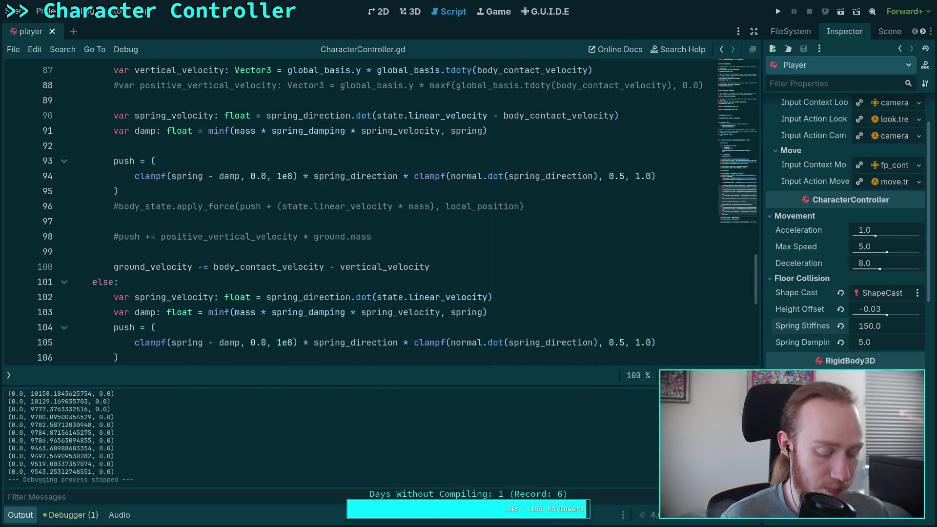
text(75)
key(Return)
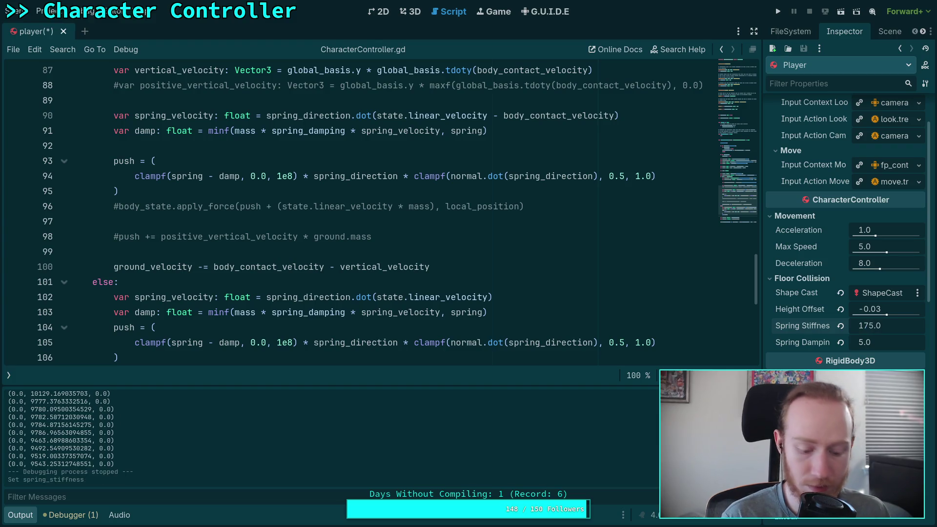
key(F5)
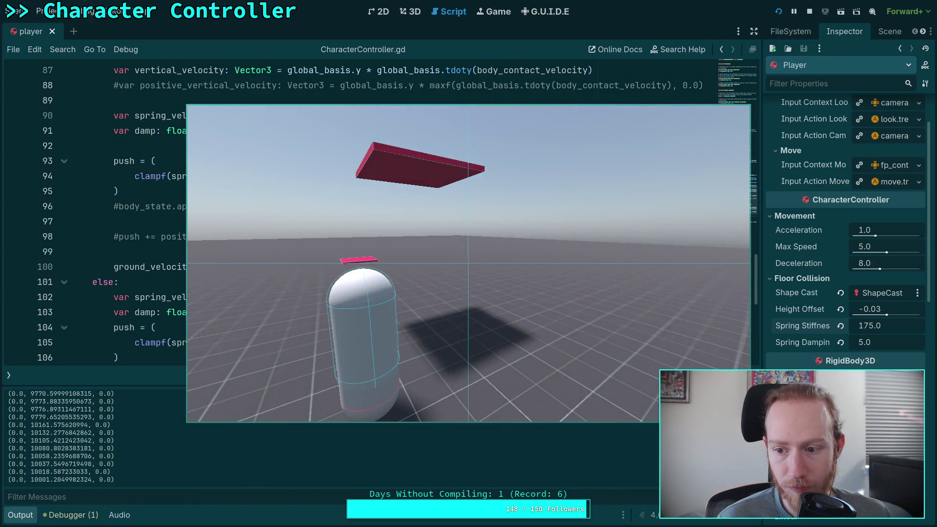
click(809, 12)
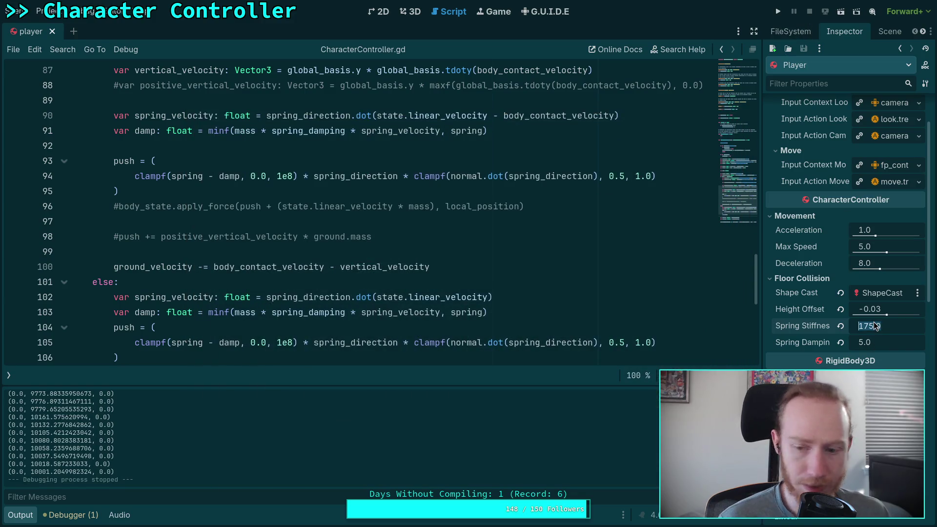
click(874, 326)
text(187)
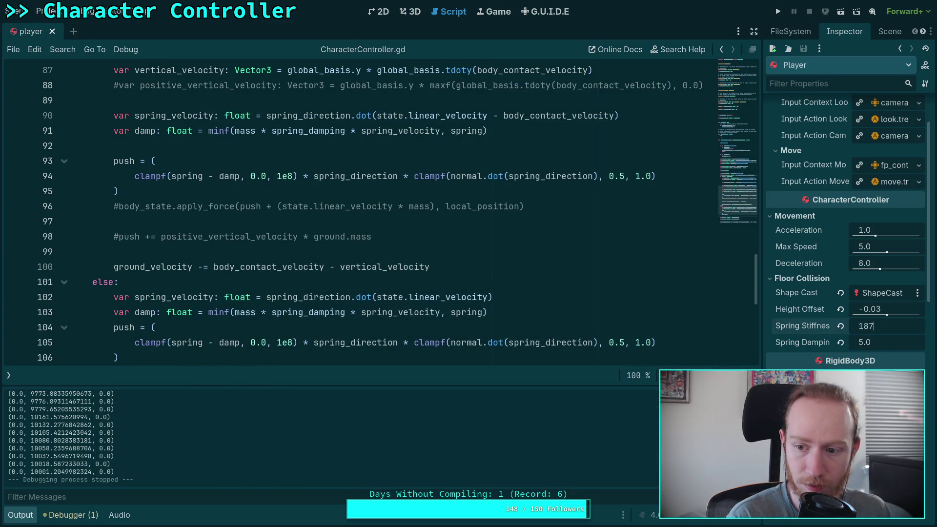
key(Return)
key(ctrl+s)
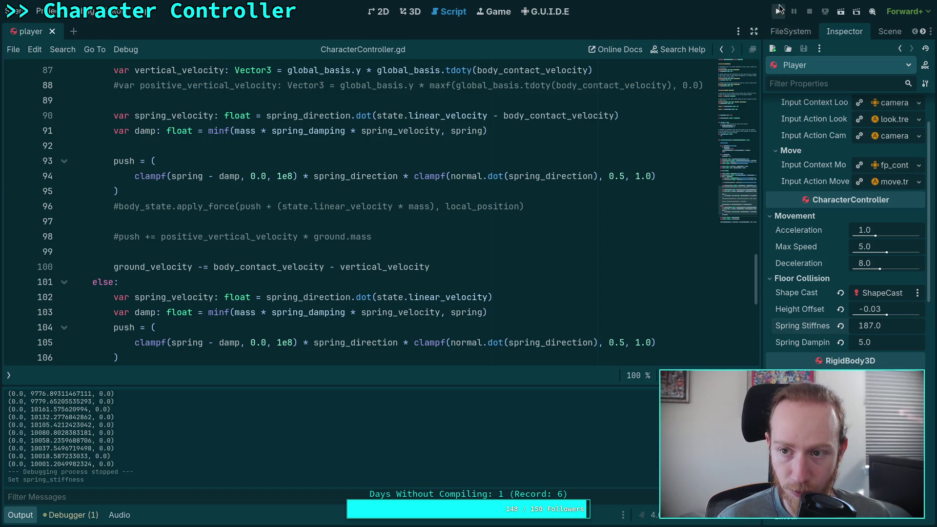
click(779, 11)
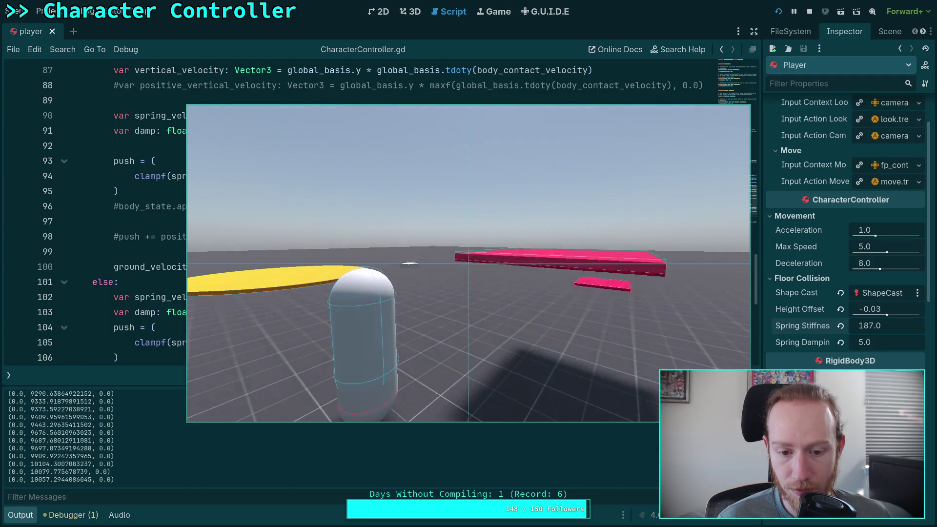
key(F8)
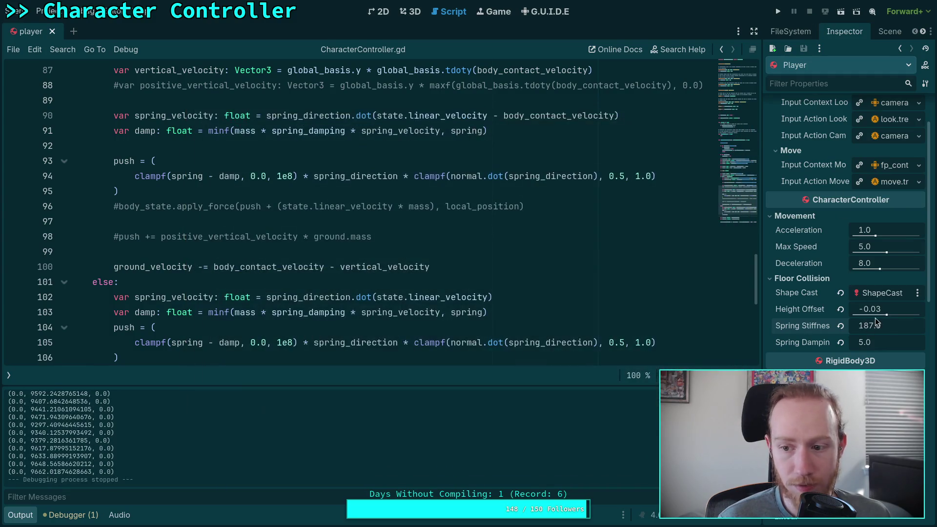
Try Spring Stiffness 195.0, then 199.0 with a test run.
text(195)
key(Return)
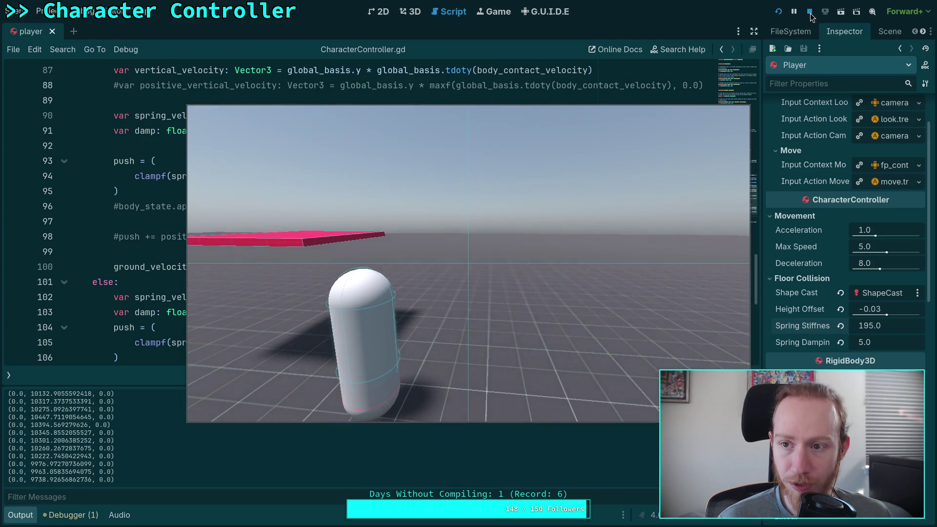
key(F8)
click(885, 327)
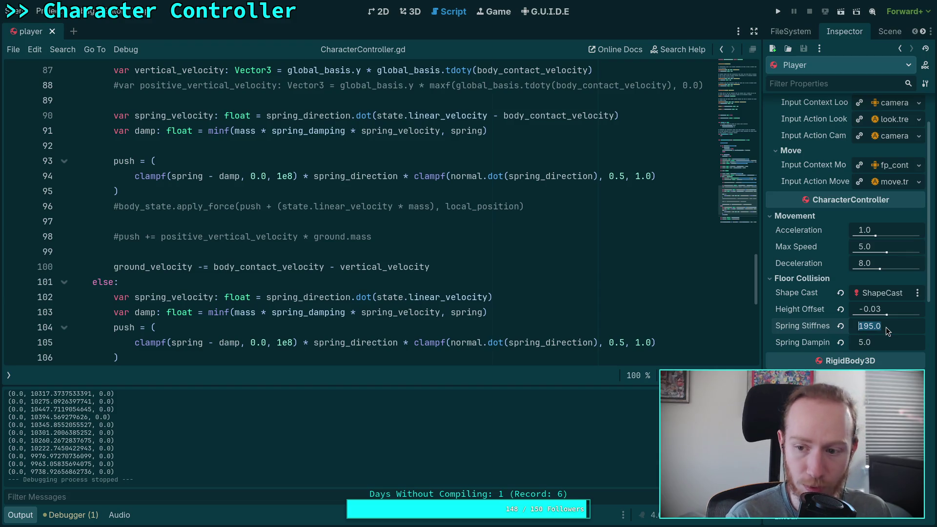
text(188)
key(BackSpace)
key(BackSpace)
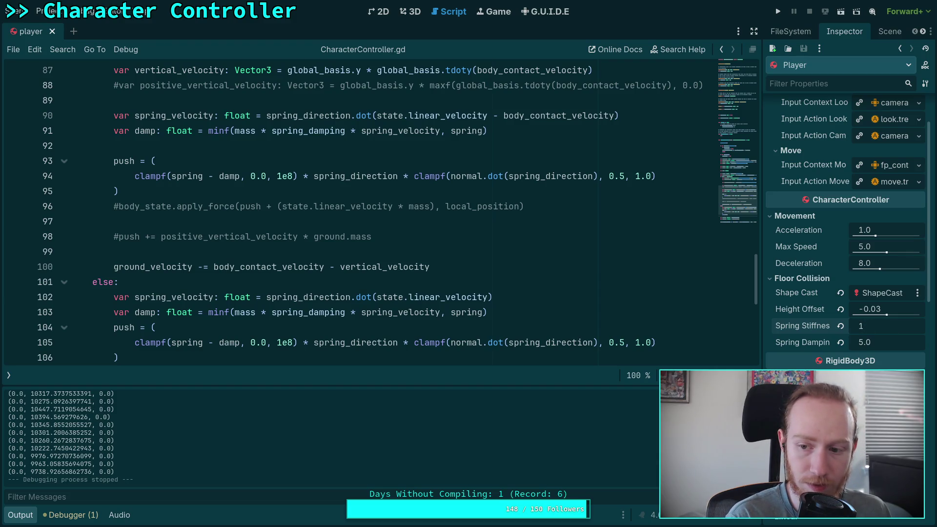
key(Return)
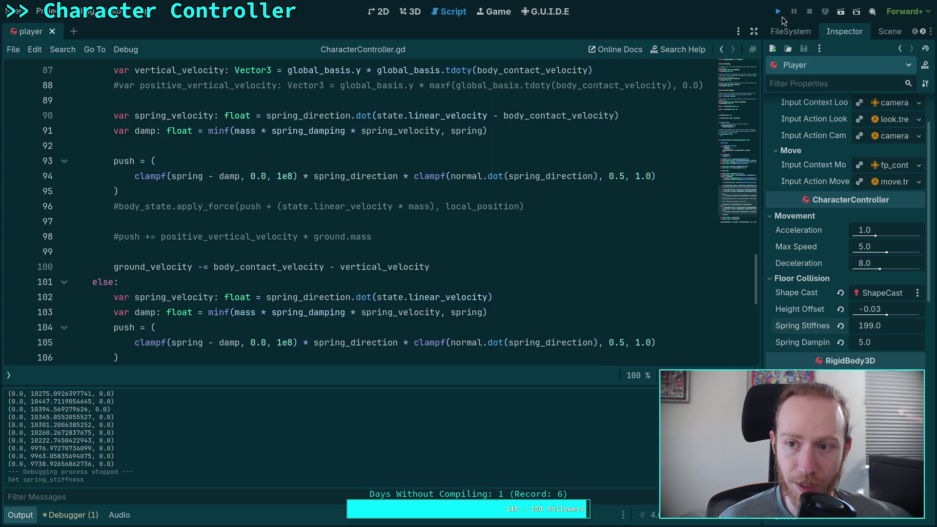
click(778, 11)
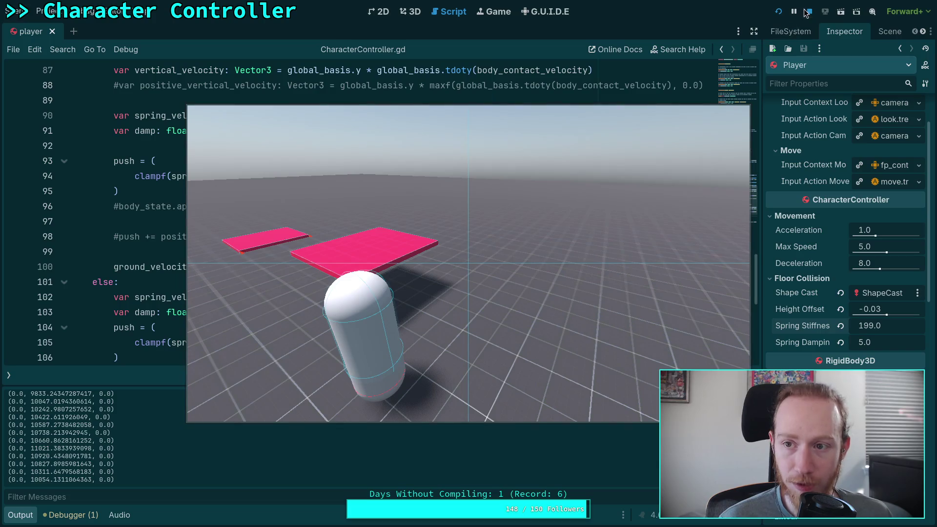
key(F8)
Set Spring Stiffness to 200.0, test-run it, and return to the script.
click(889, 325)
text(200)
key(Return)
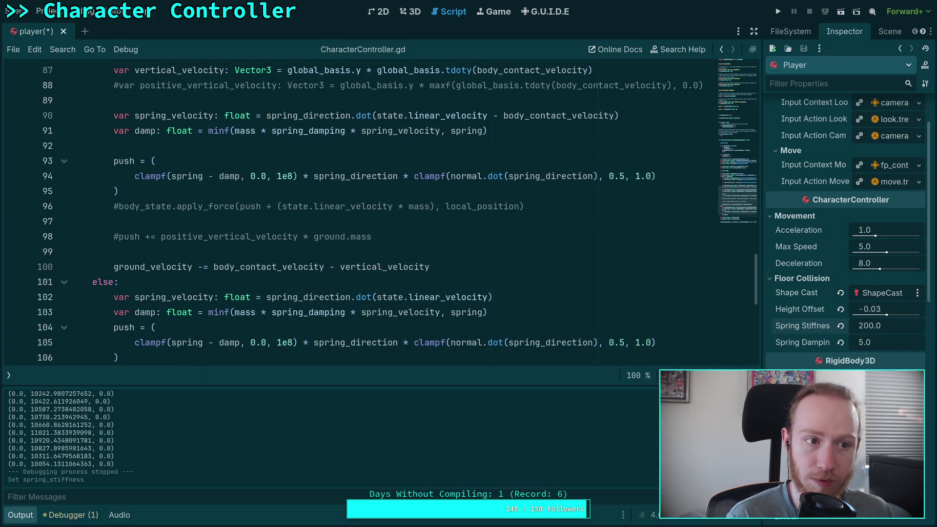
key(F5)
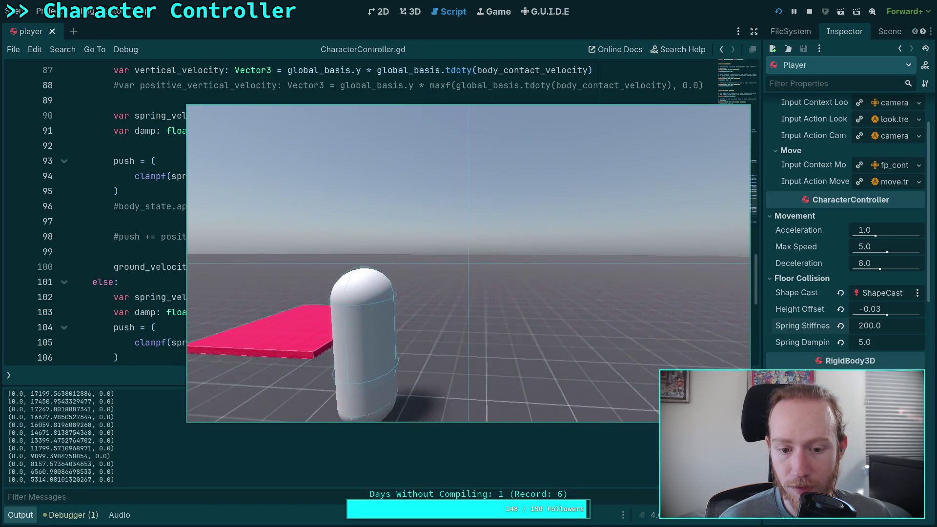
key(F8)
click(881, 325)
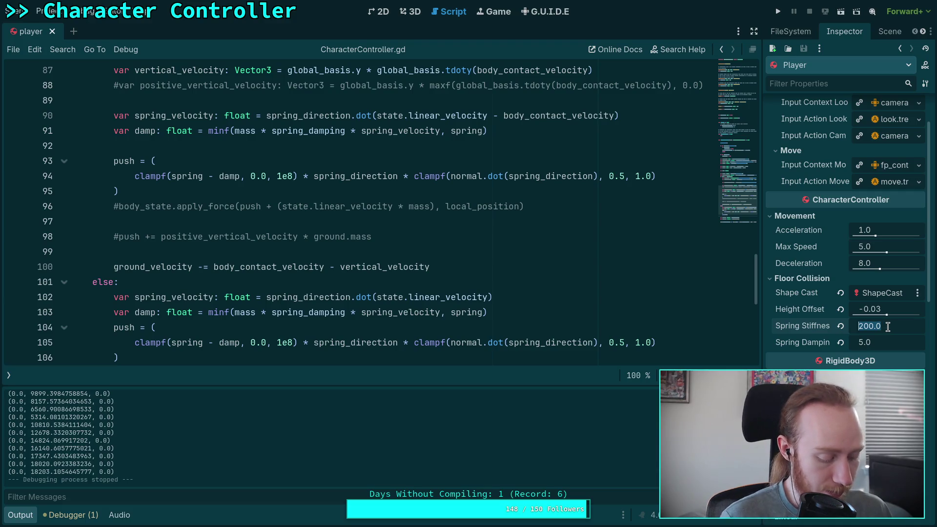
click(503, 266)
scroll(461, 263, up, 2)
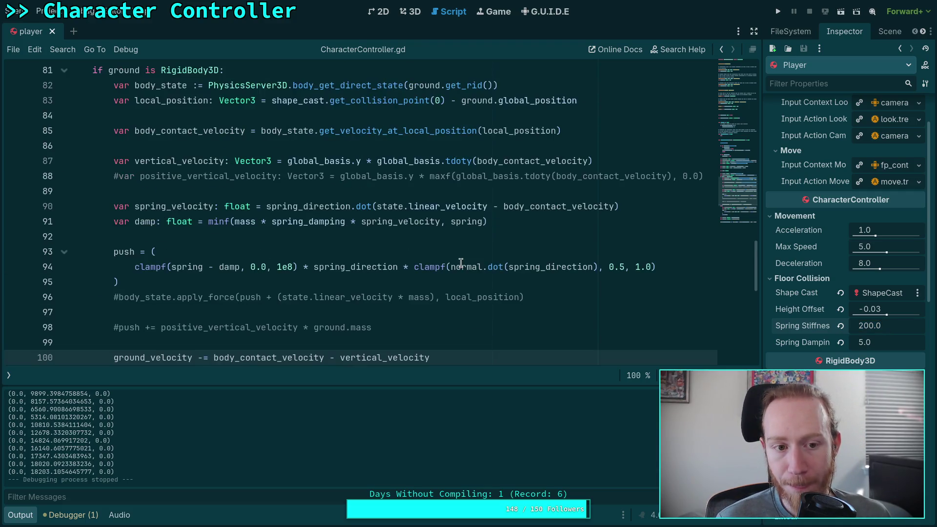
Set Spring Damping to 10.0 and test it in a game run.
scroll(453, 254, up, 1)
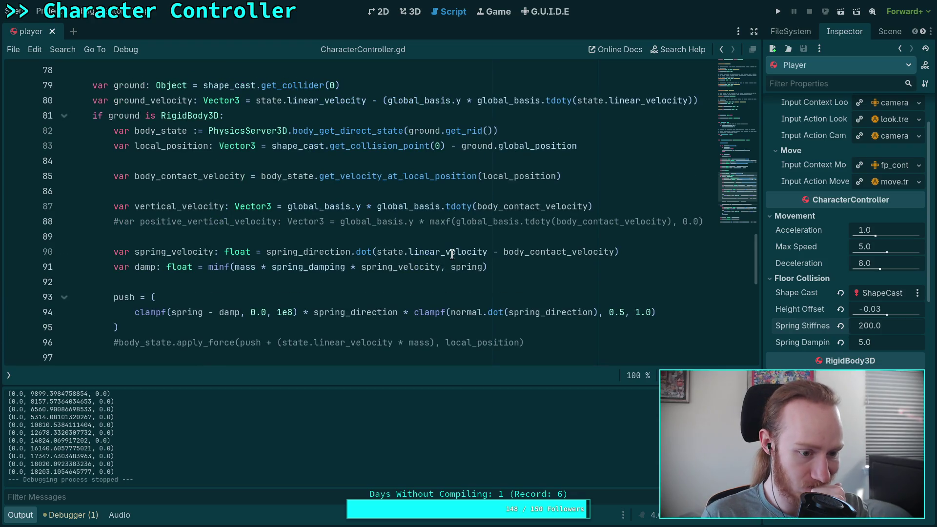
scroll(452, 254, up, 5)
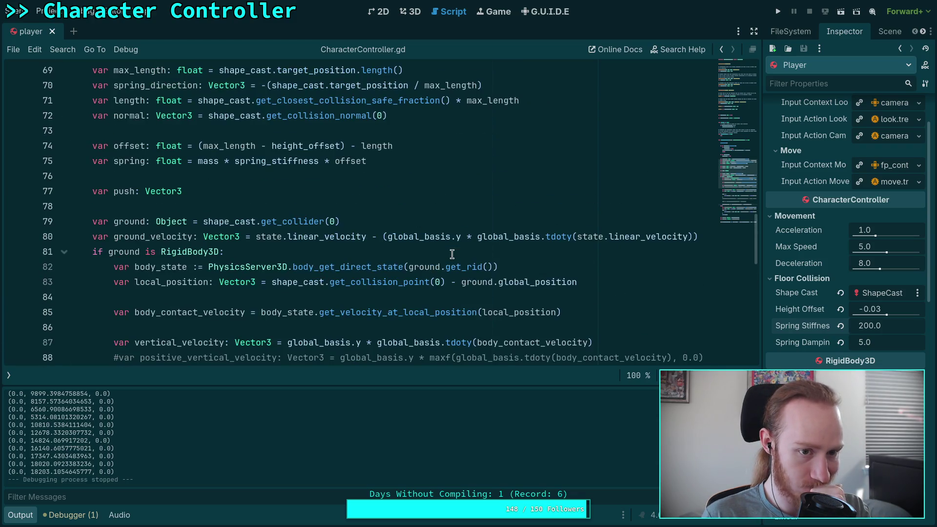
scroll(452, 254, up, 2)
scroll(452, 255, down, 7)
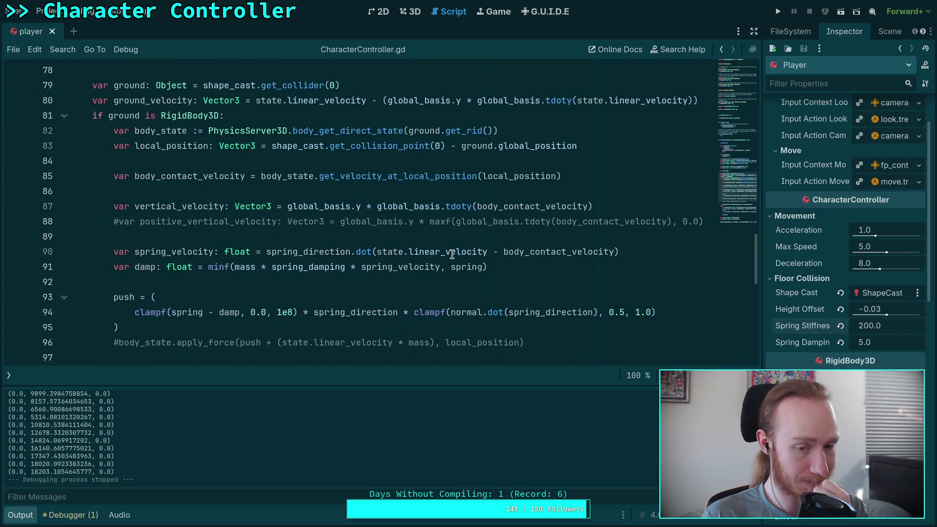
scroll(453, 254, down, 2)
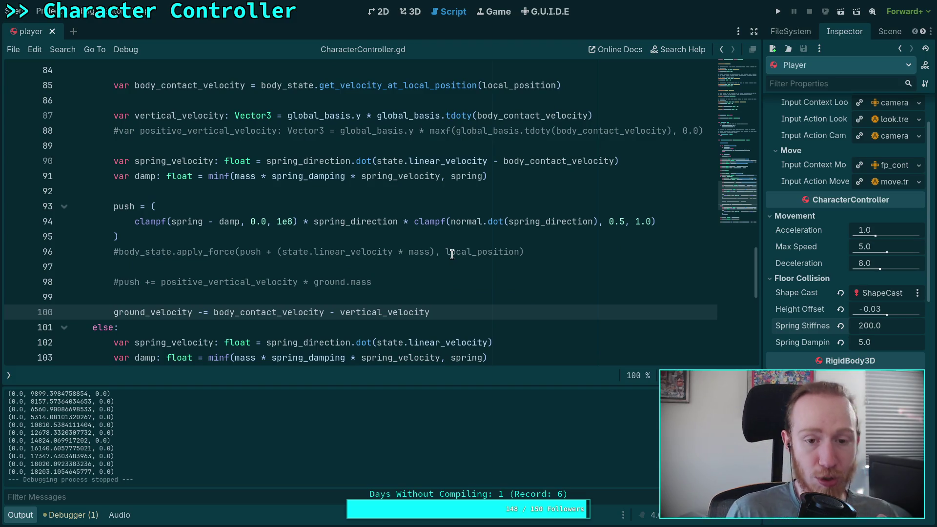
click(887, 342)
text(10)
key(Return)
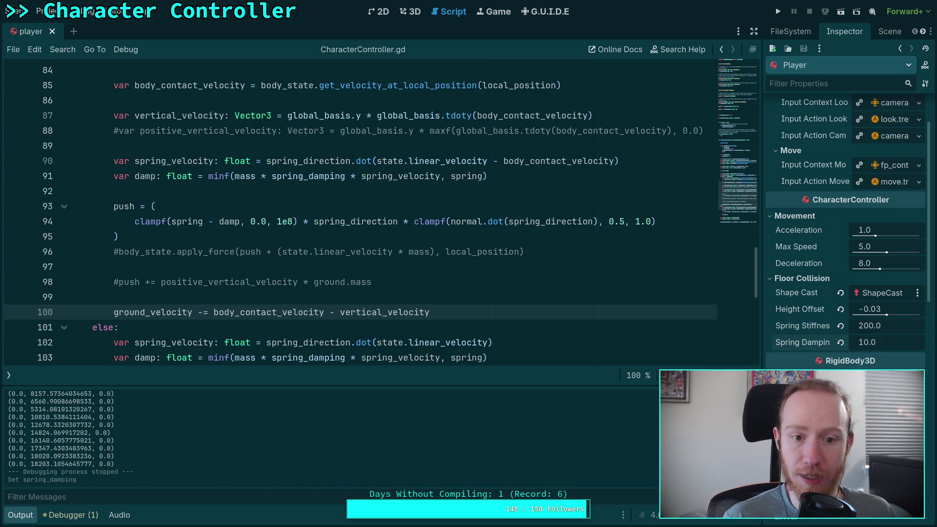
click(781, 15)
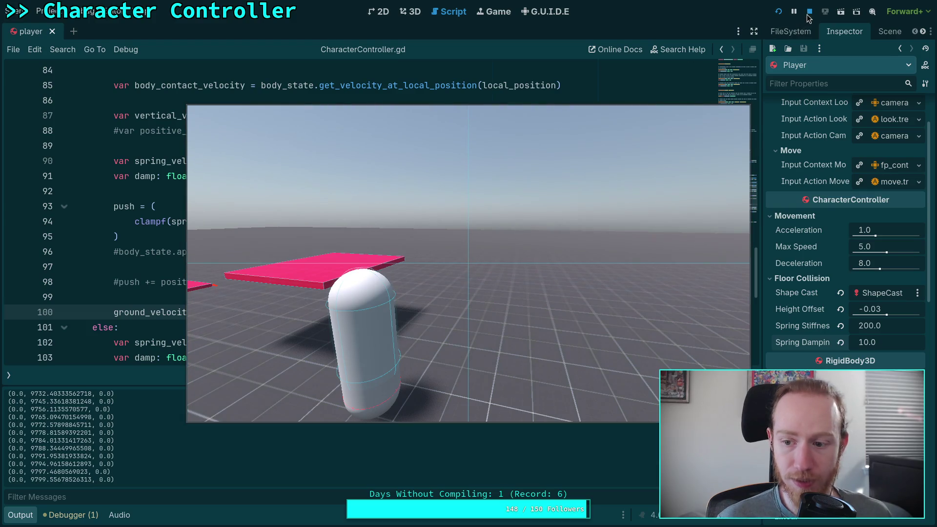
click(810, 12)
click(886, 329)
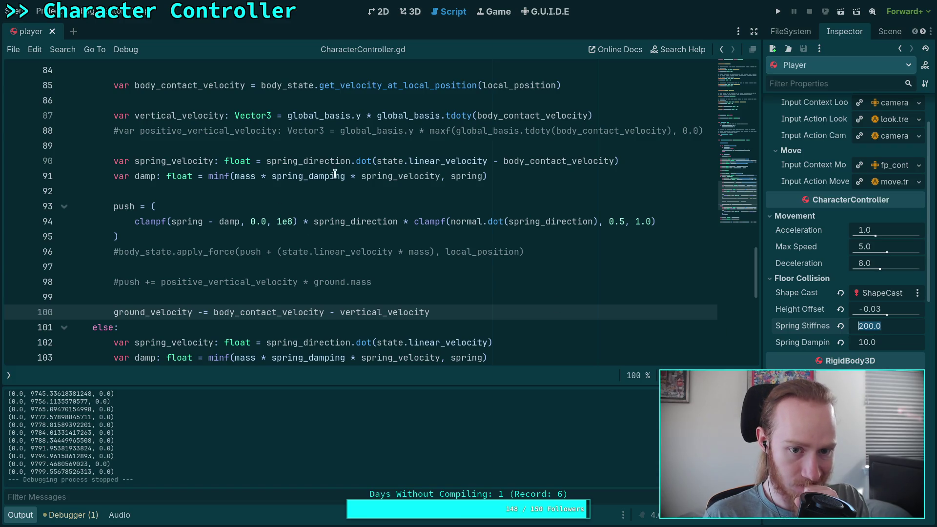
Insert an opening parenthesis before spring_stiffness in line 75's spring formula.
scroll(347, 175, up, 2)
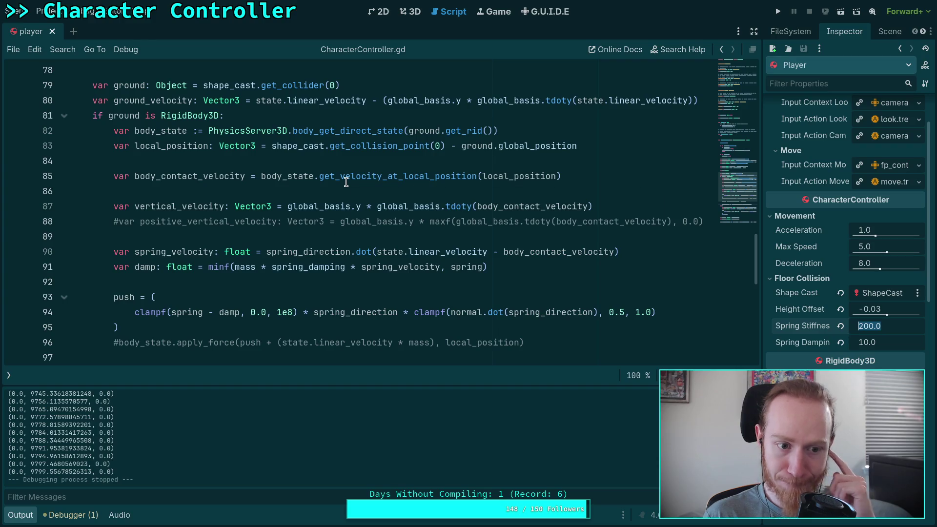
scroll(284, 194, up, 3)
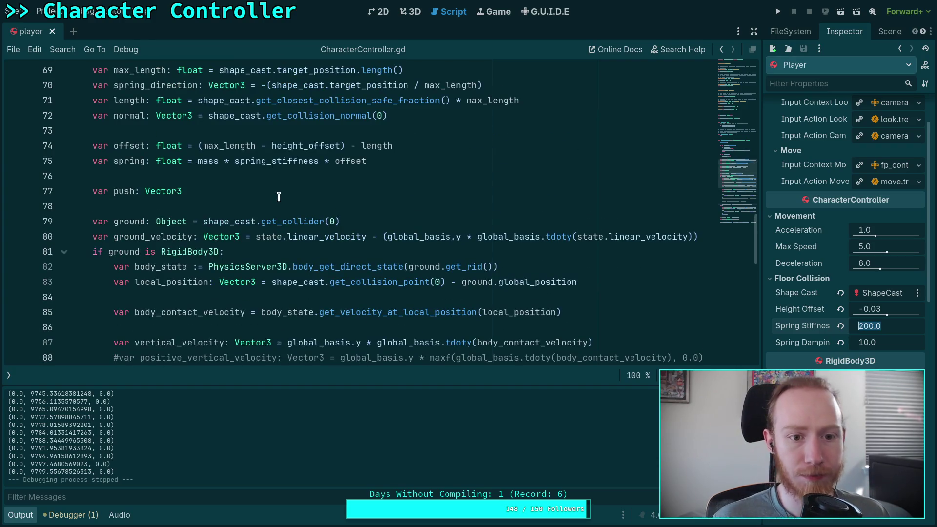
click(234, 161)
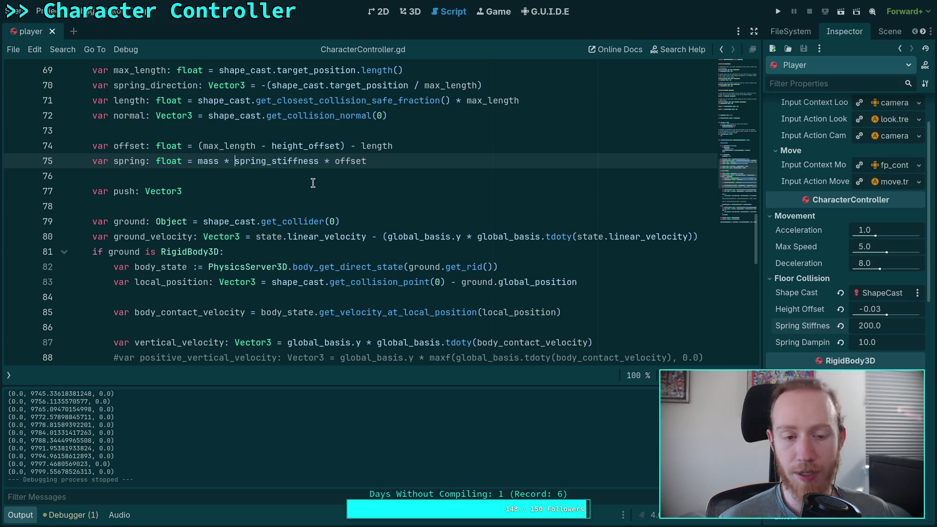
scroll(426, 246, up, 2)
text(()
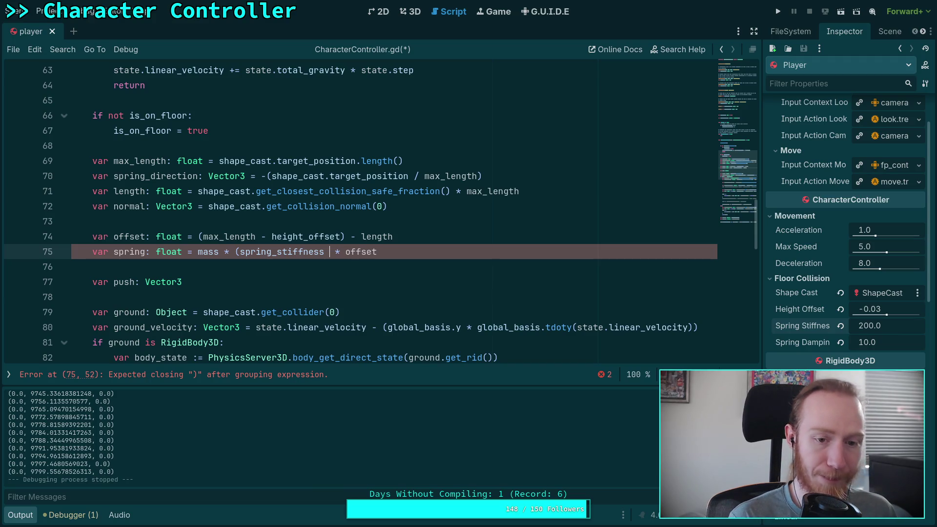
Square TAU in line 75's formula as pow(TAU, 2.0) and save the script.
text(TAU)
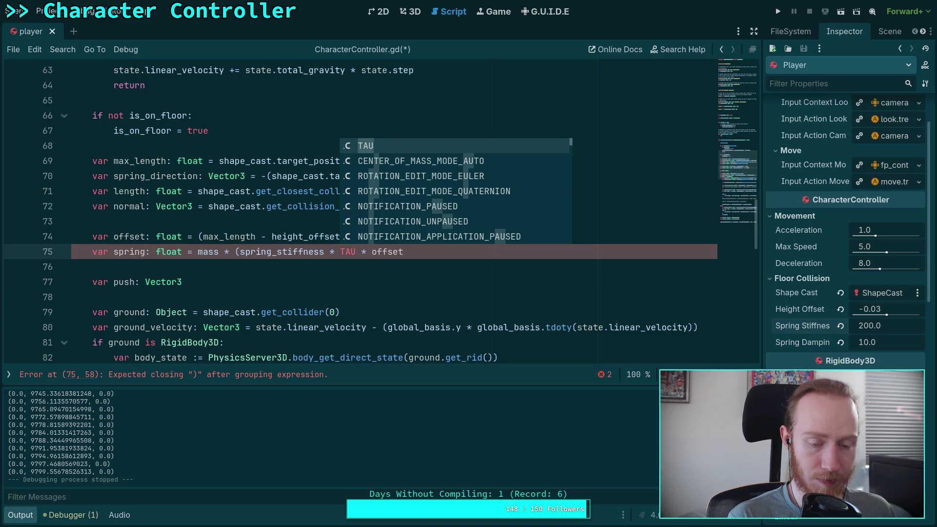
text())
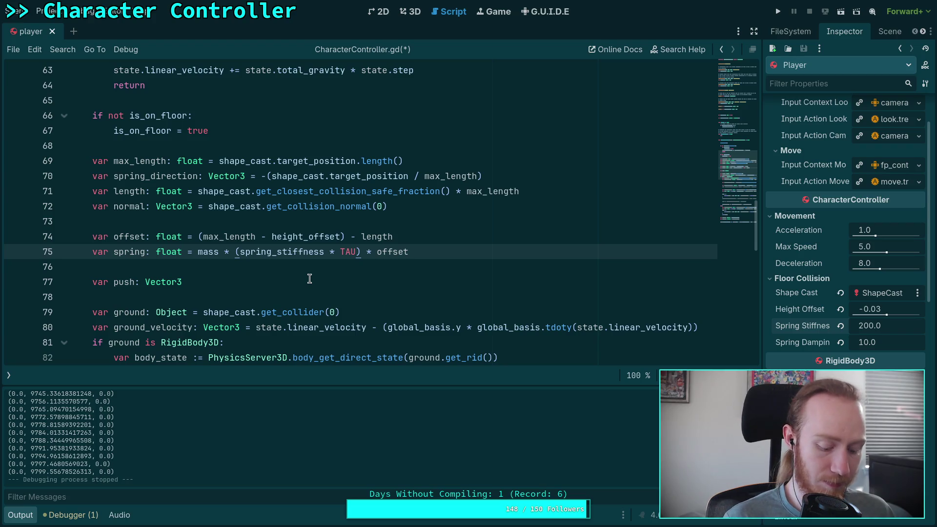
text(pow)
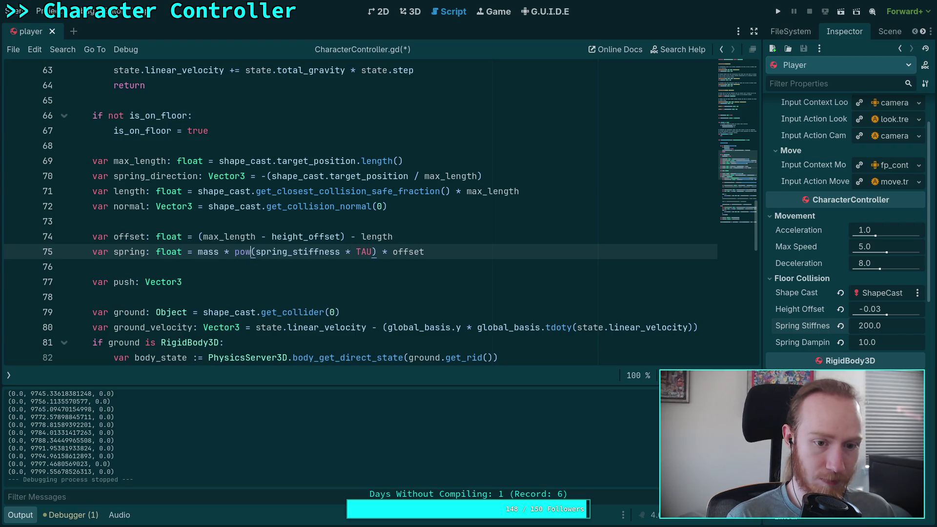
click(372, 251)
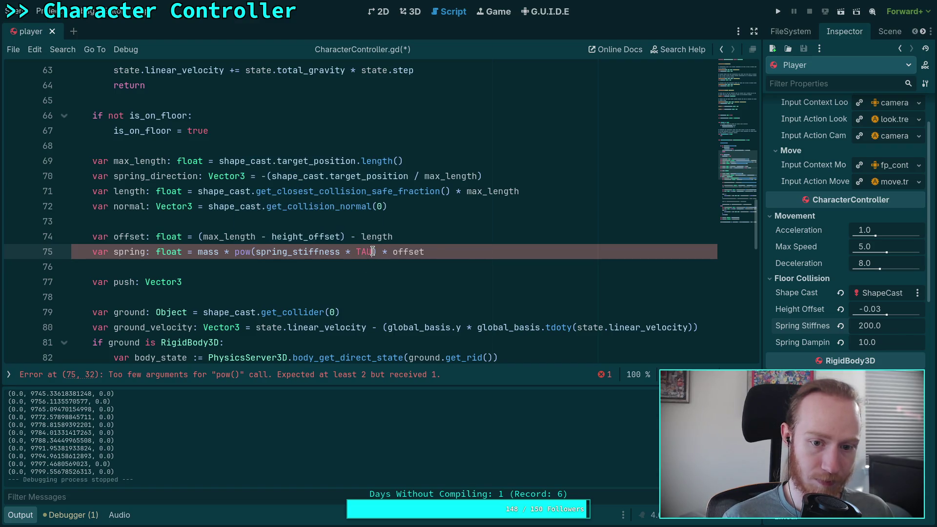
text(, 2.0)
key(ctrl+s)
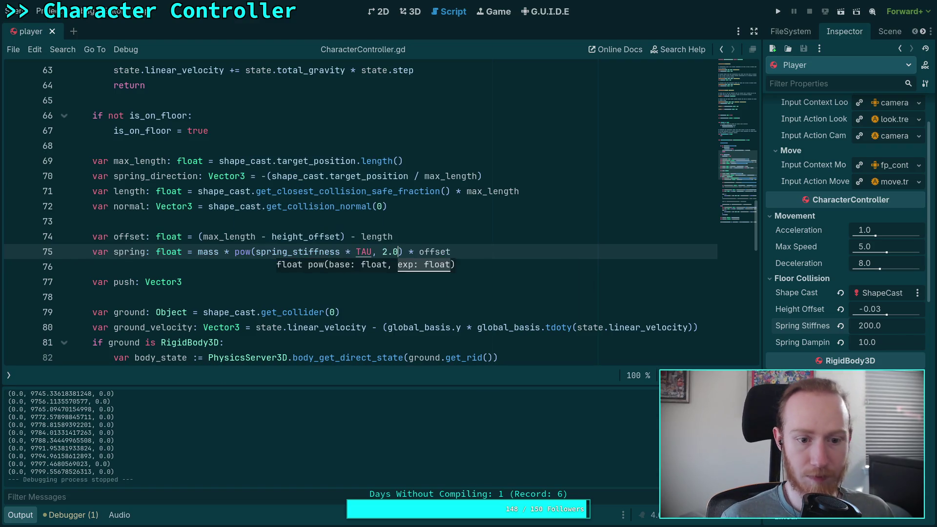
Set Spring Stiffness to 2.0 and test-run the rescaled spring.
click(876, 331)
text(2)
key(Return)
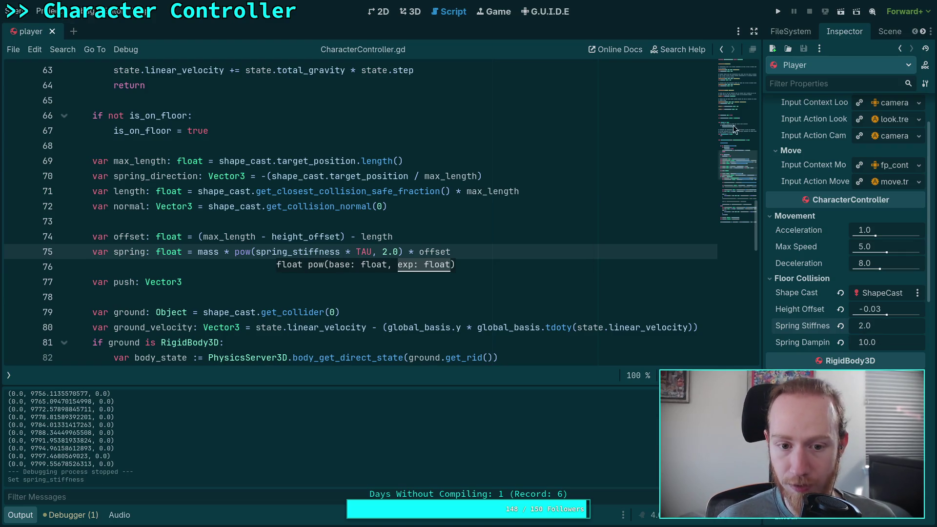
click(778, 11)
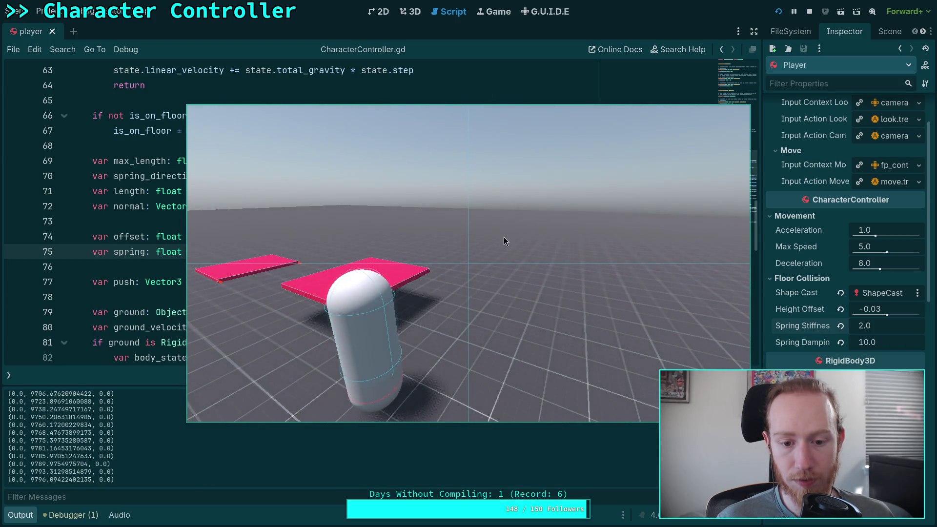
click(809, 16)
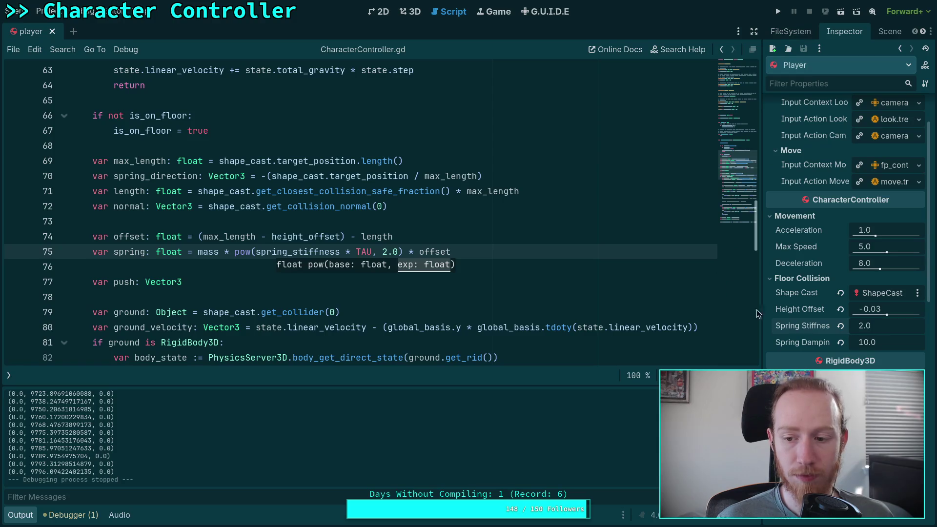
Revert Spring Stiffness to default 1.0, test-run, and begin removing pow( from line 75.
click(840, 326)
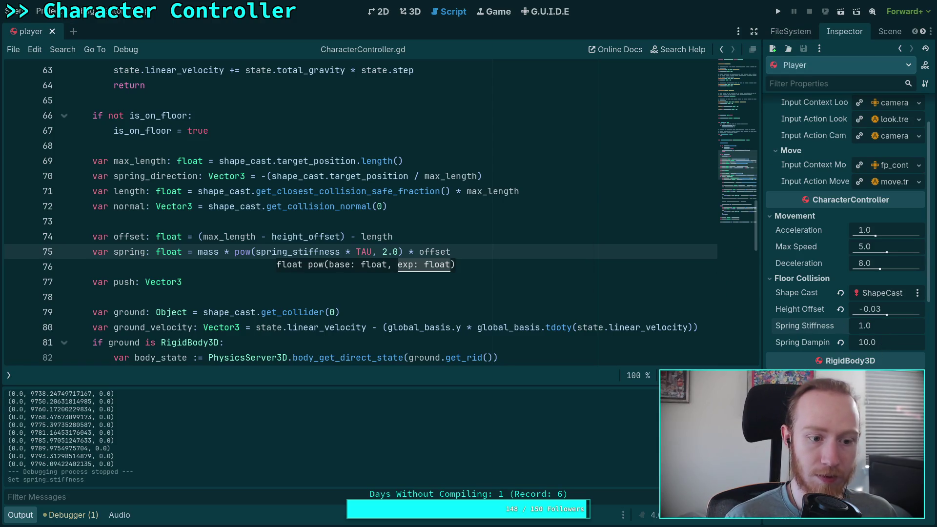
click(778, 11)
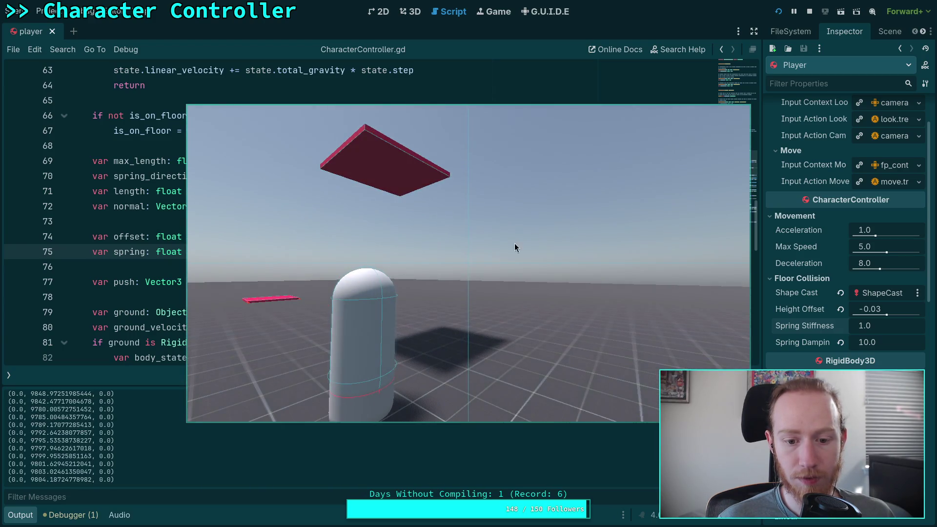
click(810, 11)
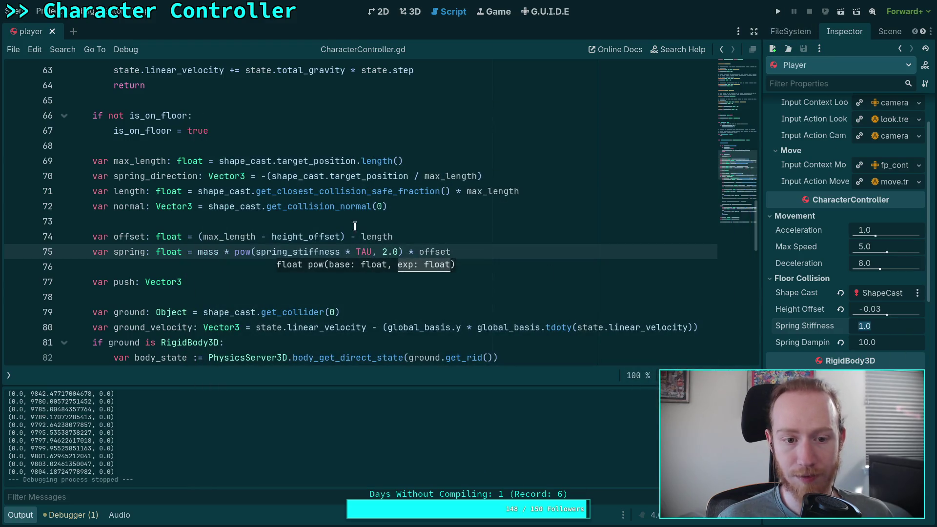
key(Up)
key(Up)
click(257, 251)
key(BackSpace)
key(BackSpace)
key(BackSpace)
Replace line 75's squared TAU term with 100.0 * spring_stiffness and save the script.
drag(319, 251, 381, 252)
key(BackSpace)
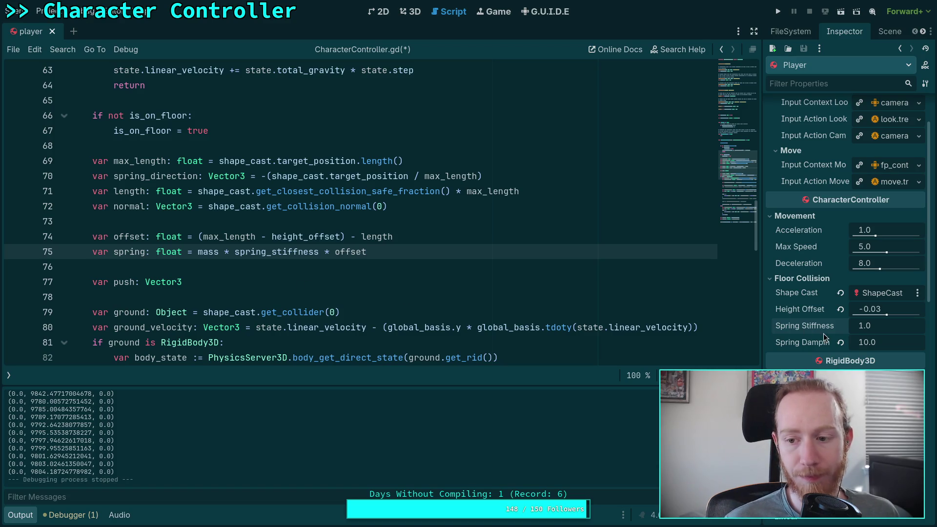
click(235, 251)
text(100.0 *)
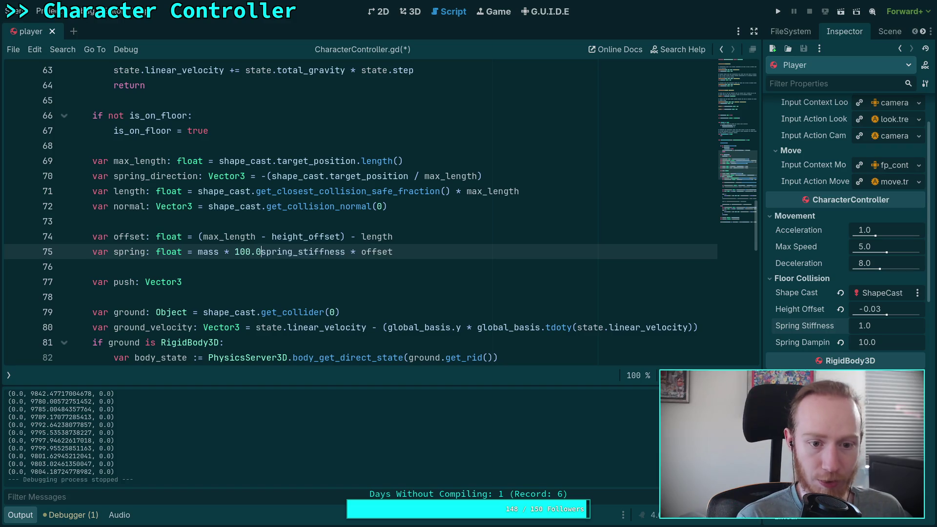
key(ctrl+s)
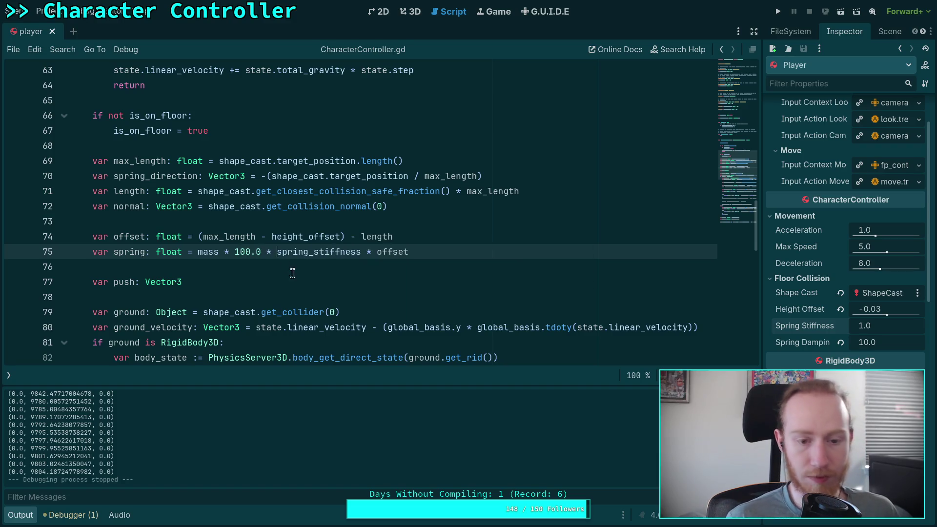
click(880, 327)
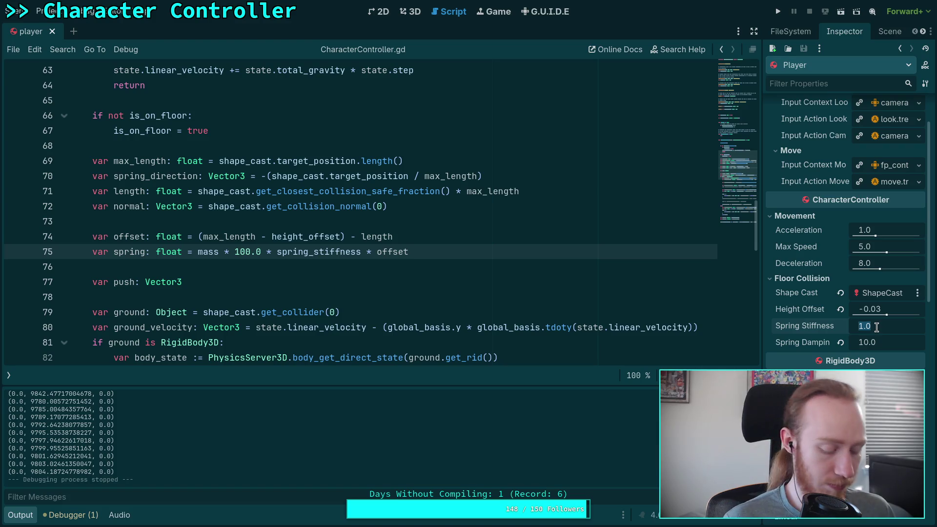
Set Spring Stiffness to 1.5 and test it in a game run.
text(1.5)
key(Return)
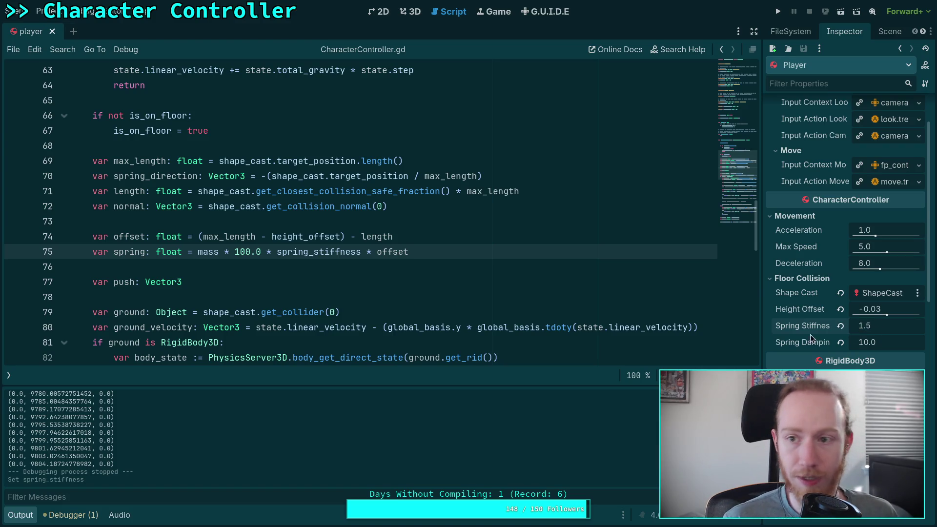
click(778, 12)
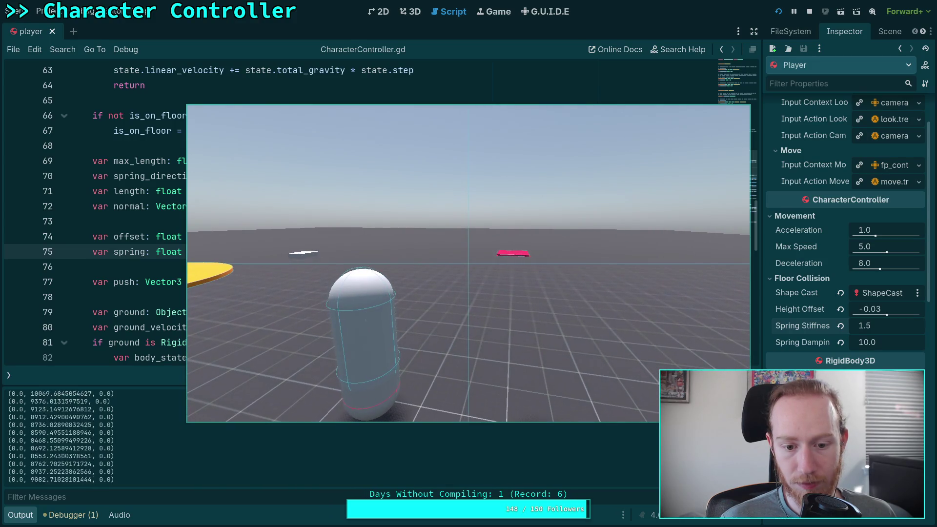
click(810, 11)
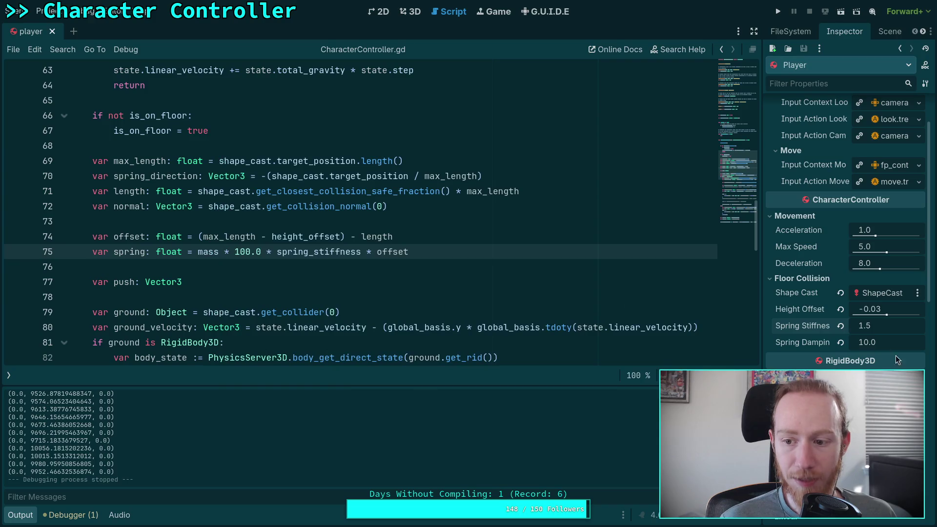
Test Spring Damping at 5.0, then raise it to 6.0.
click(901, 347)
text(5)
key(Return)
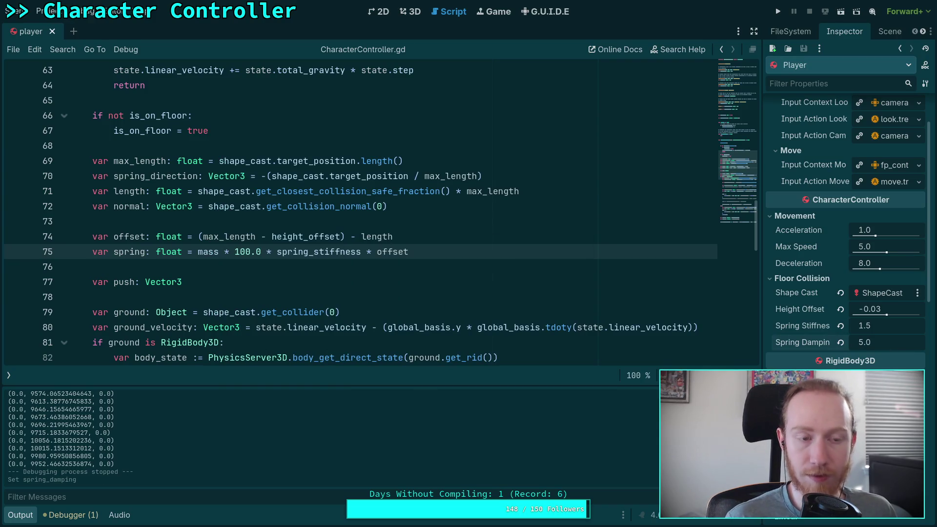
click(778, 11)
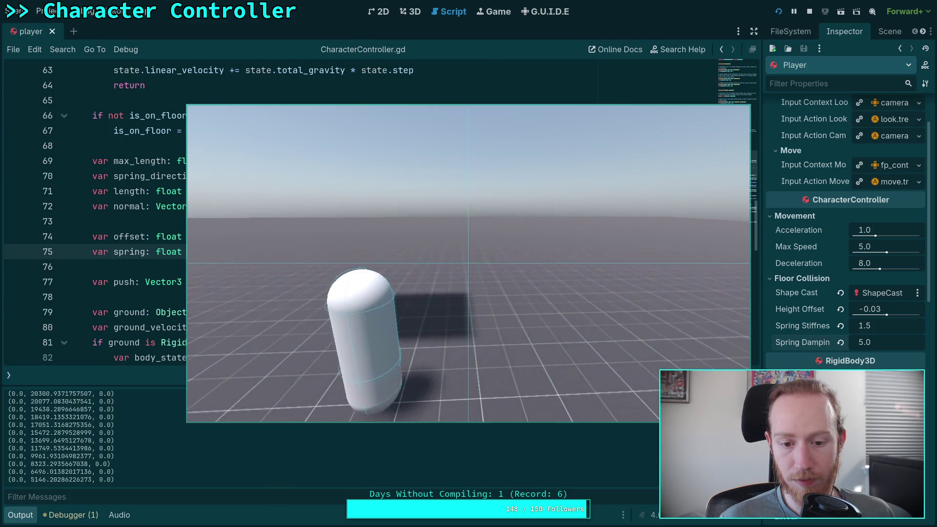
click(809, 12)
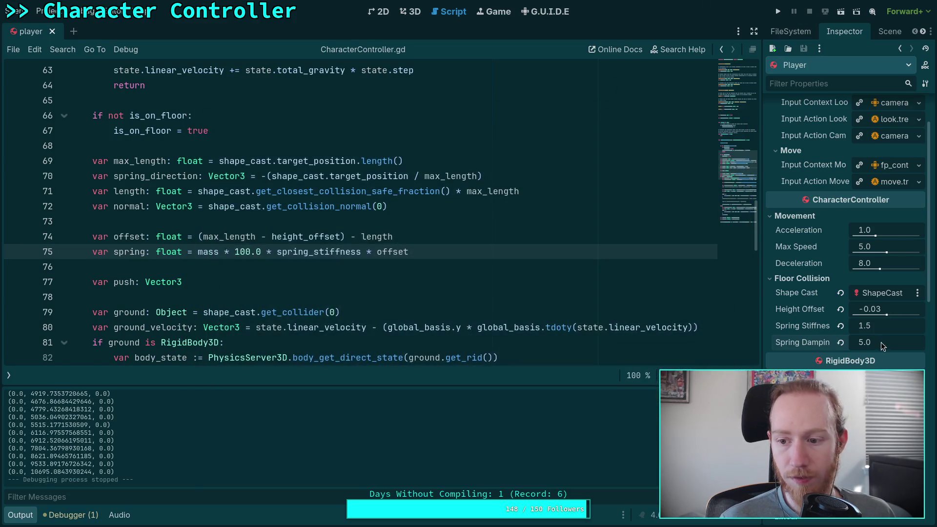
click(880, 342)
text(6)
key(Return)
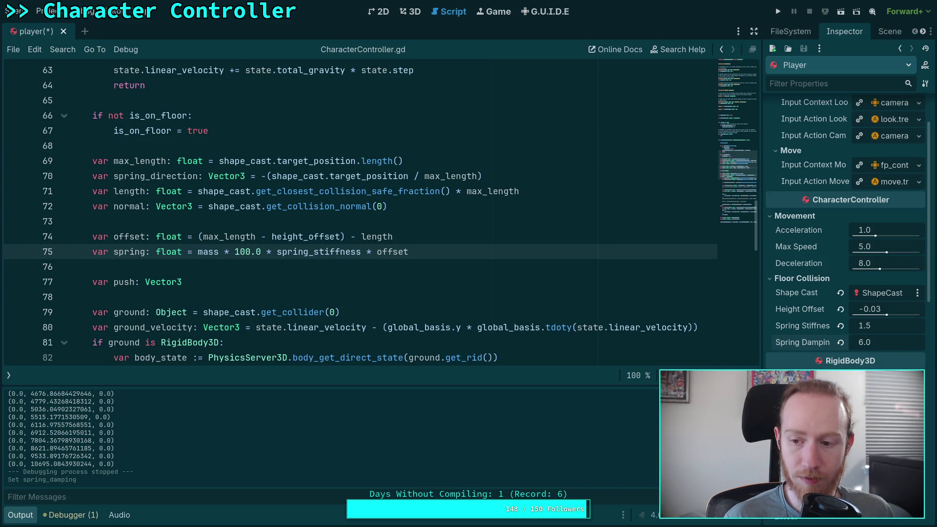
scroll(555, 306, down, 7)
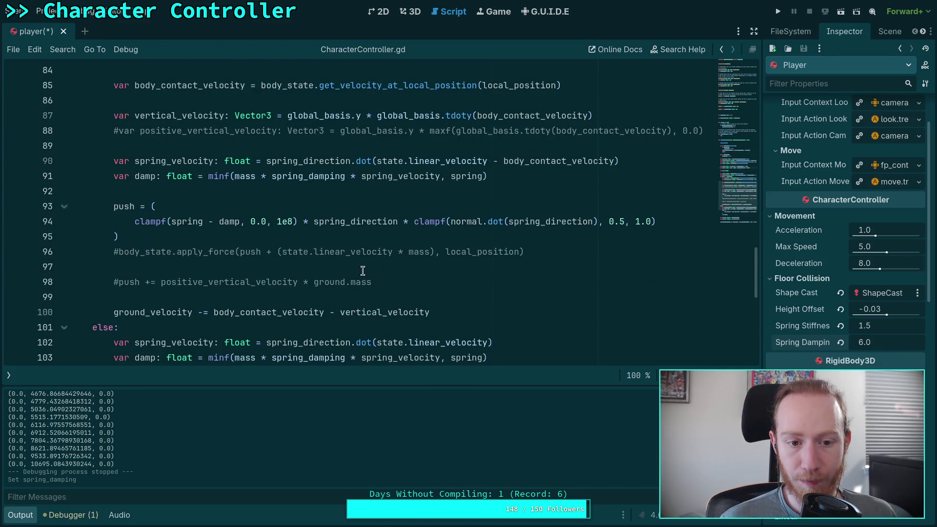
Insert 10.0 * before spring_damping on line 91 and save the script.
scroll(225, 236, up, 2)
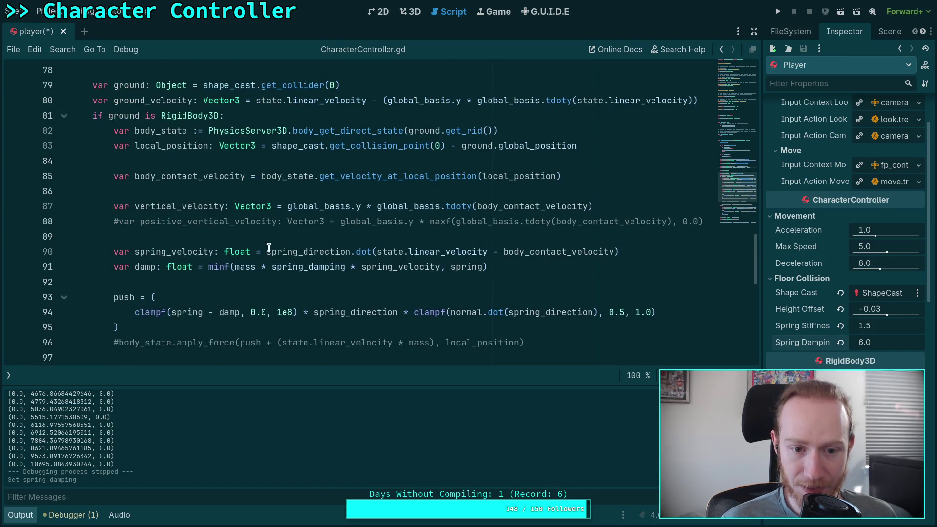
click(273, 267)
text(10.0 *)
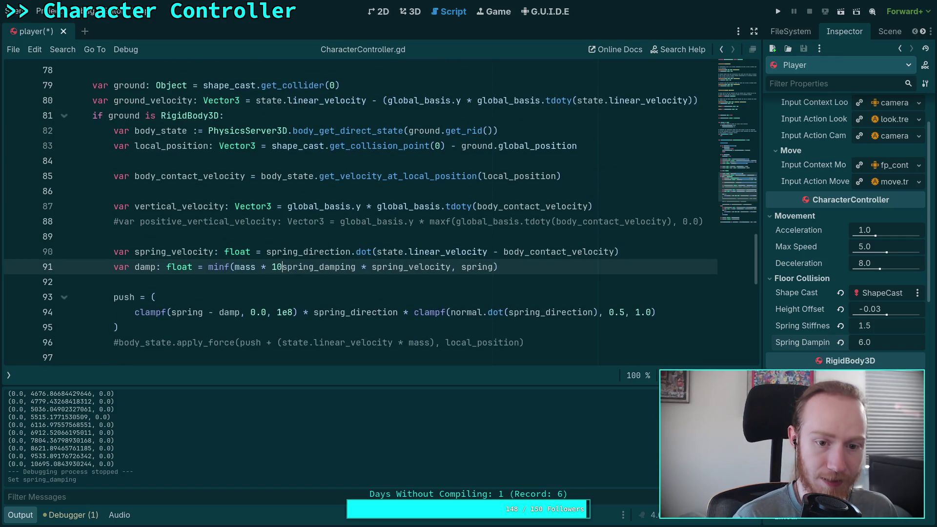
key(ctrl+s)
Set Spring Damping to 0.7, save, and test it in a game run.
click(880, 342)
text(0.7)
key(Return)
key(ctrl+s)
click(777, 11)
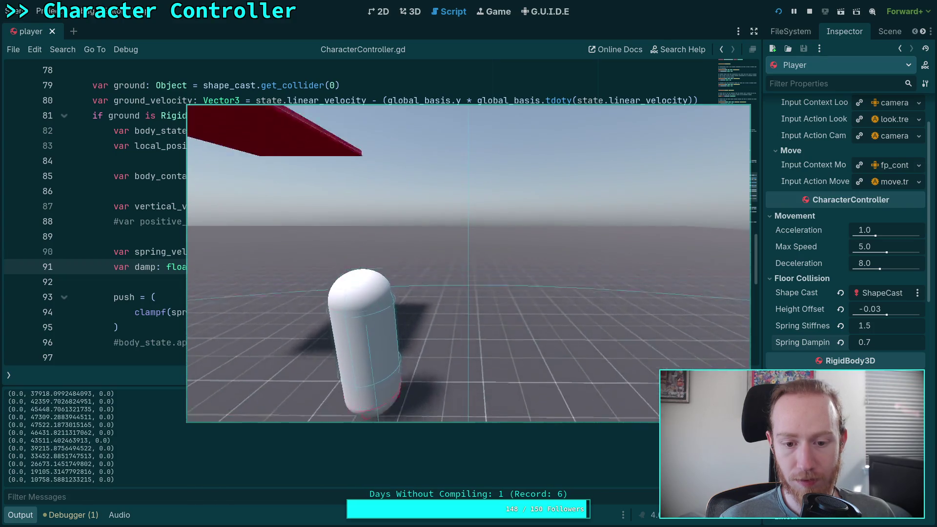
click(809, 11)
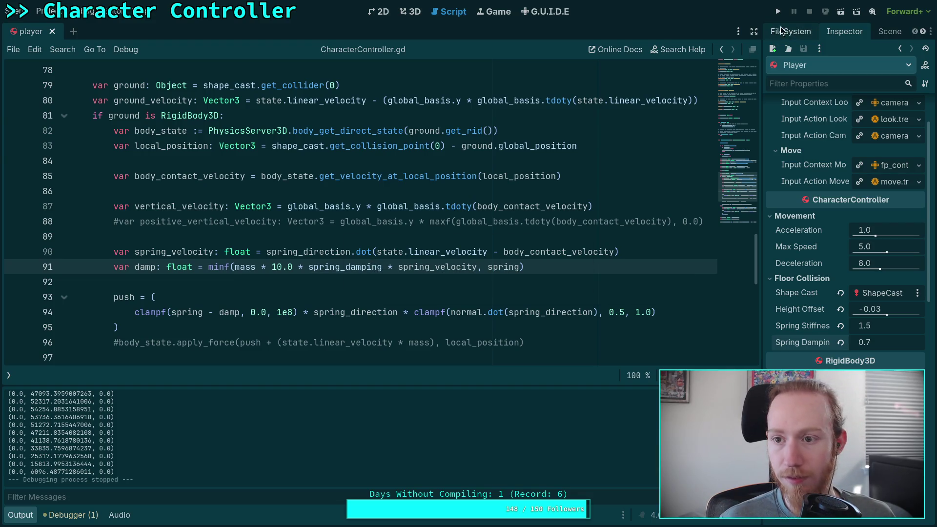
Insert 10.0 * before spring_damping on line 103 and test-run the game.
scroll(415, 190, down, 3)
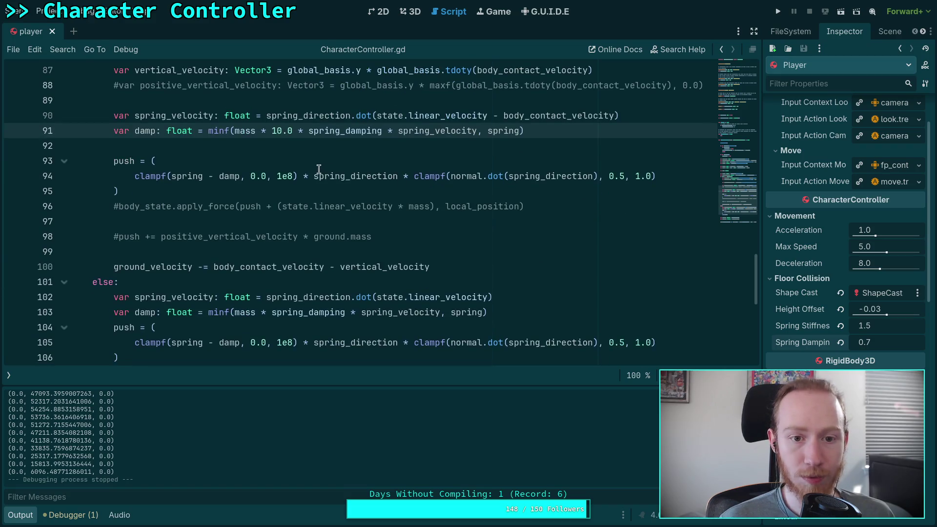
click(269, 313)
text(10.0 *)
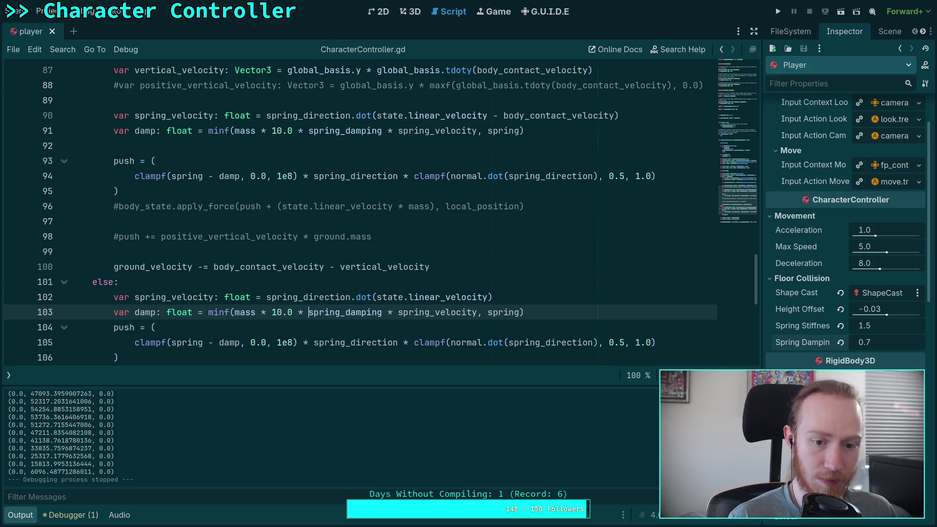
key(F5)
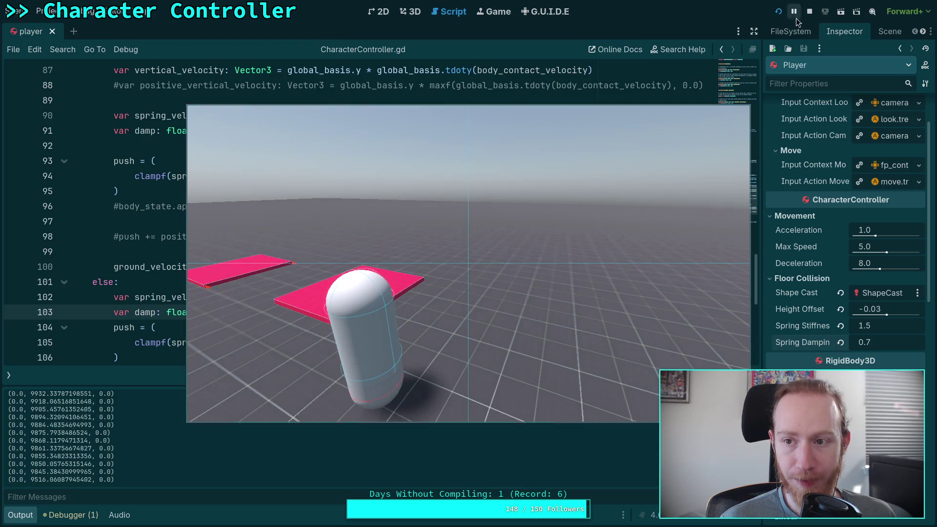
key(F8)
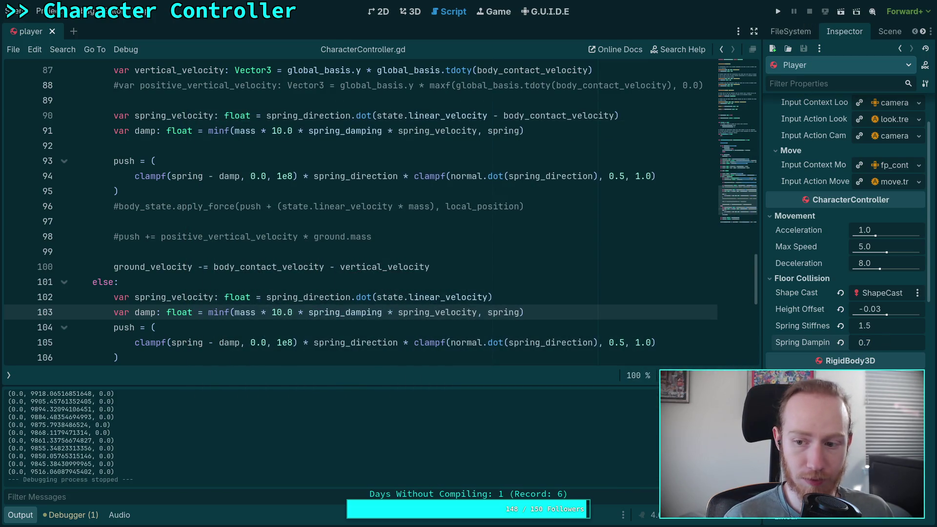
text(0.6)
Try Spring Damping at 0.6 and then 0.7, test-running each.
key(Return)
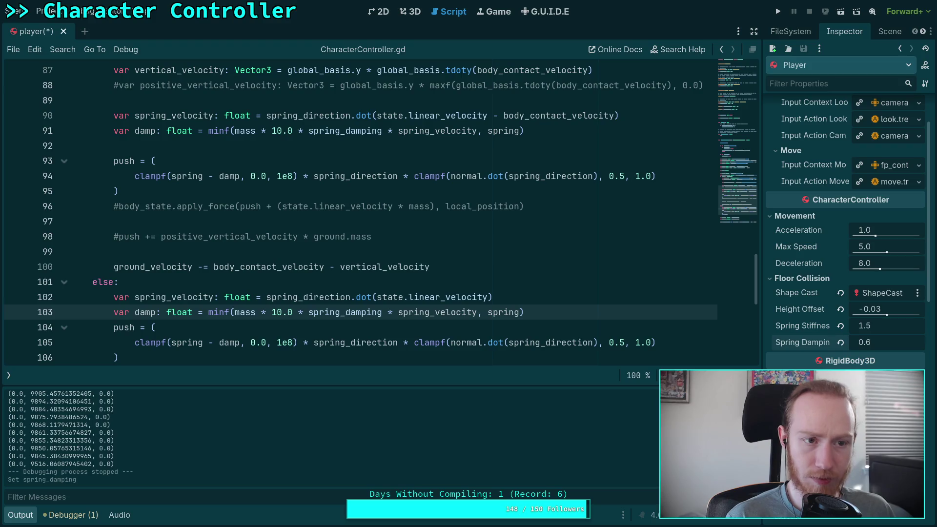
key(F5)
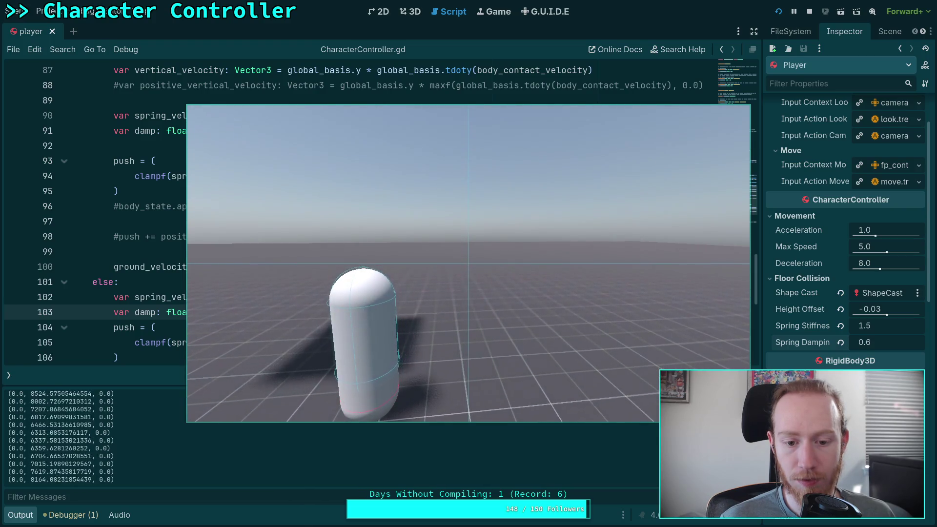
key(F5)
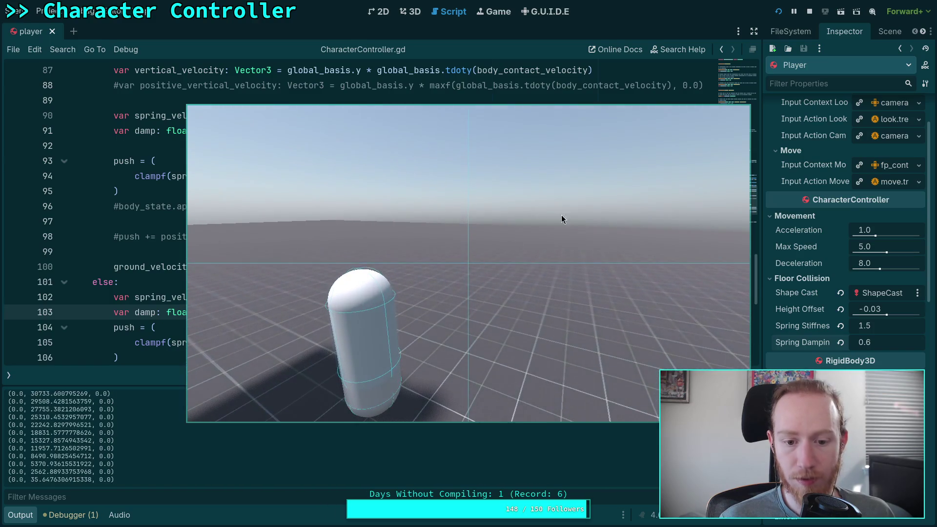
click(815, 11)
click(881, 343)
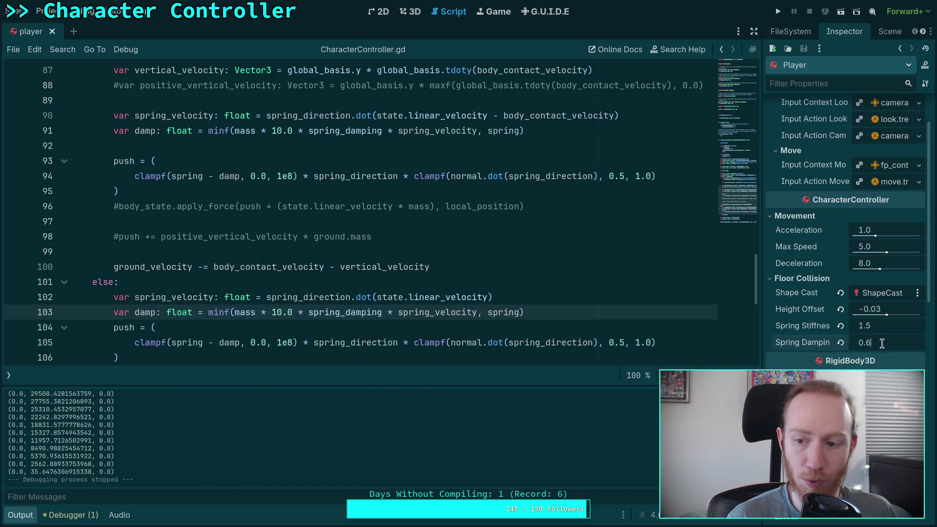
text(0.7)
key(Return)
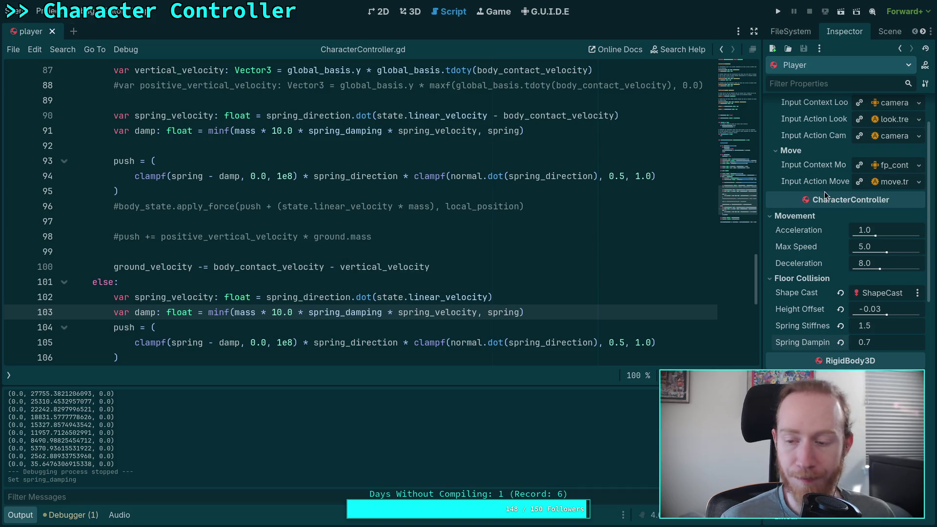
click(778, 11)
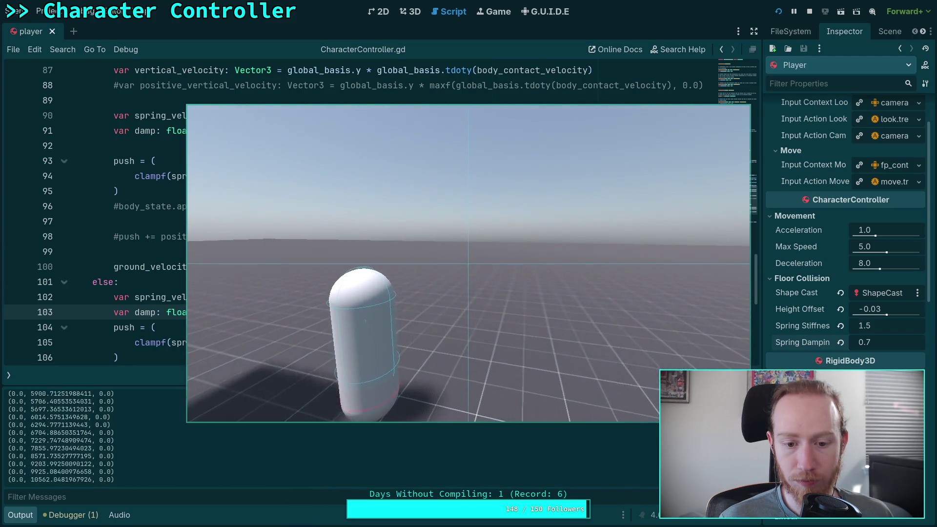
click(809, 11)
Set Spring Damping to 0.8 and test it in a game run.
click(882, 342)
text(0.8)
key(Return)
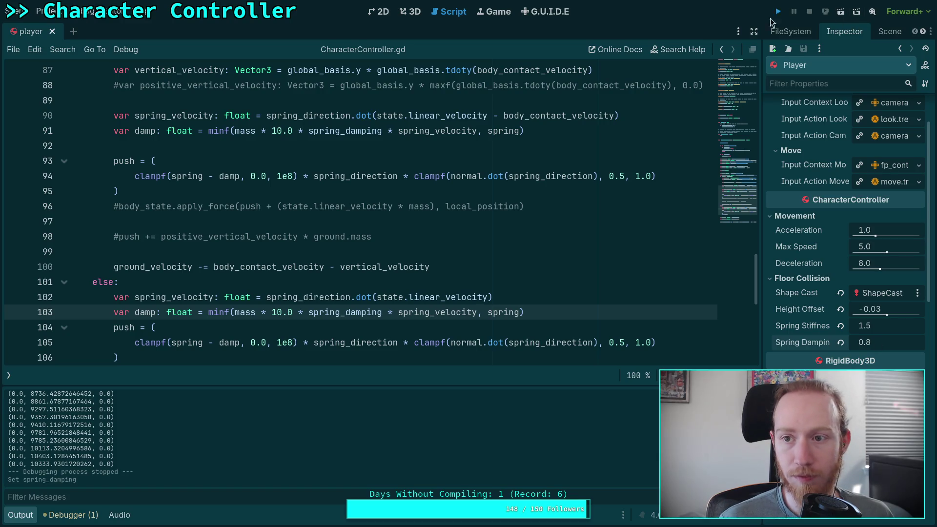
click(777, 12)
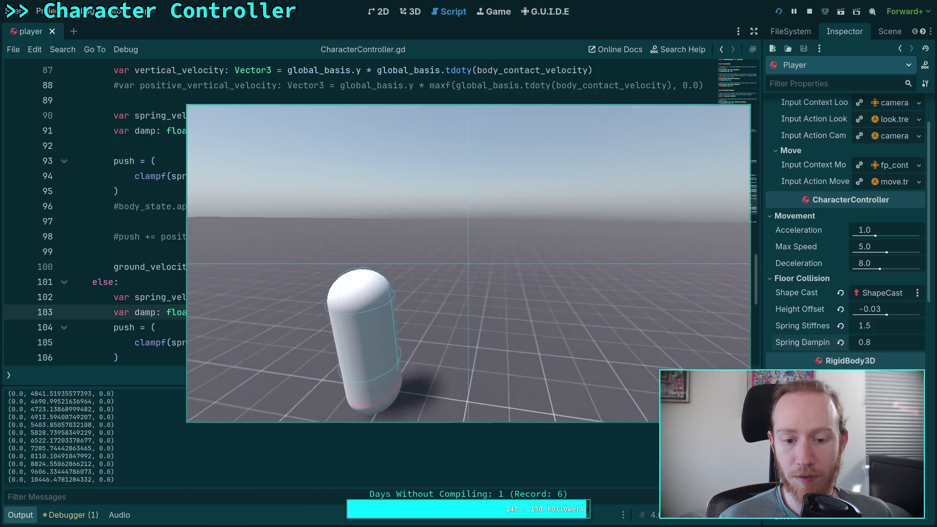
key(Escape)
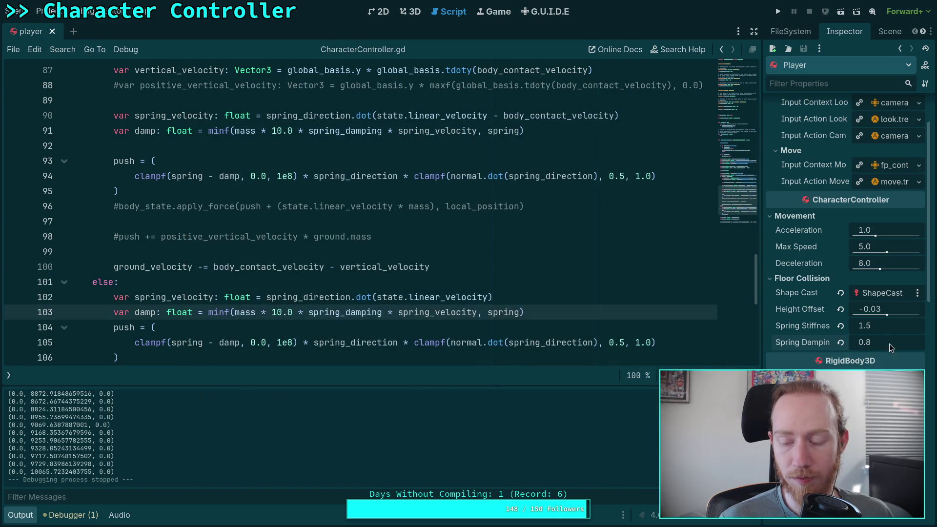
Set Spring Damping to 0.9, save and test-run, then enter 1.0.
text(9)
key(Return)
key(ctrl+s)
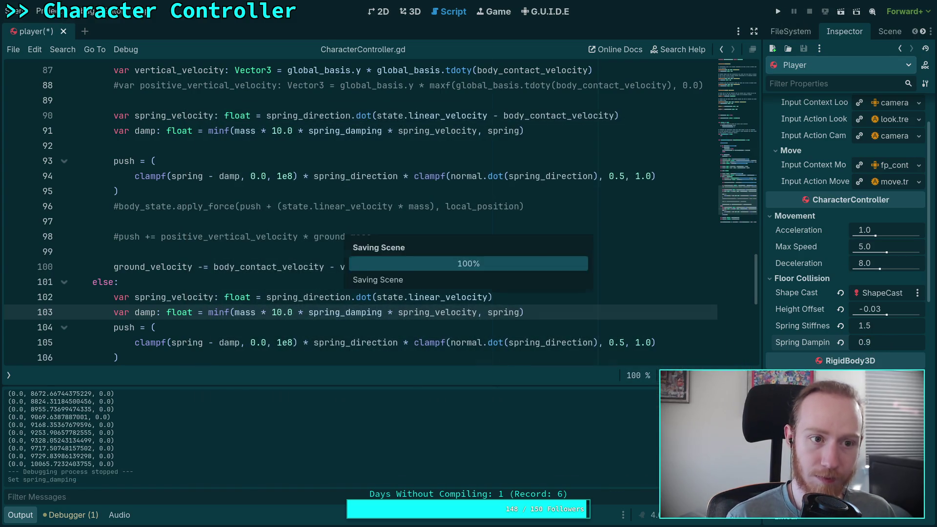
click(777, 11)
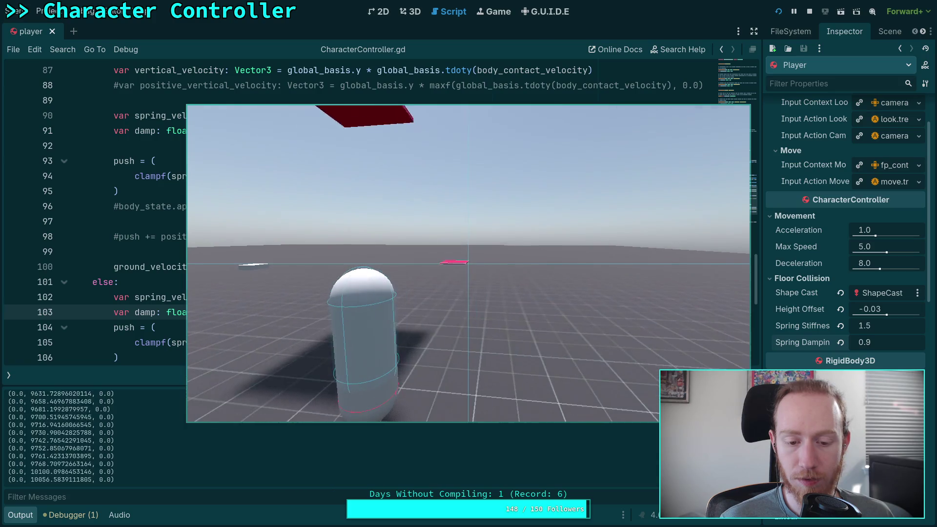
key(F8)
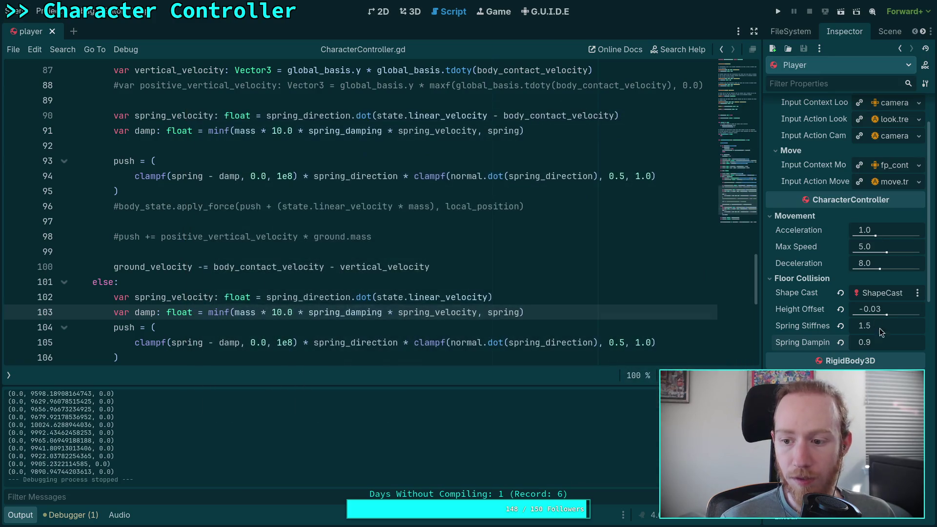
text(1)
key(Return)
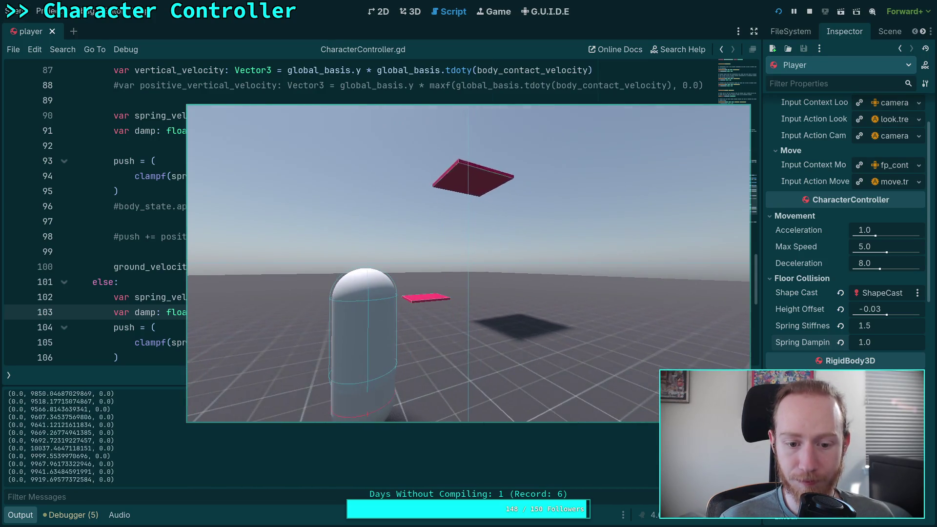
Stop the game, set the player's Spring Damping to 1.1, and run a test.
click(808, 12)
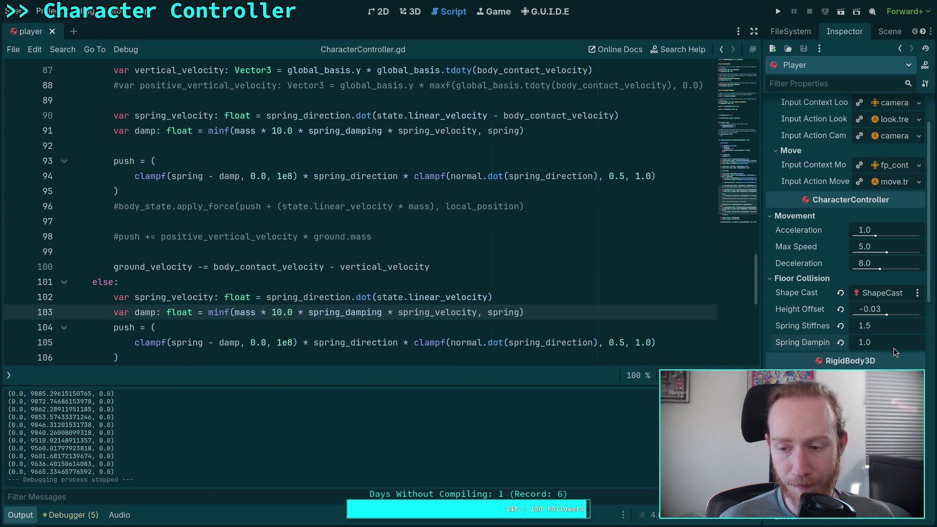
text(1.1)
key(Return)
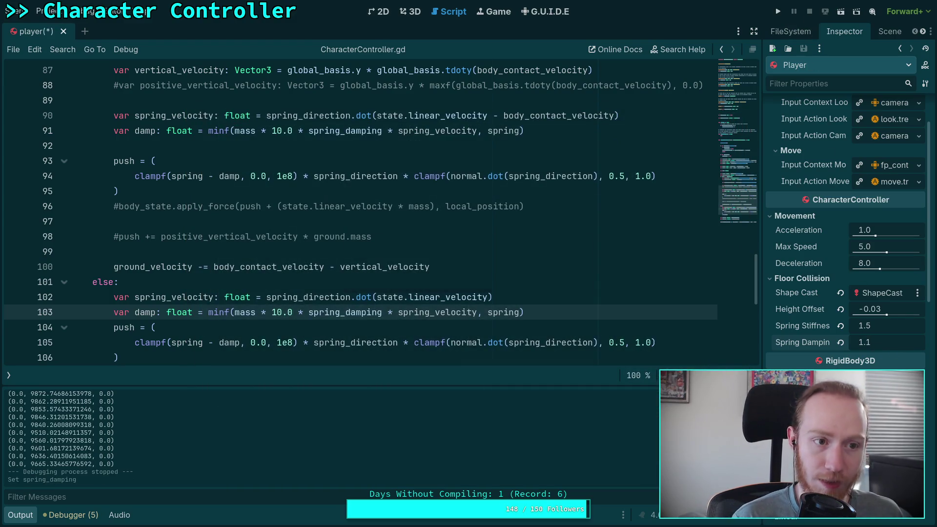
click(777, 11)
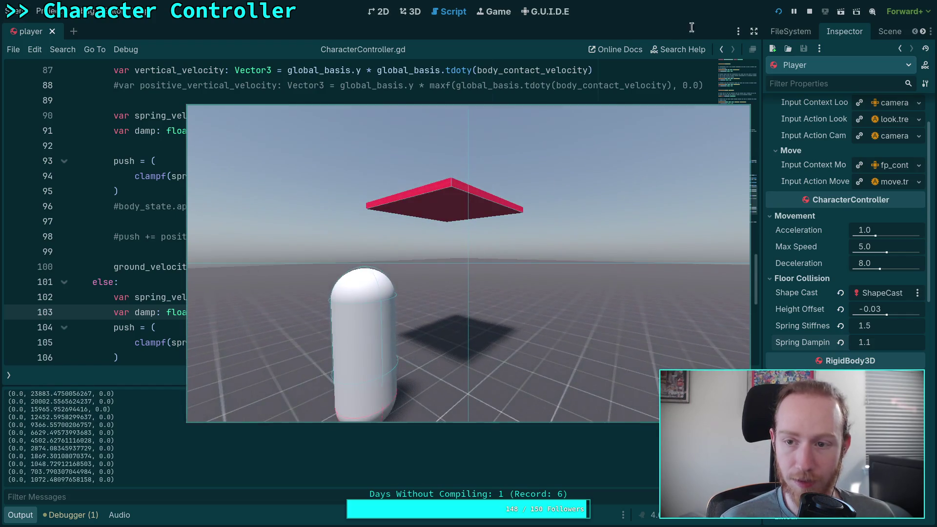
Restart the damping 1.1 test run, stop it with F8, and return to the script.
click(809, 13)
click(779, 11)
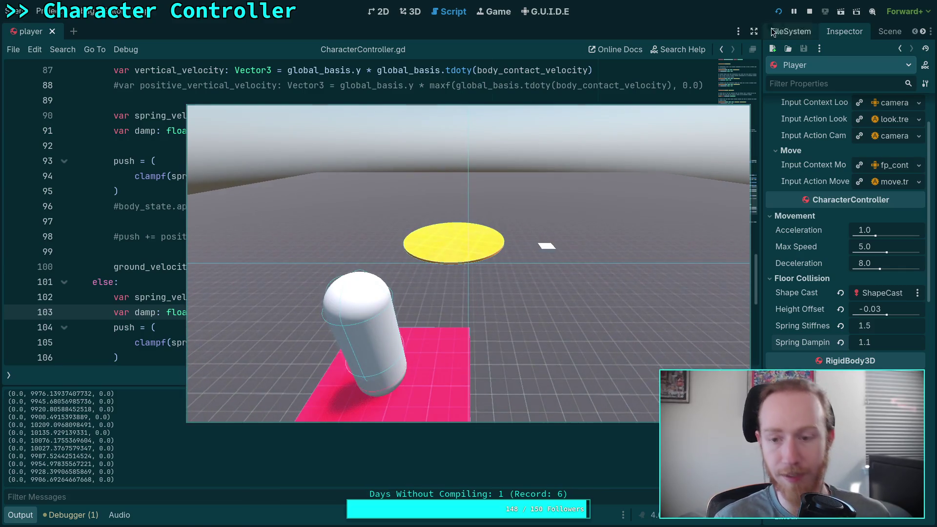
key(F8)
click(254, 250)
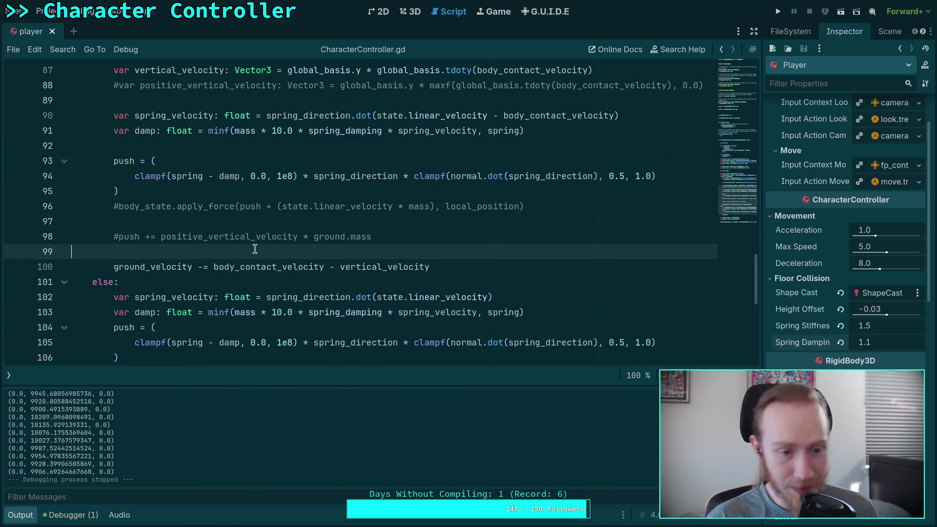
Uncomment the body_state.apply_force call on line 96.
click(120, 236)
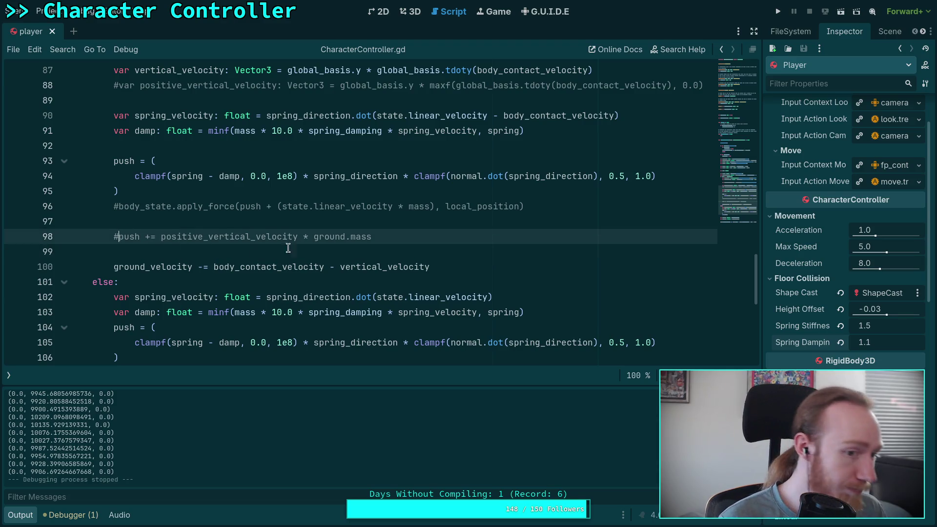
click(115, 207)
key(Delete)
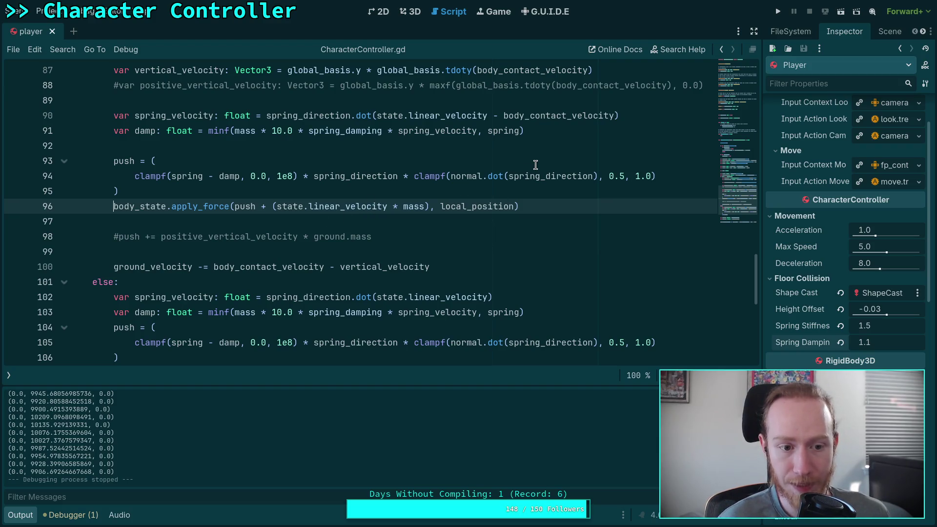
Test the game by walking the capsule off the pink platform, then stop it.
click(779, 12)
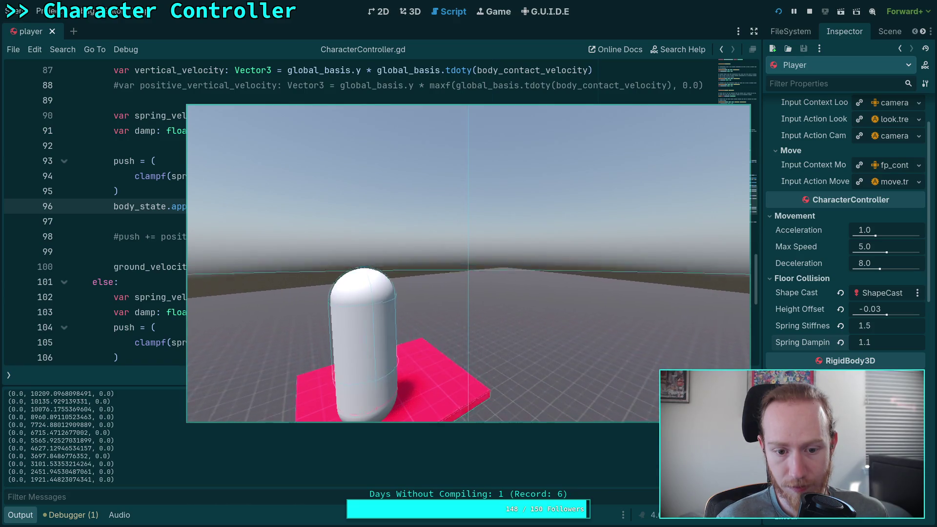
key(w)
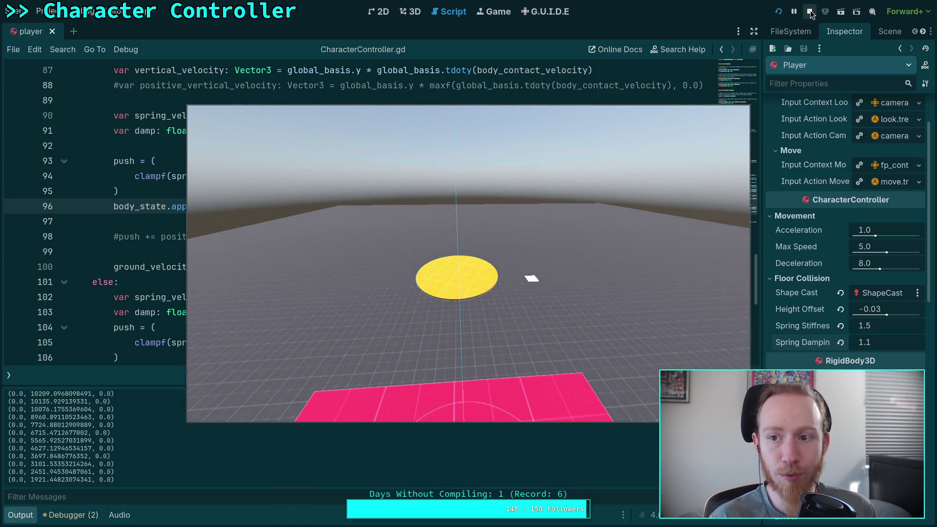
key(F8)
mouse_move(383, 243)
mouse_down()
mouse_move(404, 236)
mouse_move(409, 219)
mouse_up()
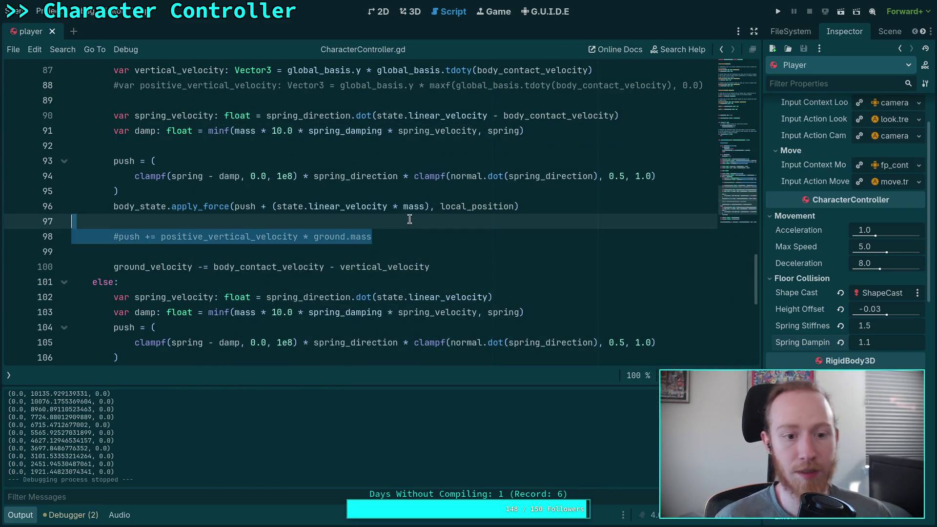
Delete the commented #push line and the commented positive_vertical_velocity line.
key(BackSpace)
key(BackSpace)
click(236, 225)
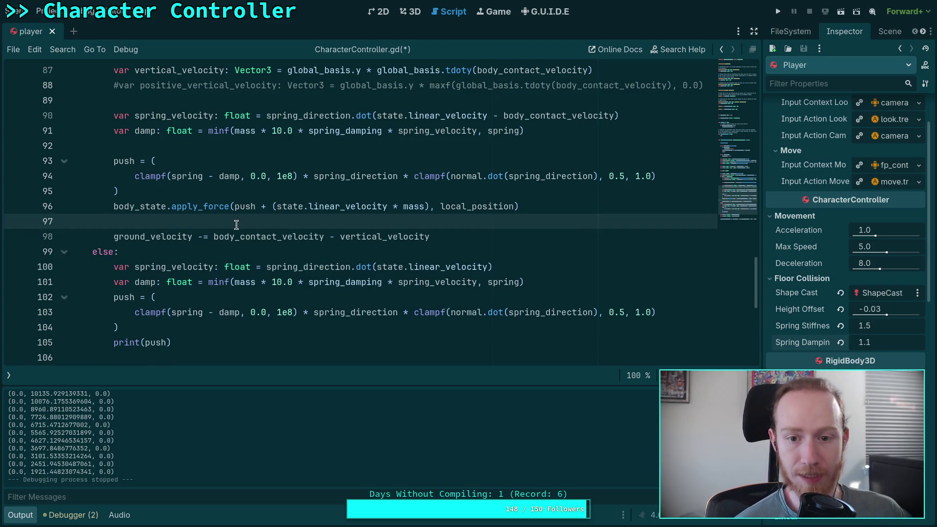
scroll(236, 224, up, 2)
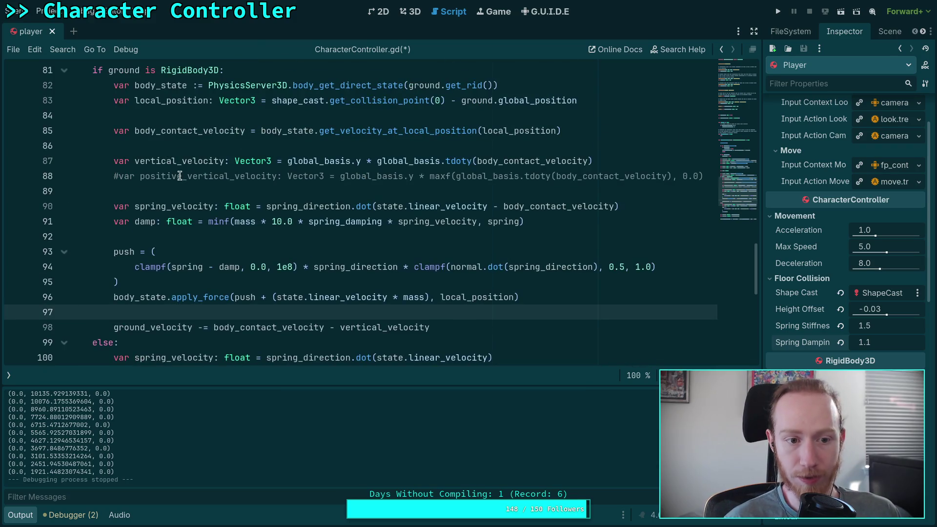
double_click(179, 176)
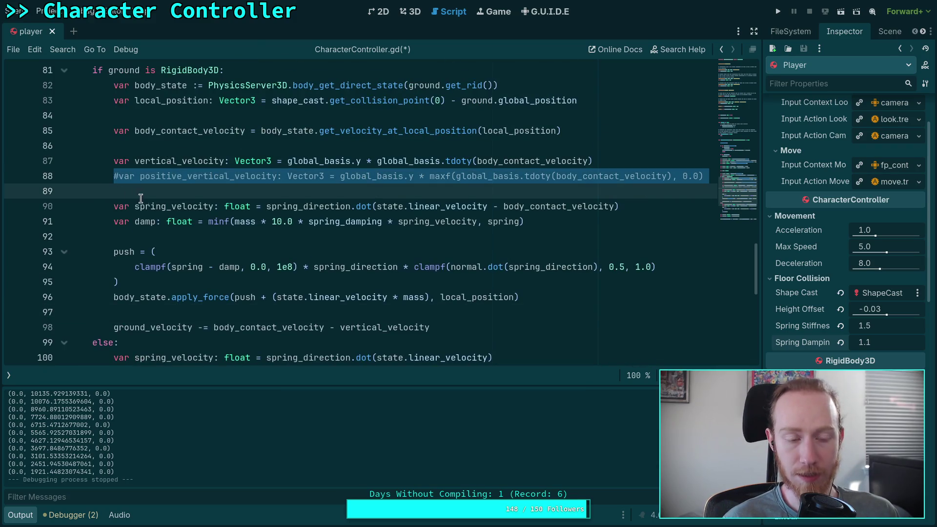
key(BackSpace)
Highlight the uses of vertical_velocity and spring_velocity to review the remaining code.
double_click(166, 162)
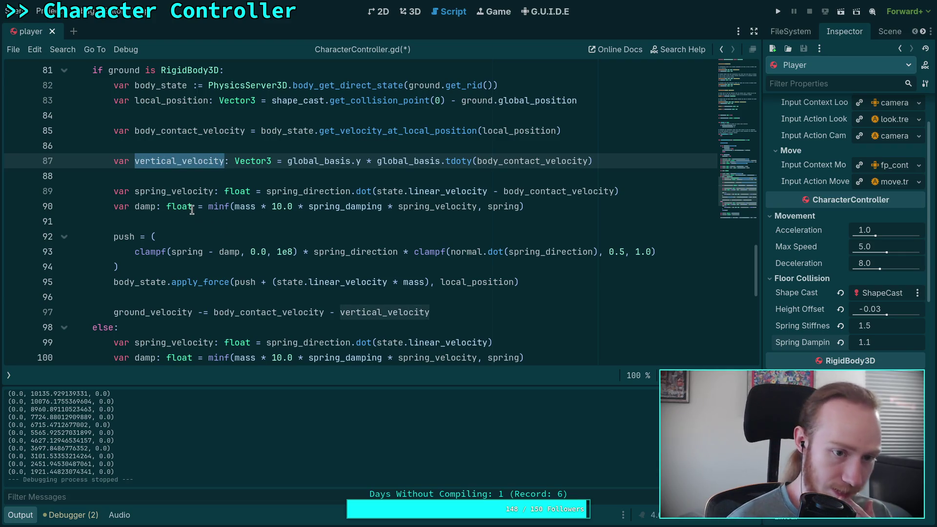
double_click(175, 190)
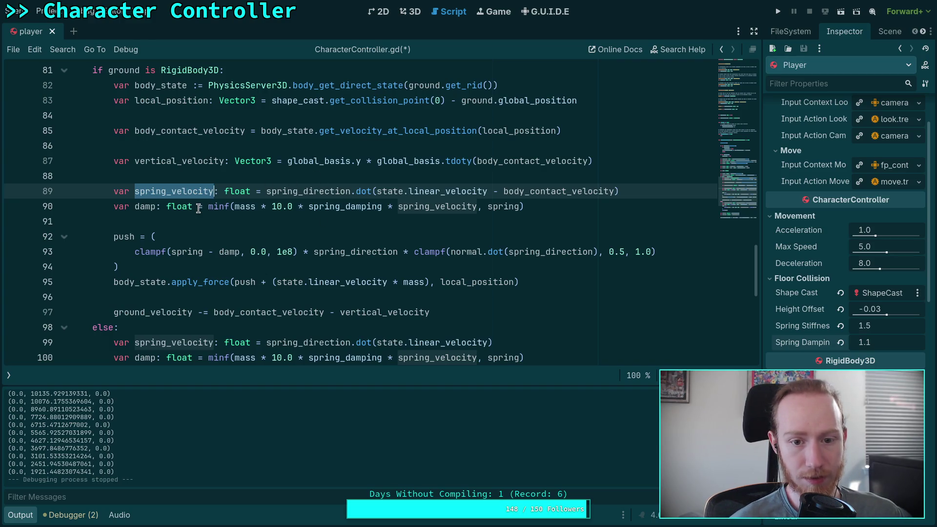
scroll(198, 208, down, 3)
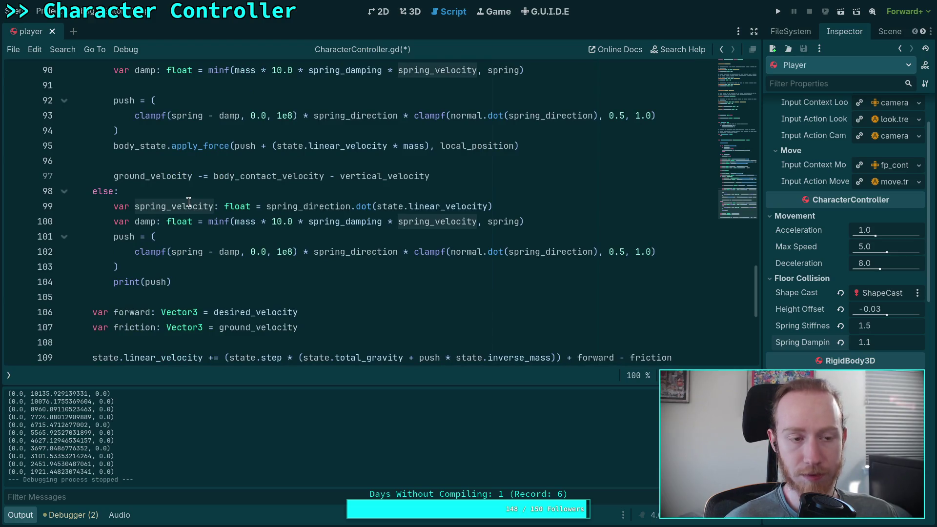
scroll(182, 215, down, 1)
click(136, 209)
key(Down)
key(Down)
key(Down)
scroll(154, 208, up, 1)
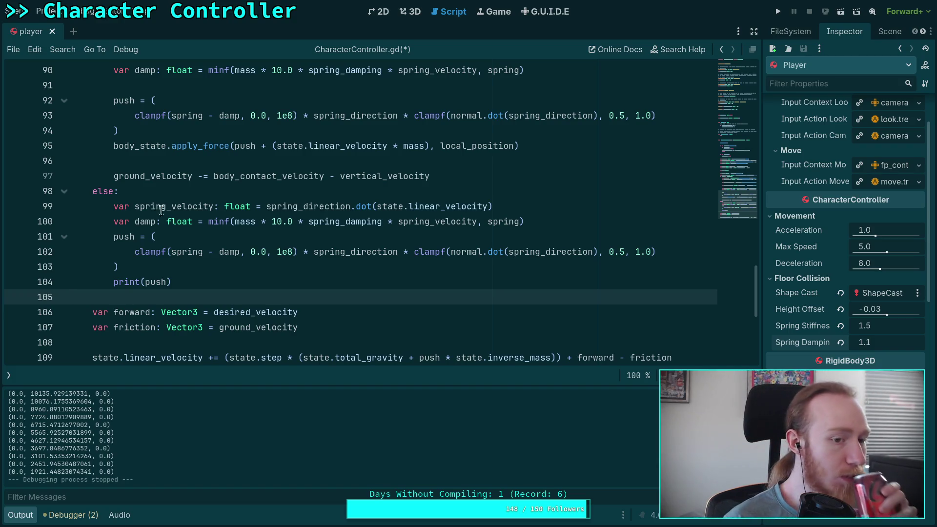
scroll(442, 222, up, 8)
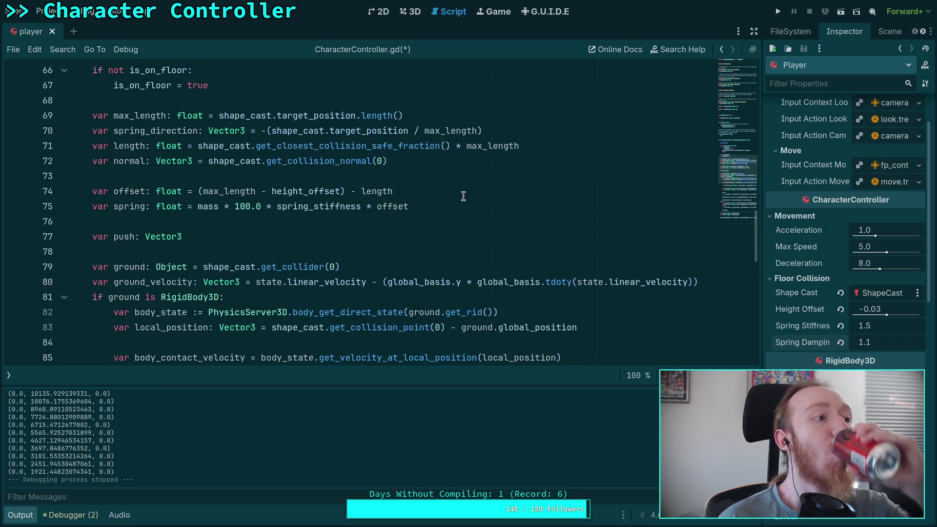
Change the export defaults to spring_stiffness 1.5 and spring_damping 1.0, then save.
click(742, 74)
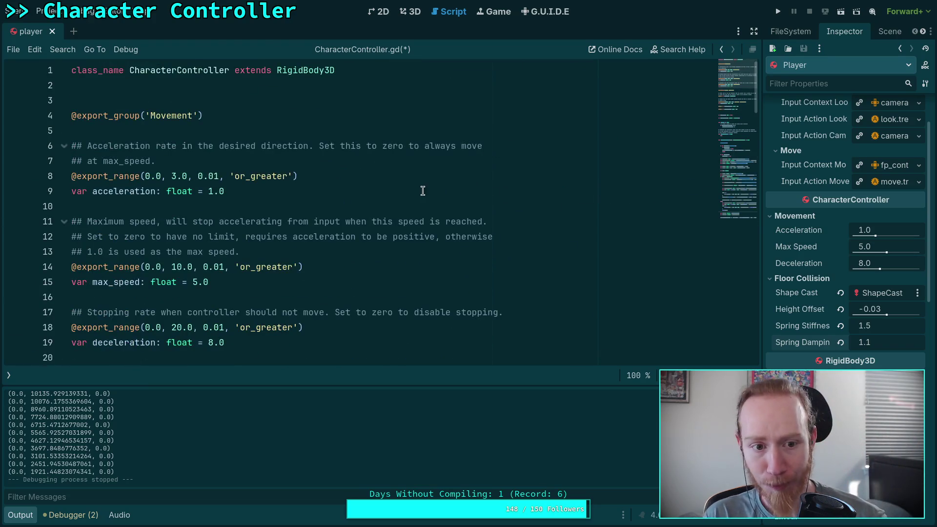
scroll(247, 202, down, 7)
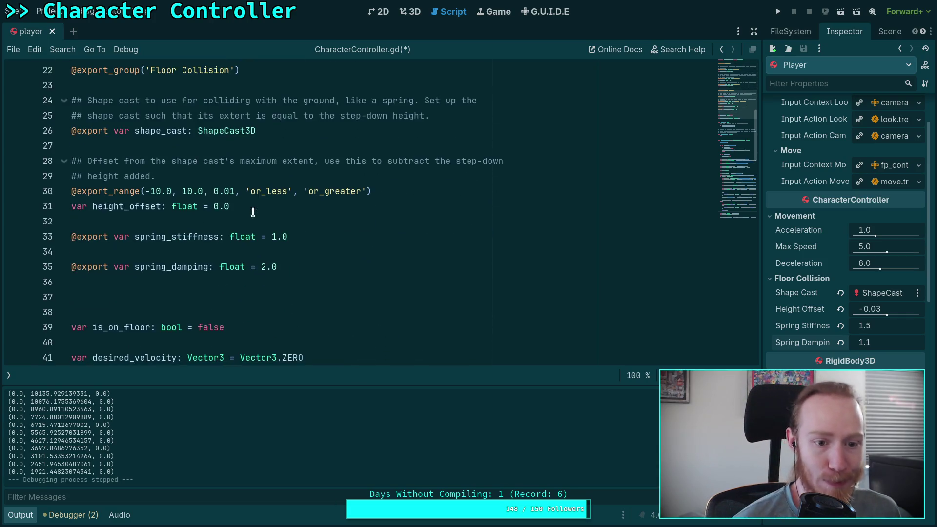
click(286, 236)
key(BackSpace)
text(5)
click(276, 267)
drag(276, 267, 264, 269)
text(1.0)
key(Return)
key(BackSpace)
key(ctrl+s)
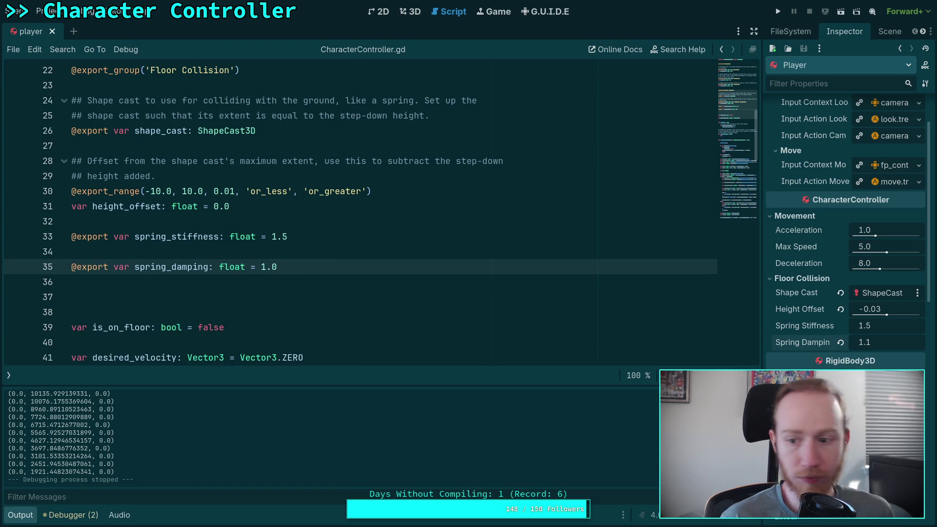
Set the player's Spring Damping to 1.2 in the Inspector and run the game.
scroll(442, 264, down, 3)
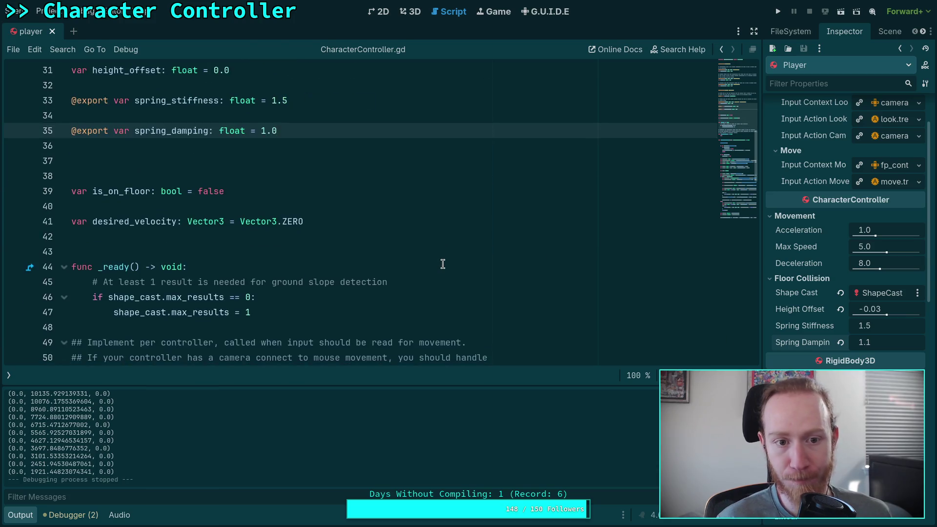
scroll(449, 256, down, 18)
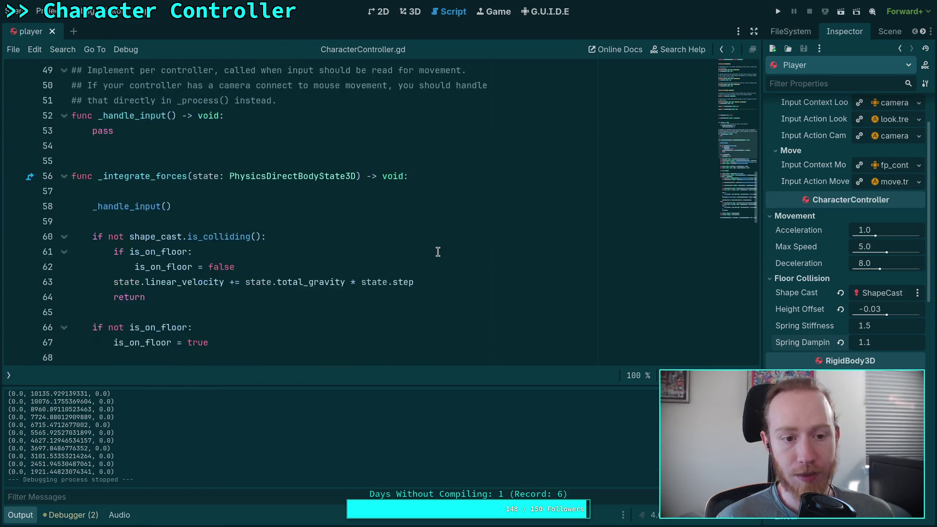
scroll(438, 251, down, 3)
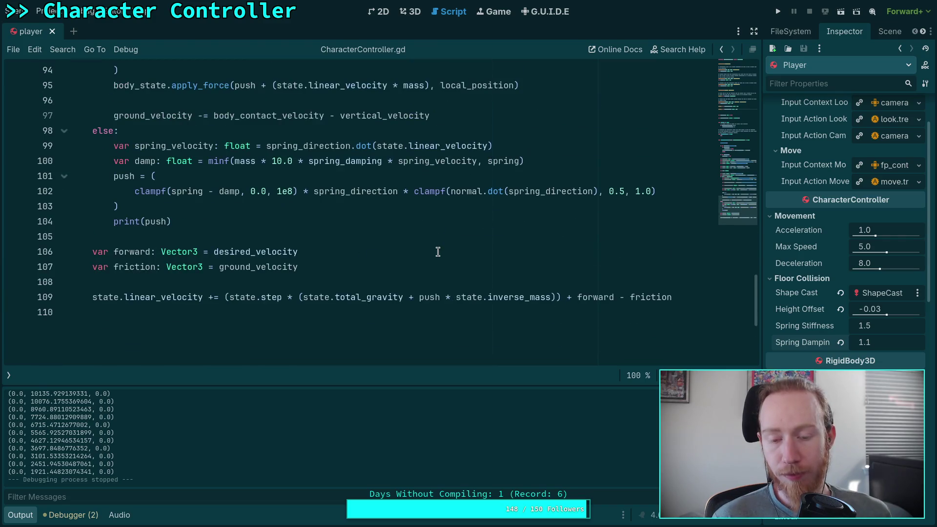
click(900, 344)
key(BackSpace)
text(2)
key(Return)
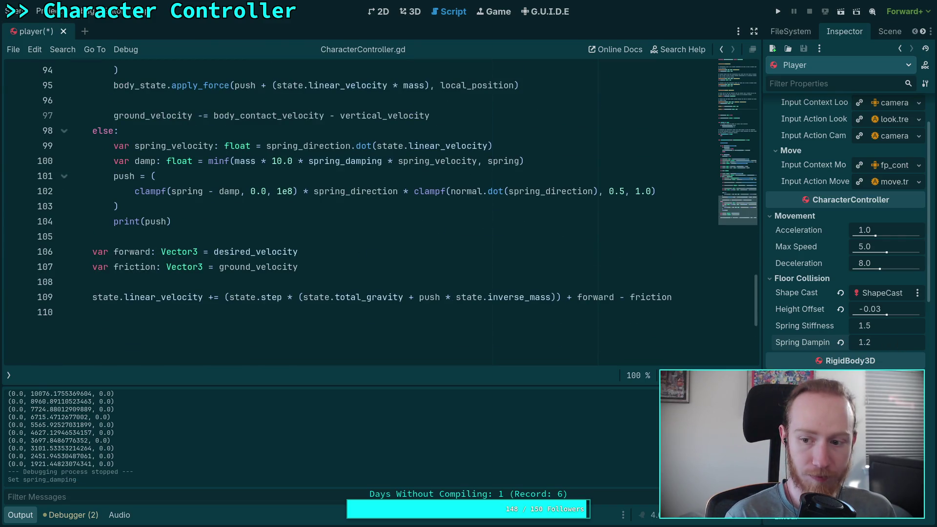
click(778, 12)
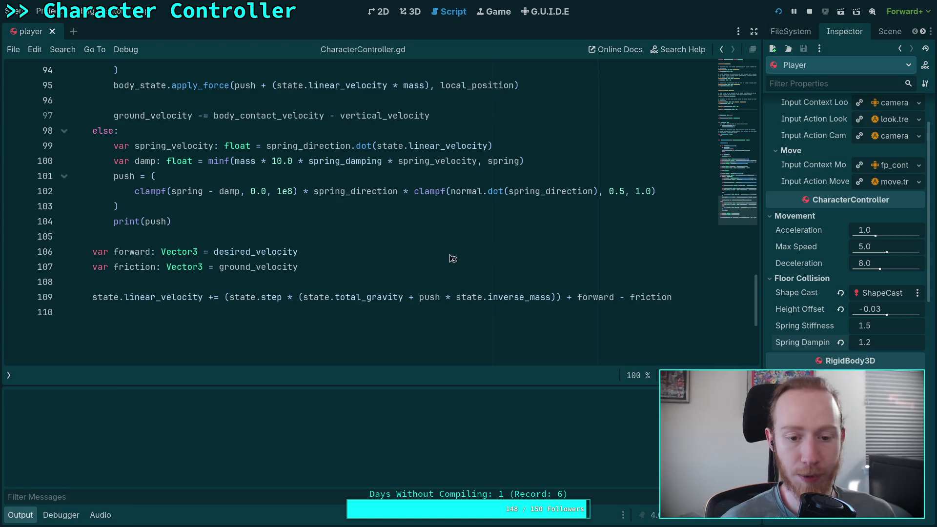